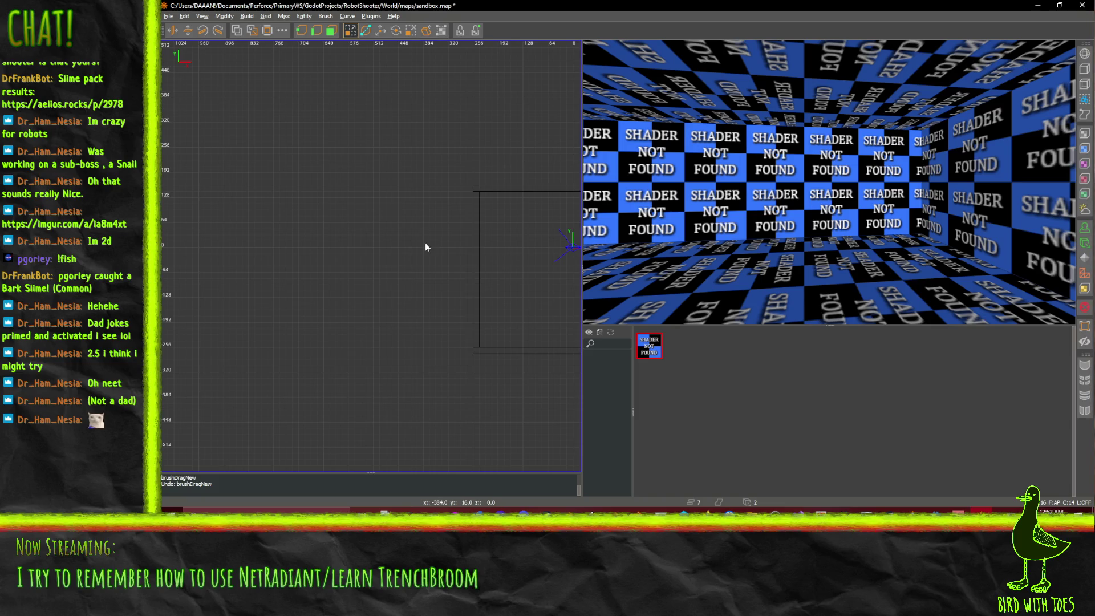
Step: Select the CombatArea box and shrink its height from 128 to 112 units
{"action": "mouse_move", "coordinate": [432, 265]}
{"action": "left_mouse_down"}
{"action": "mouse_move", "coordinate": [480, 266]}
{"action": "mouse_move", "coordinate": [349, 249]}
{"action": "mouse_move", "coordinate": [267, 261]}
{"action": "mouse_move", "coordinate": [297, 266]}
{"action": "left_mouse_up"}
{"action": "left_click", "coordinate": [480, 266], "text": "shift"}
{"action": "mouse_move", "coordinate": [291, 310]}
{"action": "left_mouse_down"}
{"action": "mouse_move", "coordinate": [290, 288]}
{"action": "mouse_move", "coordinate": [295, 300]}
{"action": "left_mouse_up"}
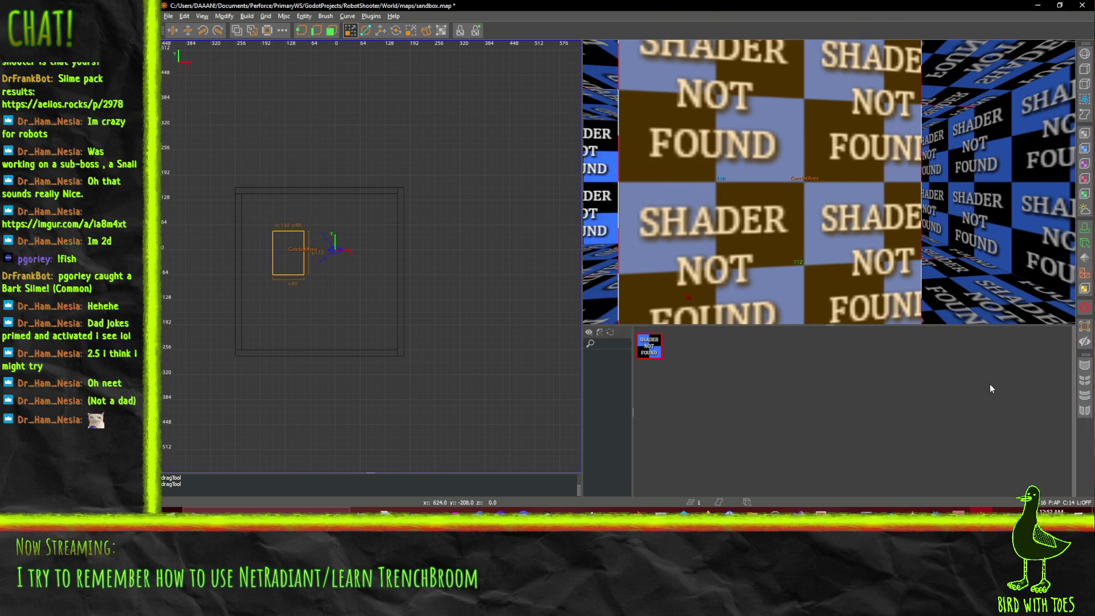
Step: Check CombatArea in the entity inspector's layers list, then close the window
{"action": "key", "text": "n"}
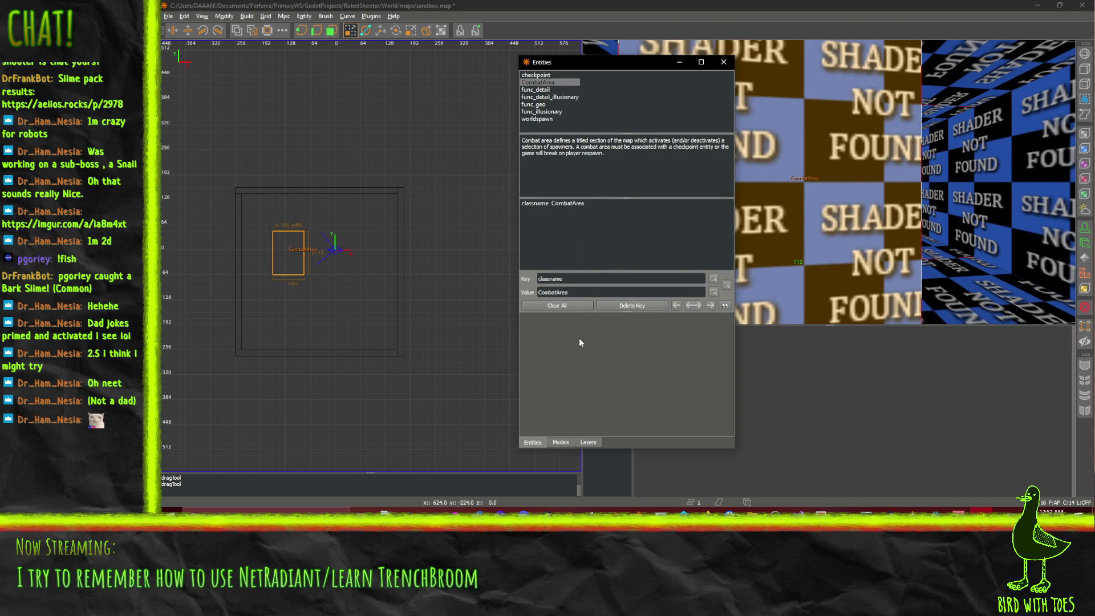
{"action": "left_click", "coordinate": [588, 442]}
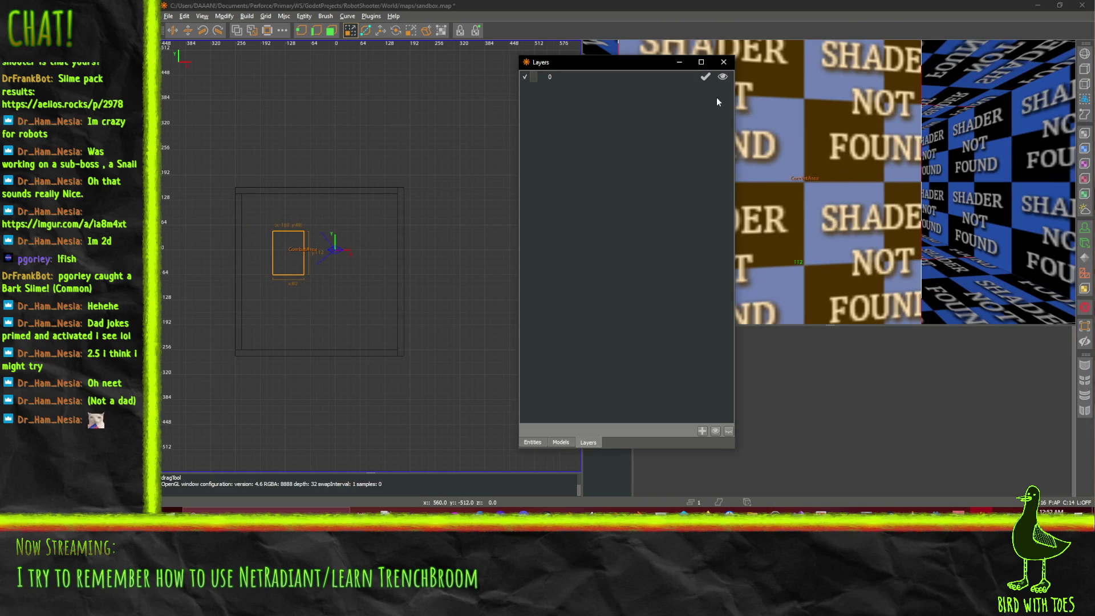
{"action": "left_click", "coordinate": [723, 63]}
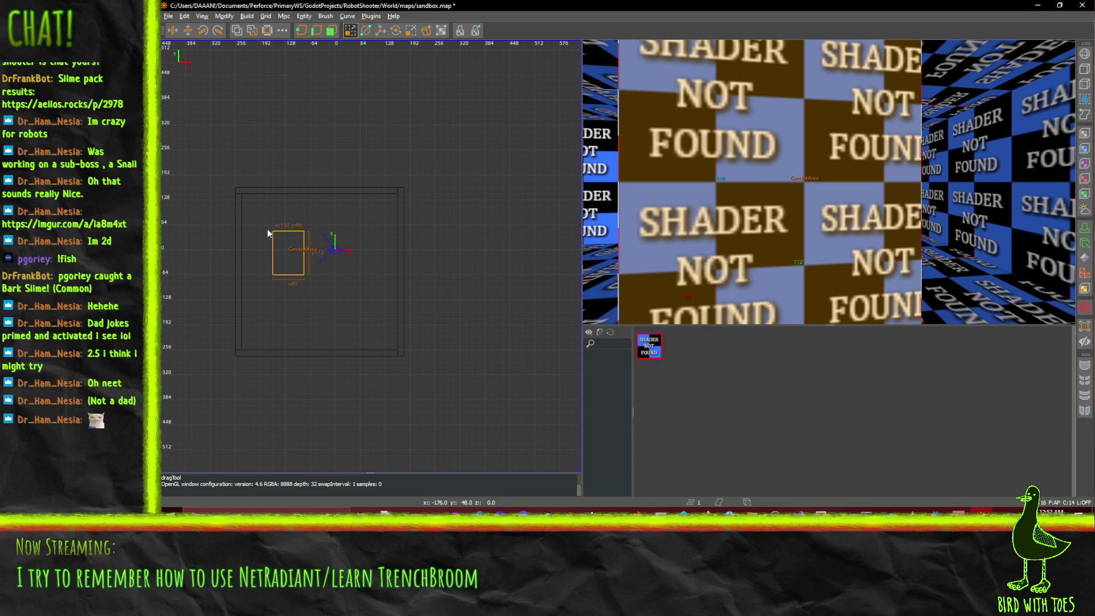
Step: Nudge CombatArea up-left and make the large outer room brush a func_geo entity
{"action": "left_click_drag", "start_coordinate": [275, 270], "coordinate": [269, 258]}
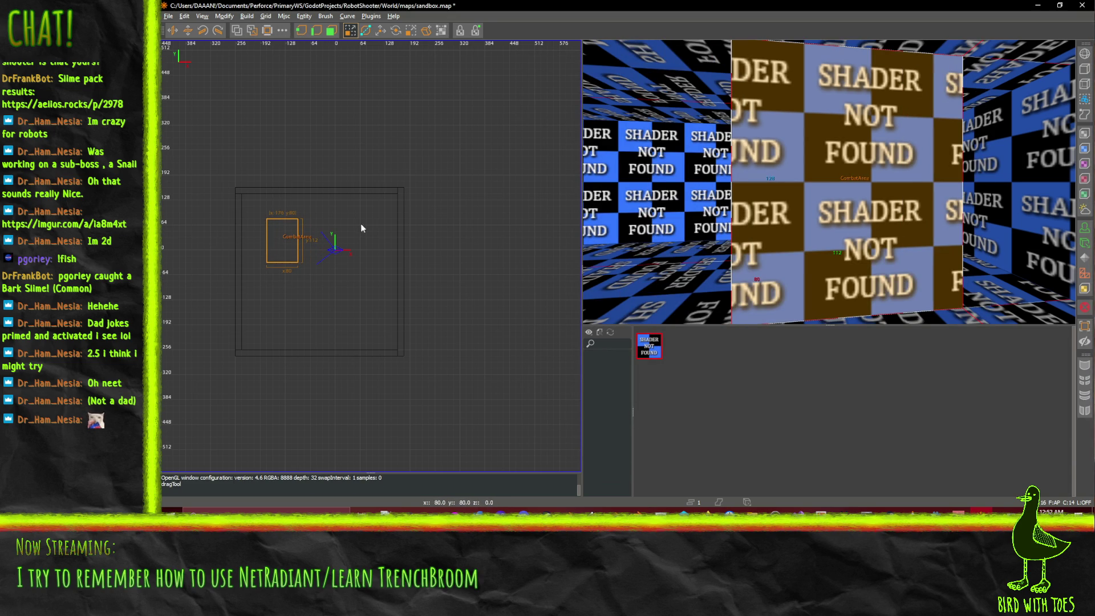
{"action": "left_click", "coordinate": [339, 194], "text": "shift"}
{"action": "right_click", "coordinate": [334, 204]}
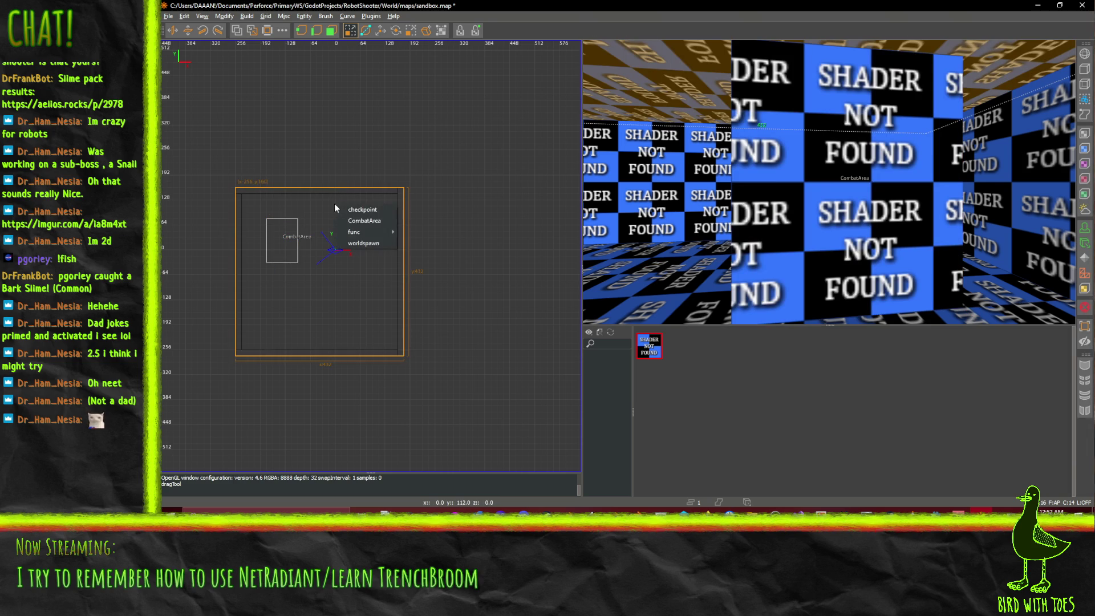
{"action": "mouse_move", "coordinate": [378, 235]}
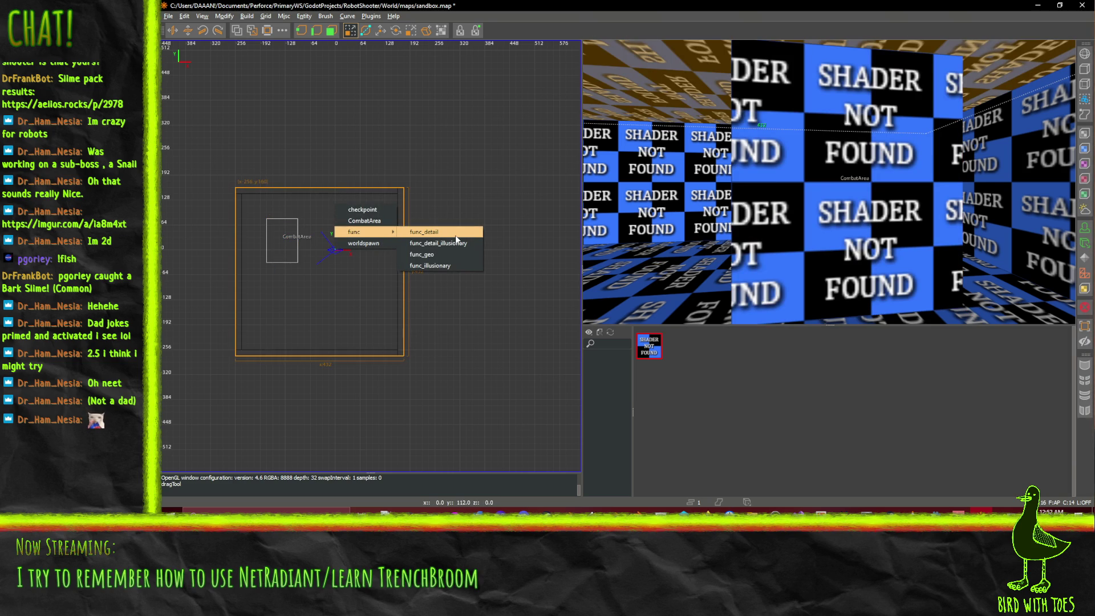
{"action": "left_click", "coordinate": [458, 255]}
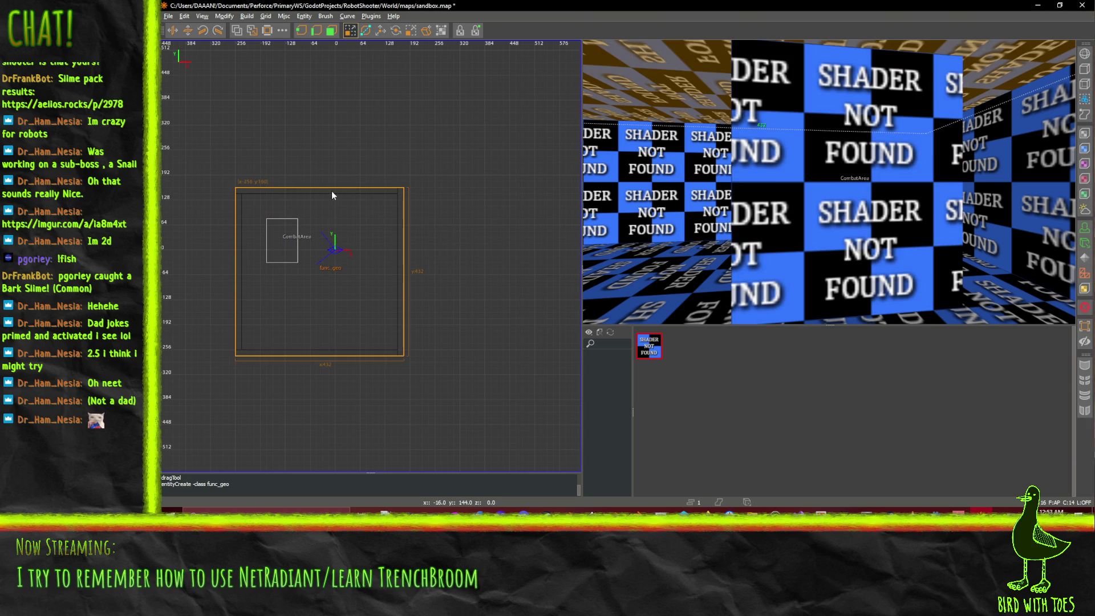
Step: Group the remaining room brushes into another func_geo entity
{"action": "left_click", "coordinate": [628, 192], "text": "shift"}
{"action": "left_click", "coordinate": [625, 244], "text": "shift"}
{"action": "left_click", "coordinate": [931, 202], "text": "shift"}
{"action": "key", "text": "Escape"}
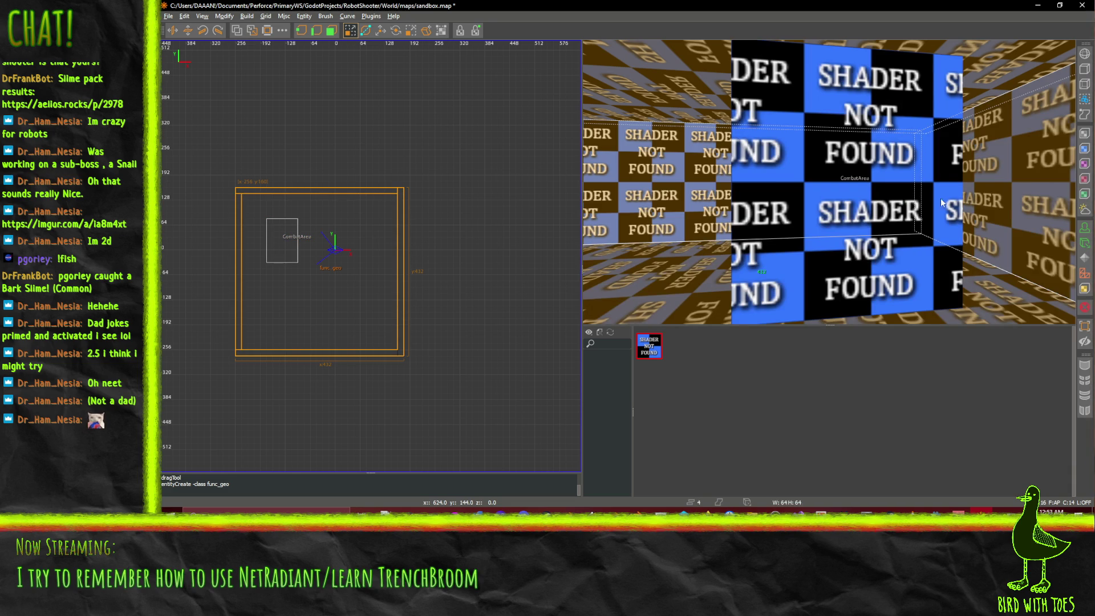
{"action": "right_click", "coordinate": [974, 197]}
{"action": "key", "text": "Up"}
{"action": "right_click", "coordinate": [714, 231]}
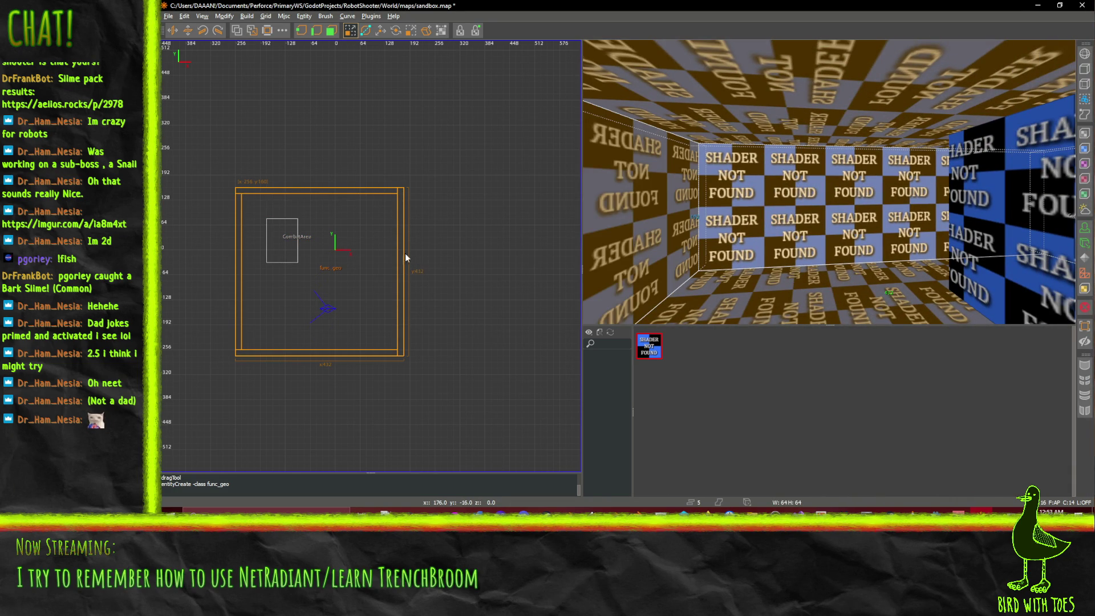
{"action": "right_click", "coordinate": [387, 248]}
{"action": "mouse_move", "coordinate": [429, 282]}
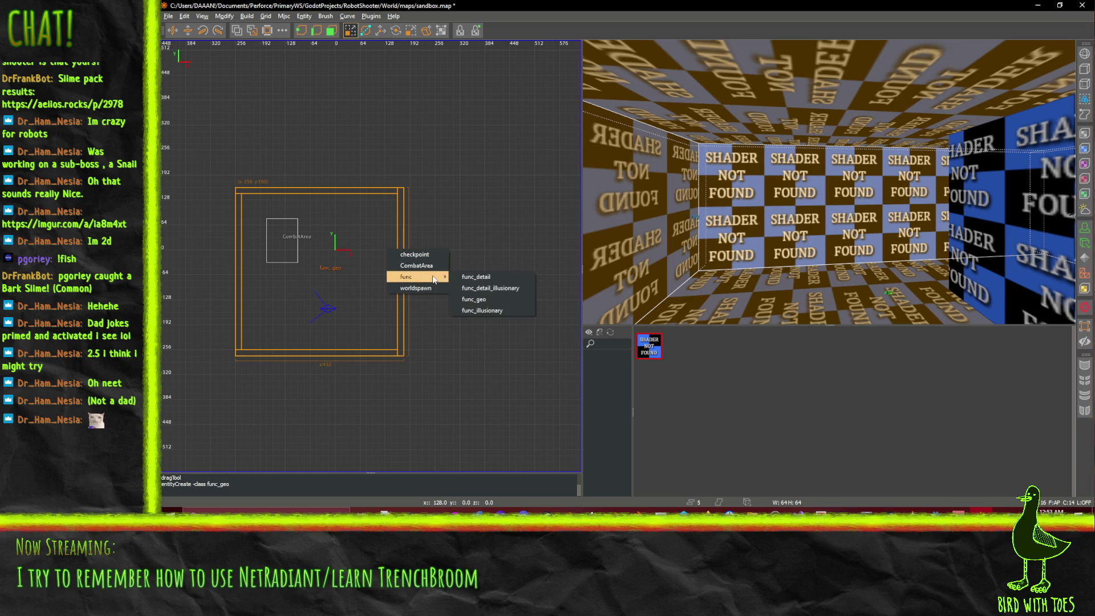
{"action": "left_click", "coordinate": [492, 304]}
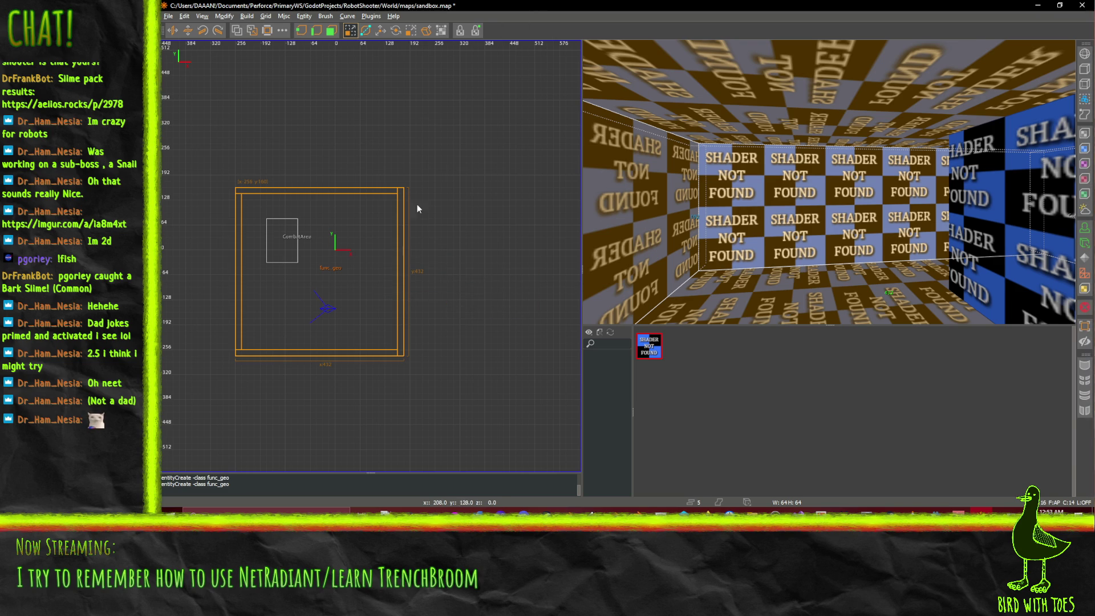
{"action": "key", "text": "Down"}
{"action": "key", "text": "Escape"}
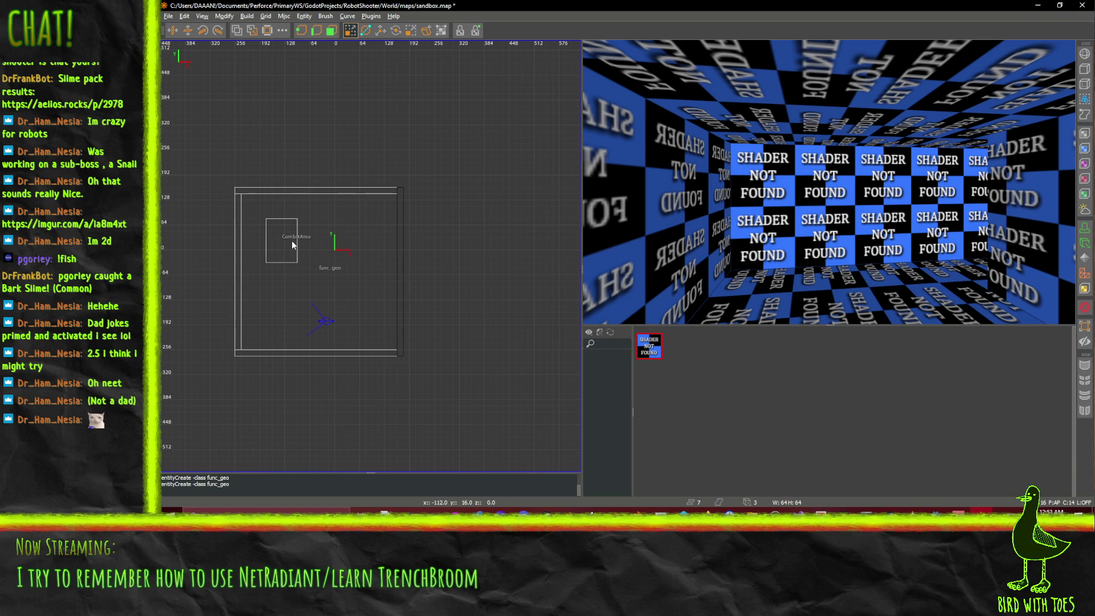
Step: Select the room's left wall brush alone, without the back wall or floor
{"action": "left_click", "coordinate": [804, 255], "text": "shift"}
{"action": "left_click", "coordinate": [816, 304], "text": "shift"}
{"action": "key", "text": "Escape"}
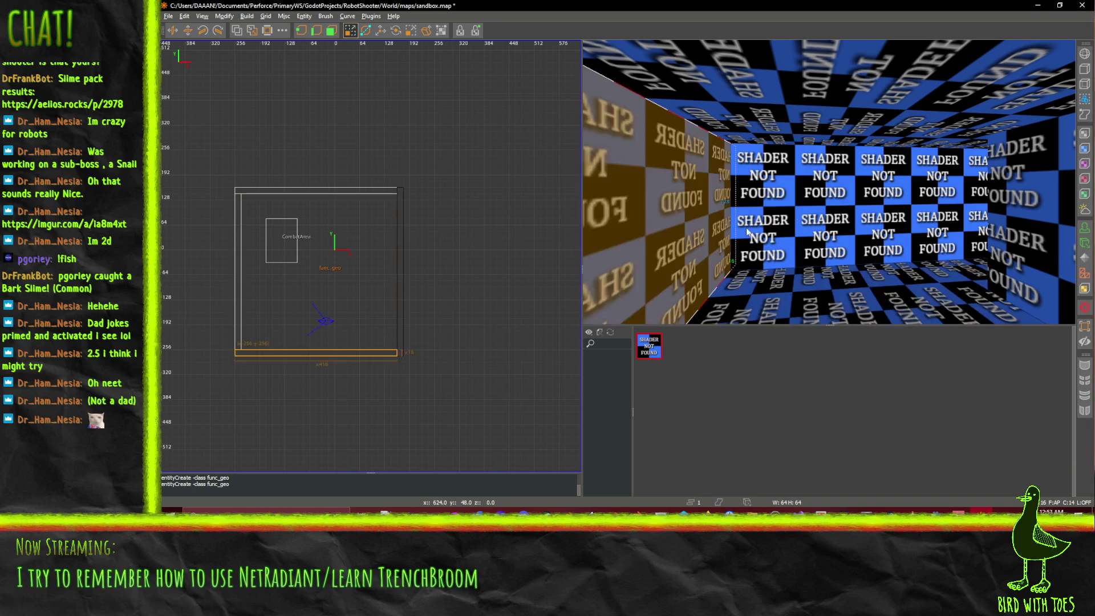
{"action": "left_click", "coordinate": [782, 228], "text": "shift"}
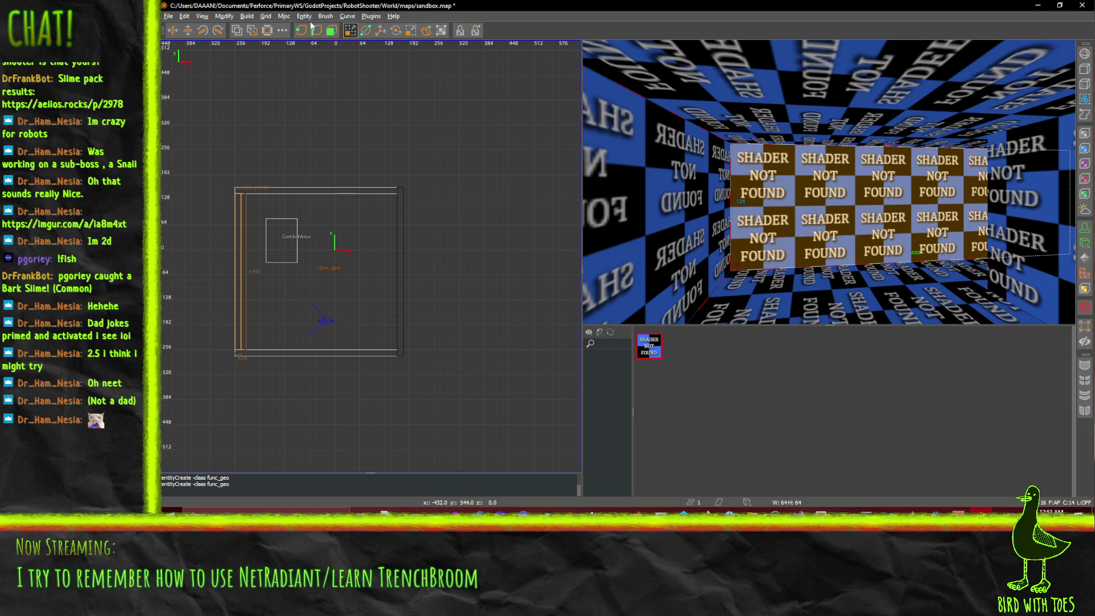
{"action": "right_click", "coordinate": [731, 411]}
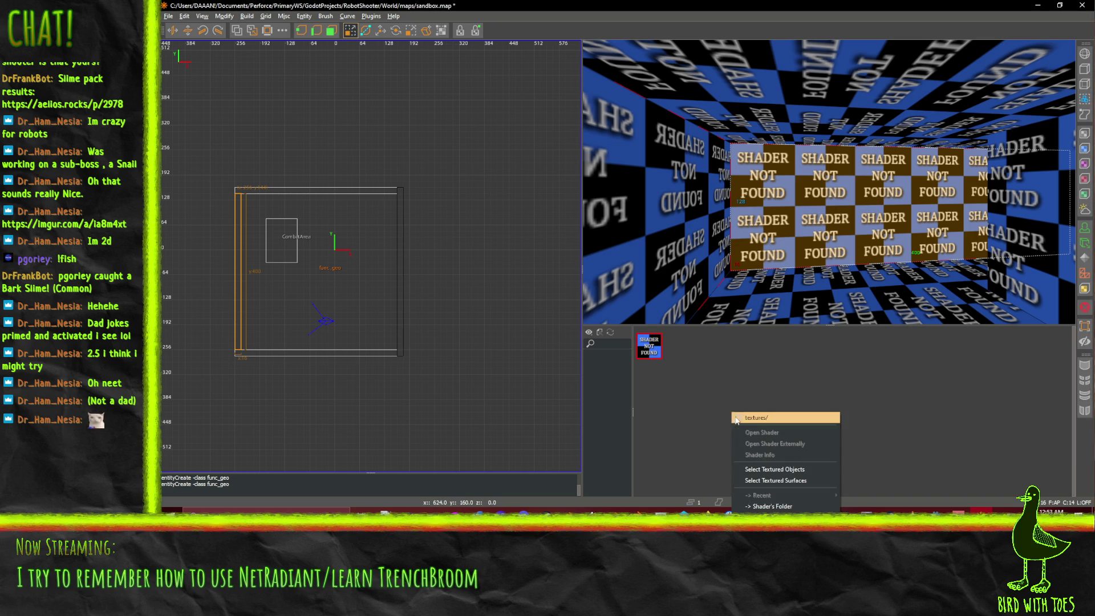
{"action": "left_click", "coordinate": [742, 415]}
{"action": "right_click", "coordinate": [723, 378]}
{"action": "left_click", "coordinate": [763, 385]}
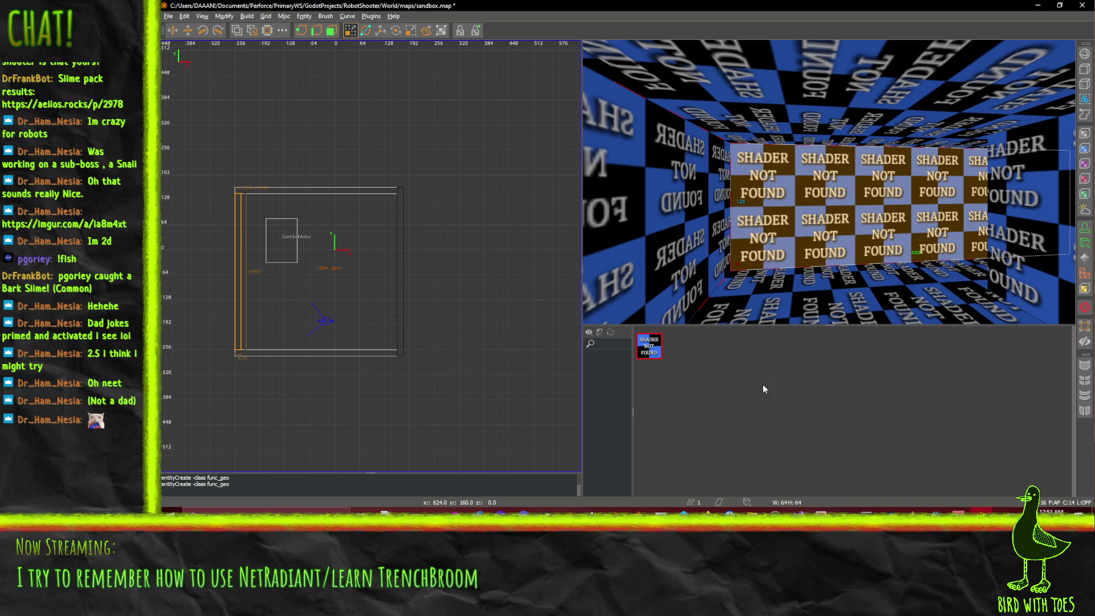
{"action": "right_click", "coordinate": [685, 357]}
{"action": "right_click", "coordinate": [759, 357]}
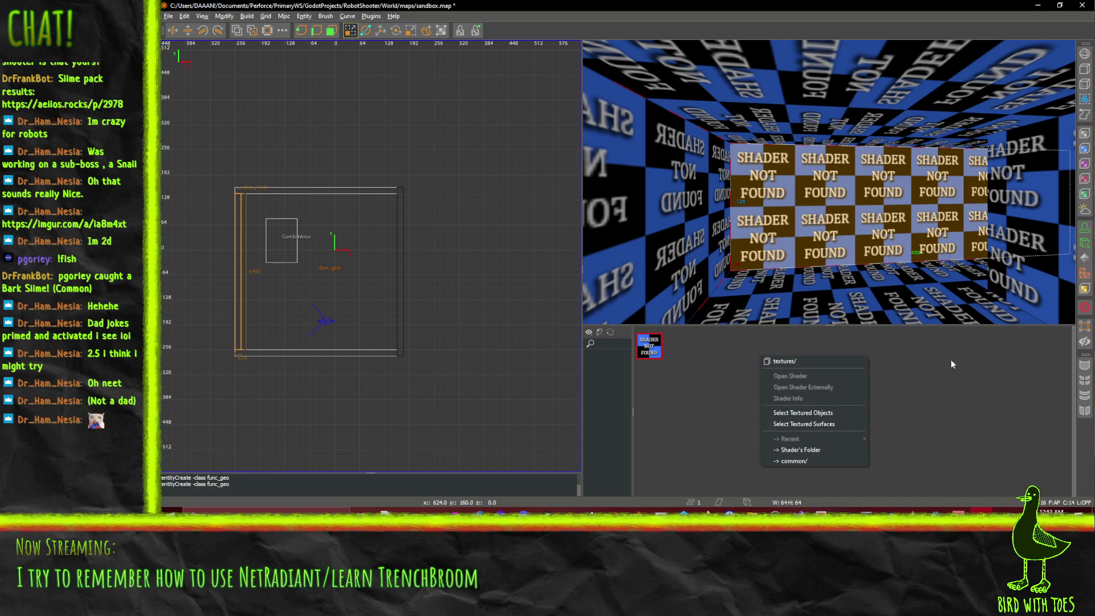
{"action": "left_click", "coordinate": [703, 424]}
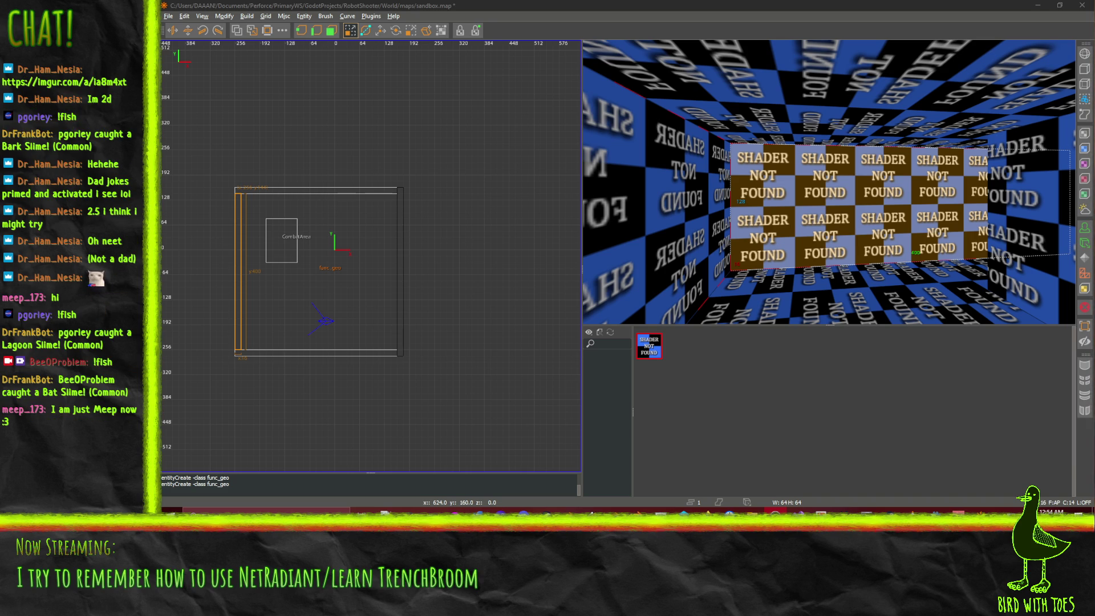
{"action": "left_click", "coordinate": [556, 4]}
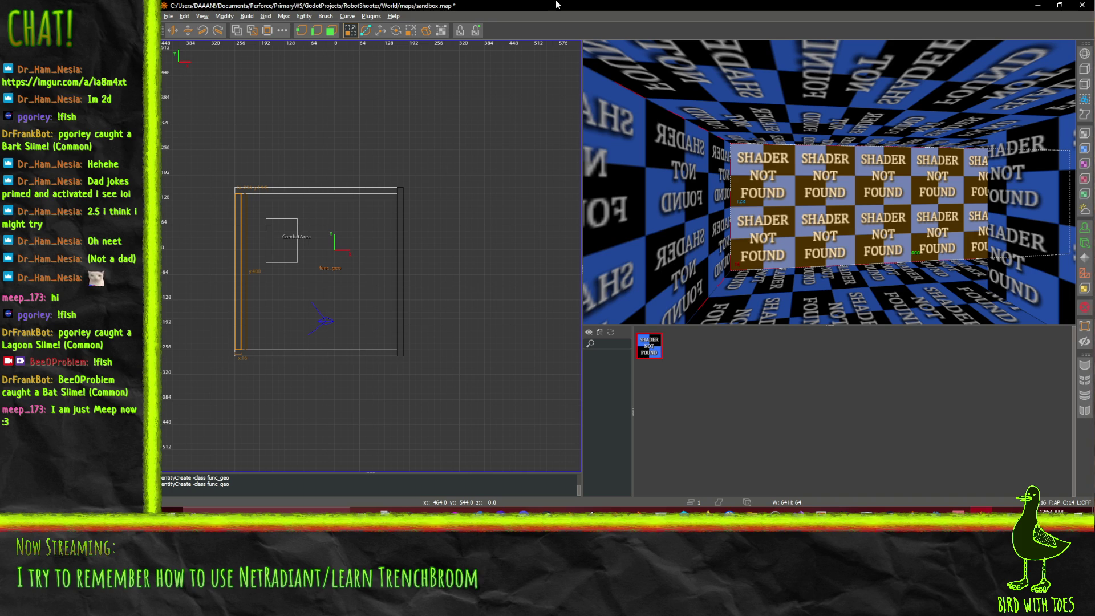
{"action": "scroll", "coordinate": [828, 181], "scroll_direction": "up", "scroll_amount": 3}
{"action": "scroll", "coordinate": [828, 181], "scroll_direction": "up", "scroll_amount": 5}
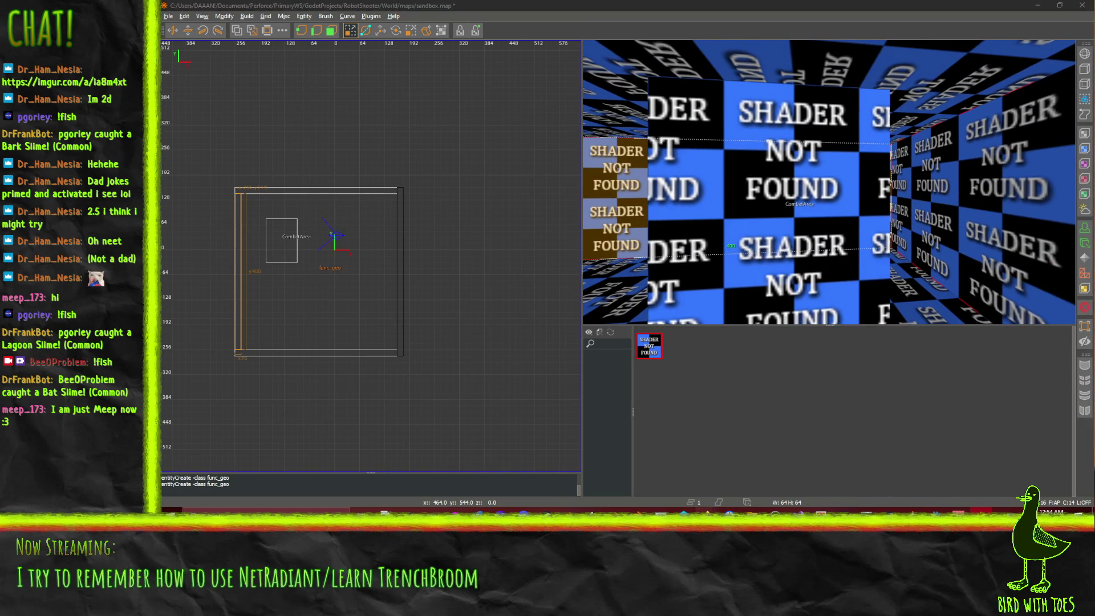
{"action": "mouse_move", "coordinate": [706, 510]}
{"action": "left_click", "coordinate": [607, 475]}
Step: Scroll the manual to FuncGodotFGDPointClassDisplayDescriptor, then open the Why Not Worldspawn? page
{"action": "left_click", "coordinate": [970, 324]}
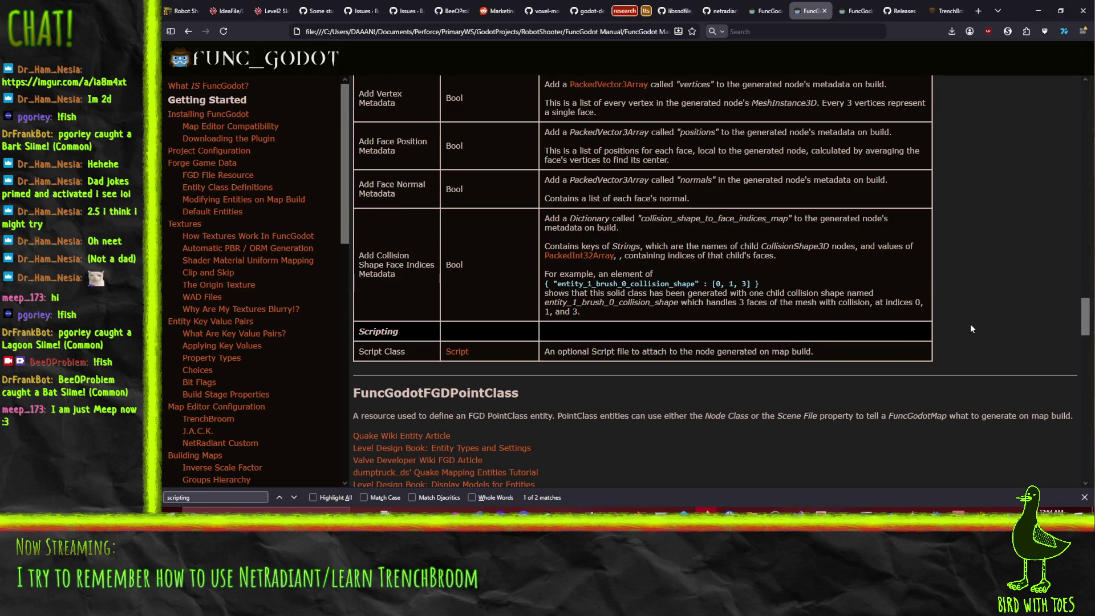
{"action": "scroll", "coordinate": [863, 382], "scroll_direction": "down", "scroll_amount": 3}
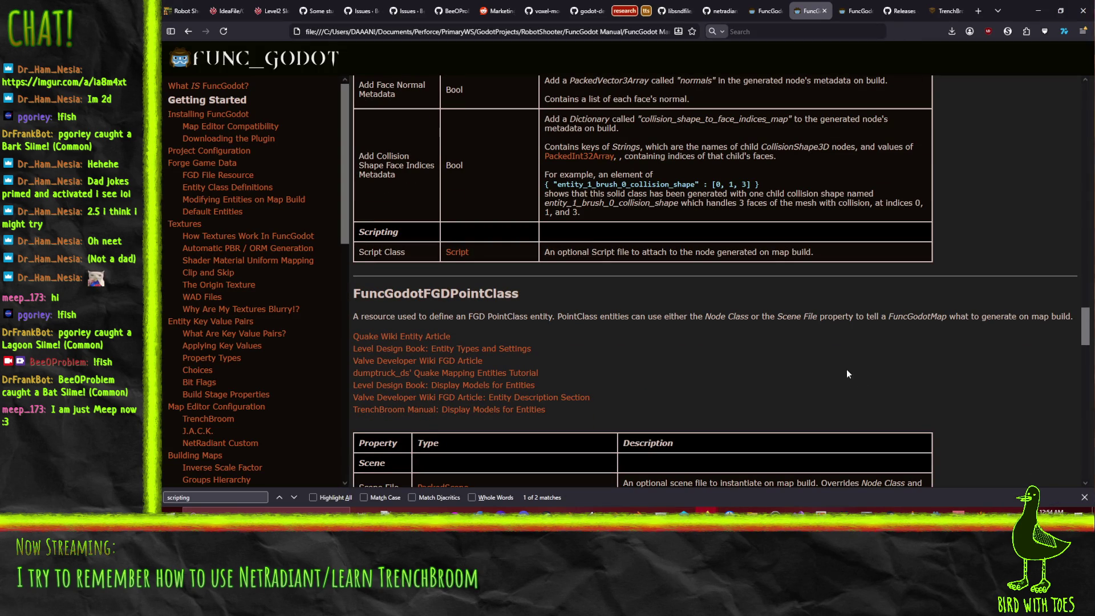
{"action": "scroll", "coordinate": [853, 374], "scroll_direction": "down", "scroll_amount": 3}
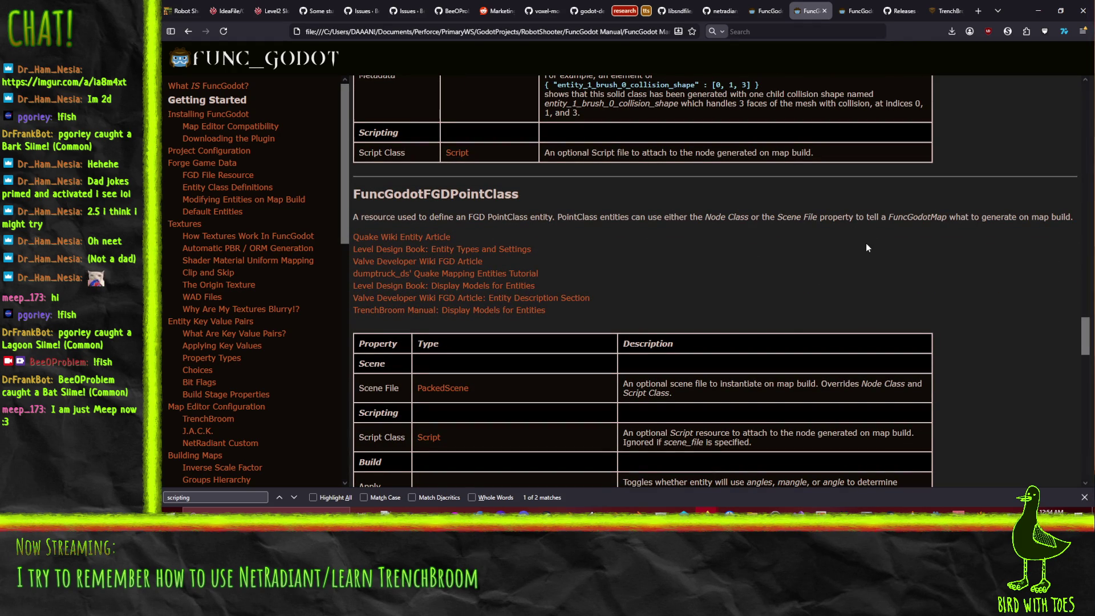
{"action": "scroll", "coordinate": [862, 246], "scroll_direction": "down", "scroll_amount": 12}
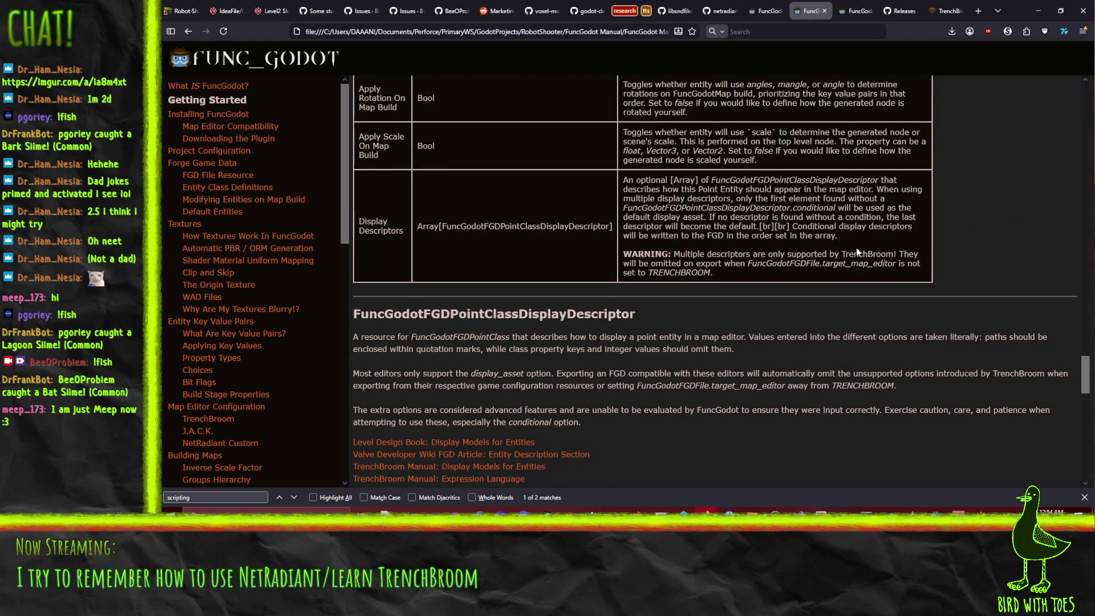
{"action": "scroll", "coordinate": [824, 336], "scroll_direction": "down", "scroll_amount": 3}
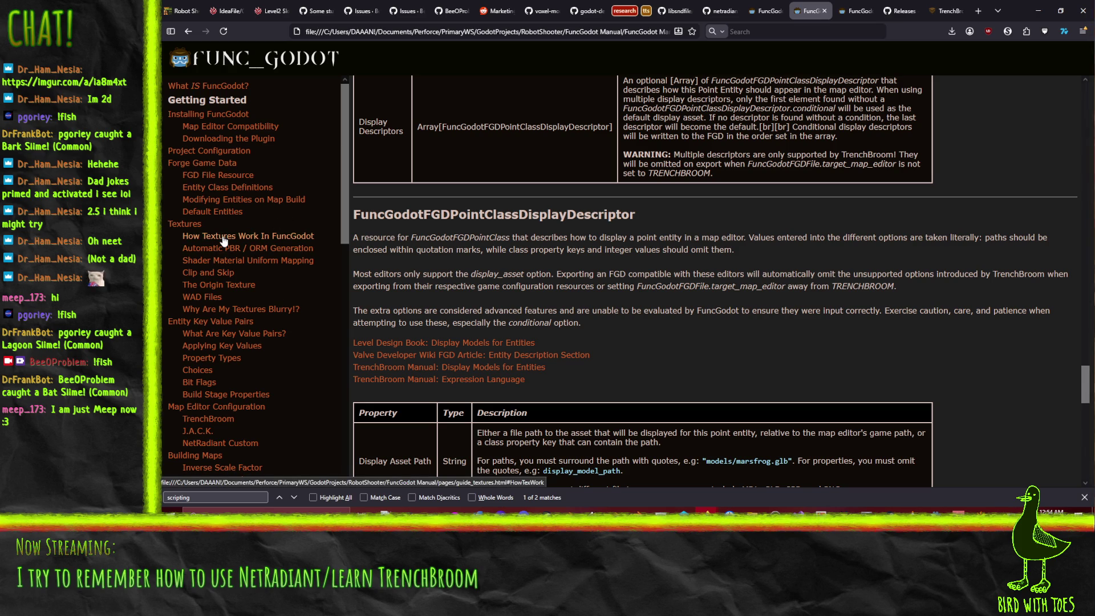
{"action": "scroll", "coordinate": [309, 297], "scroll_direction": "down", "scroll_amount": 4}
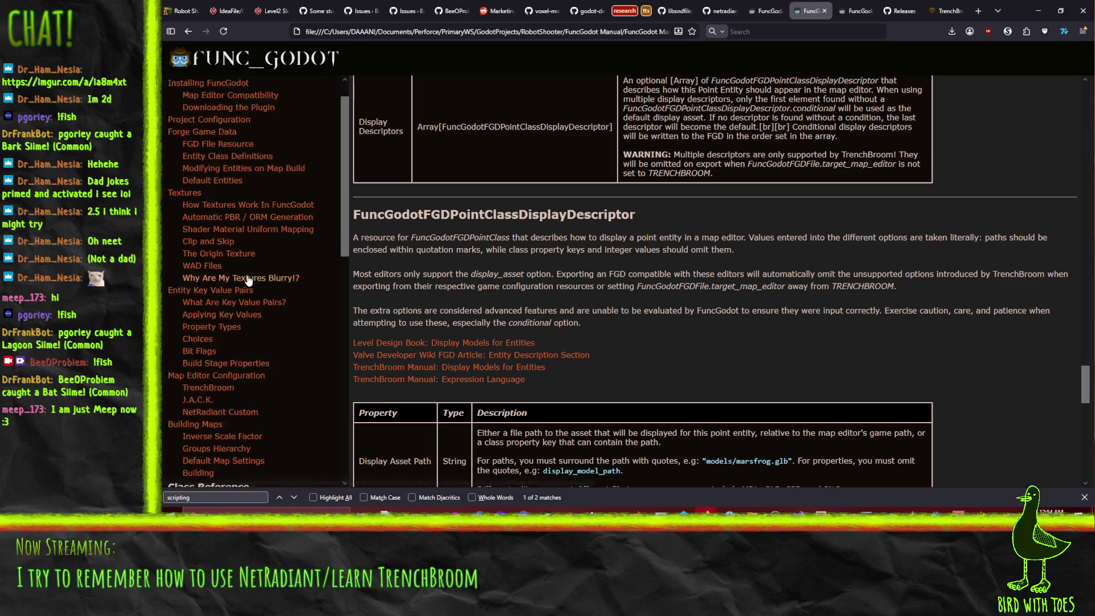
{"action": "scroll", "coordinate": [308, 298], "scroll_direction": "down", "scroll_amount": 10}
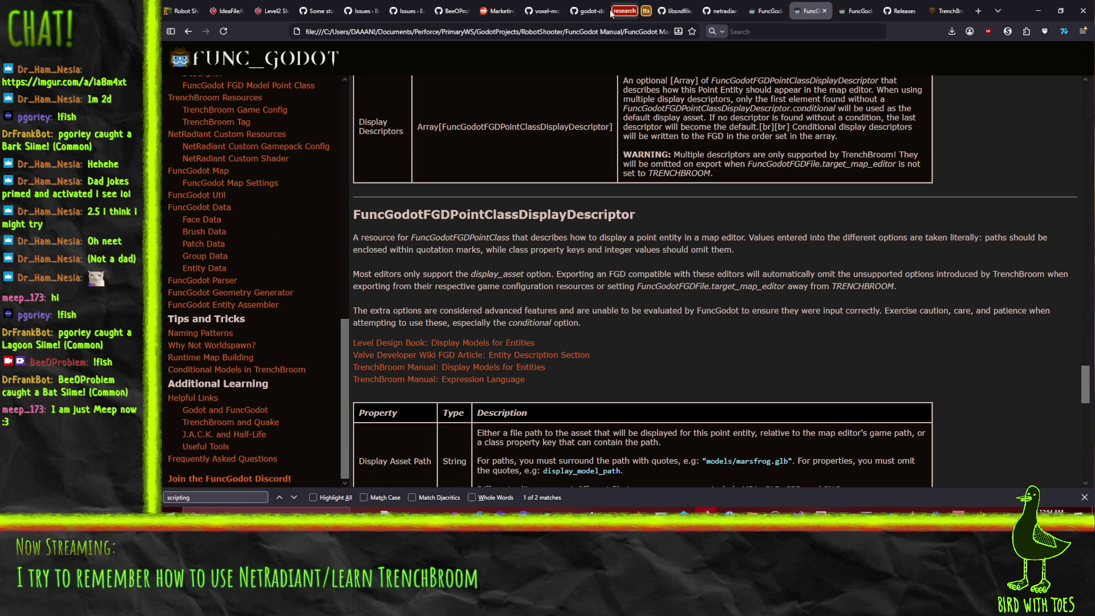
{"action": "left_click", "coordinate": [855, 11]}
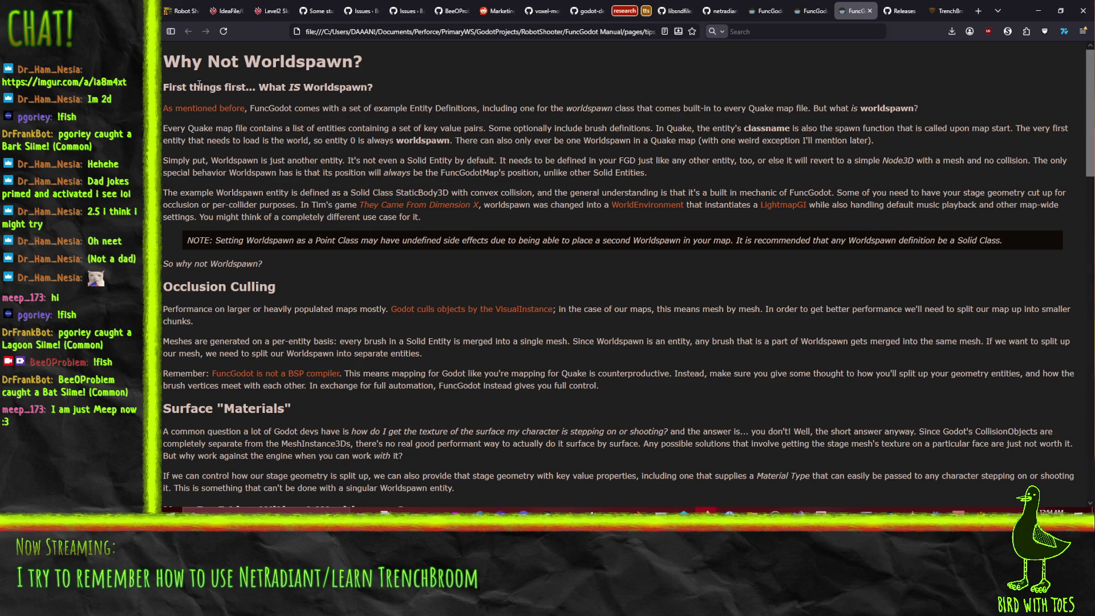
Step: Scroll the Worldspawn page down to the _func_godot_build_complete() LightmapGI code example
{"action": "scroll", "coordinate": [531, 237], "scroll_direction": "down", "scroll_amount": 1}
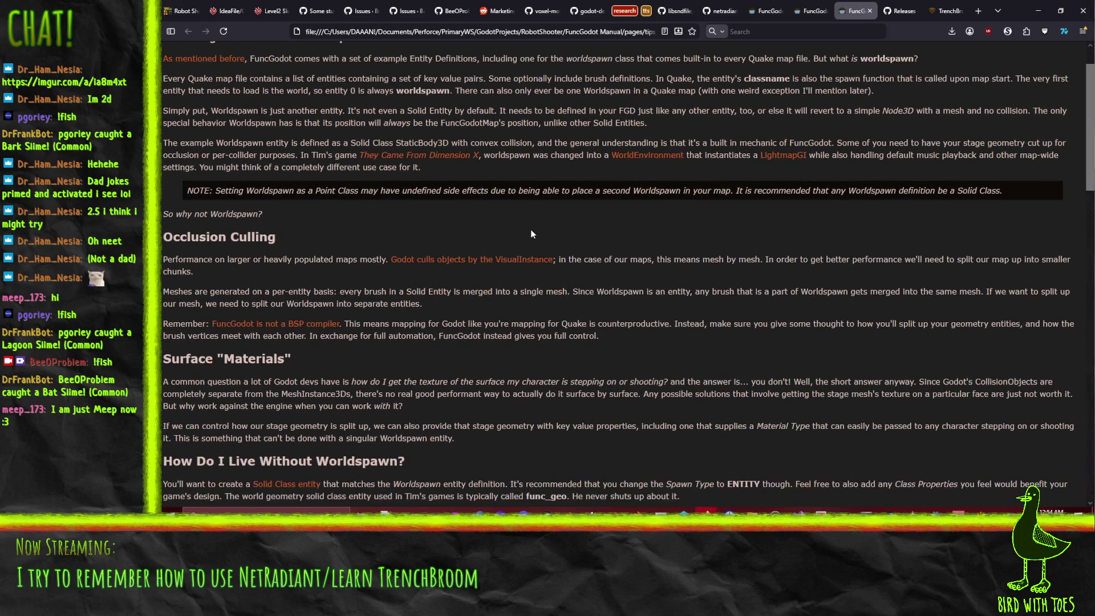
{"action": "scroll", "coordinate": [730, 228], "scroll_direction": "down", "scroll_amount": 4}
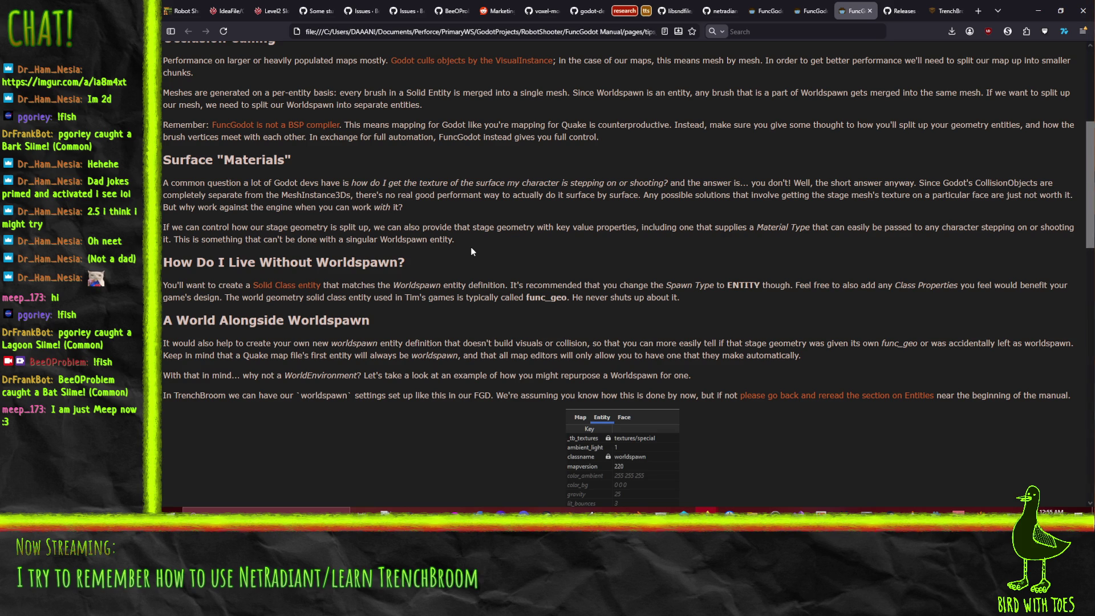
{"action": "scroll", "coordinate": [471, 252], "scroll_direction": "down", "scroll_amount": 5}
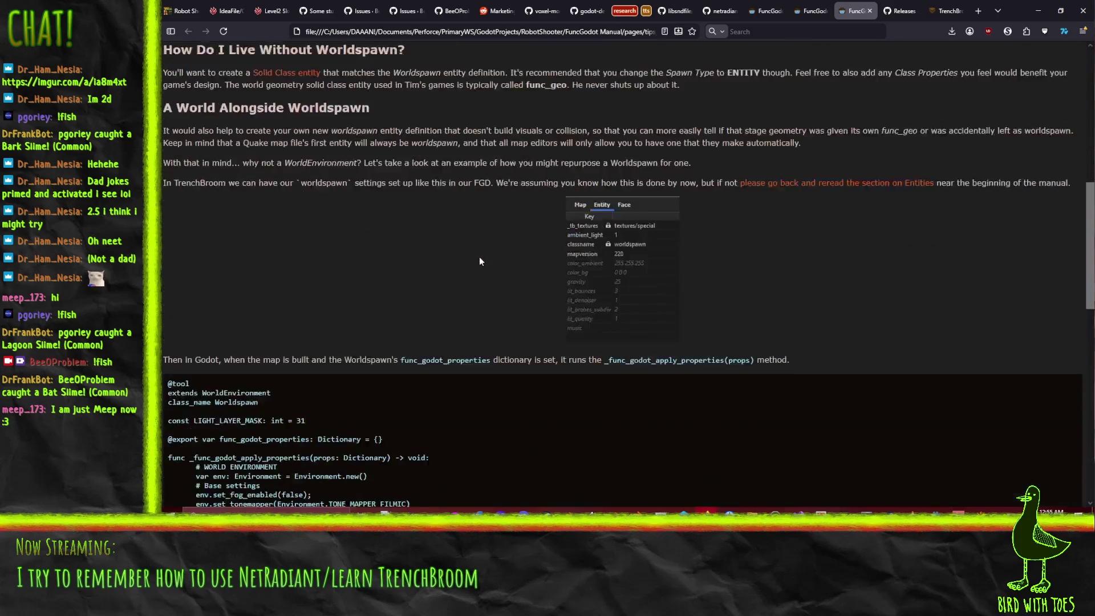
{"action": "scroll", "coordinate": [474, 258], "scroll_direction": "down", "scroll_amount": 15}
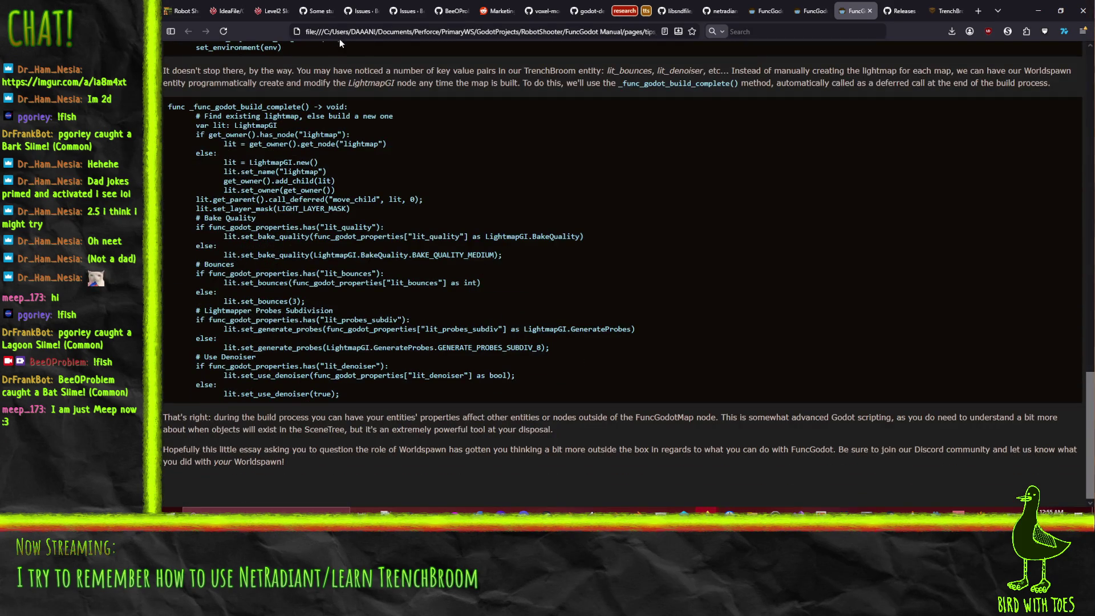
Step: Search the web for 'godot bsp' in a new tab
{"action": "left_click", "coordinate": [387, 17]}
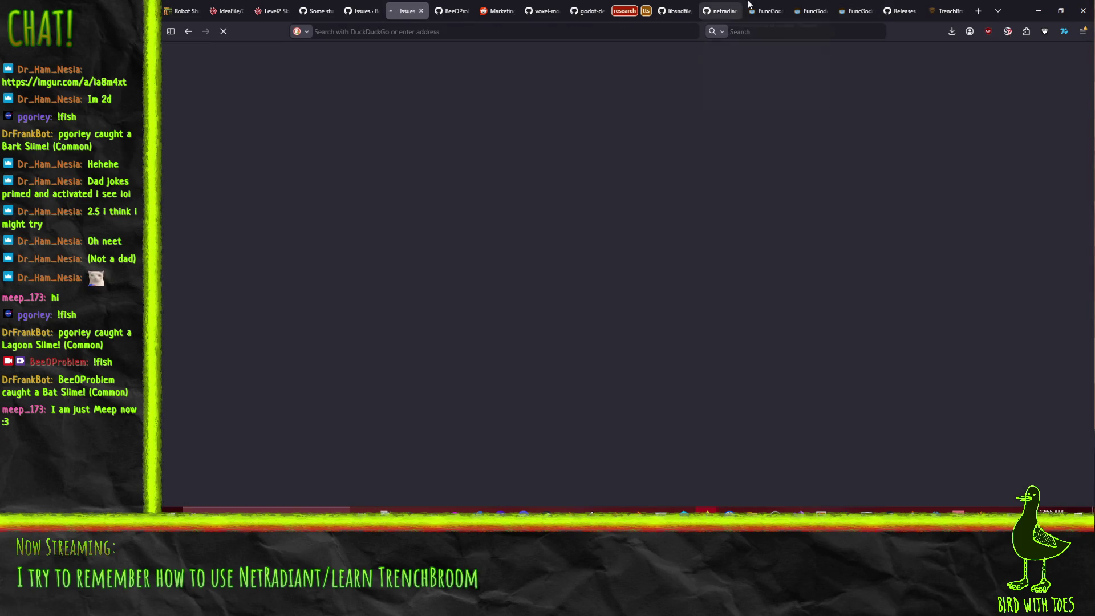
{"action": "left_click", "coordinate": [810, 11]}
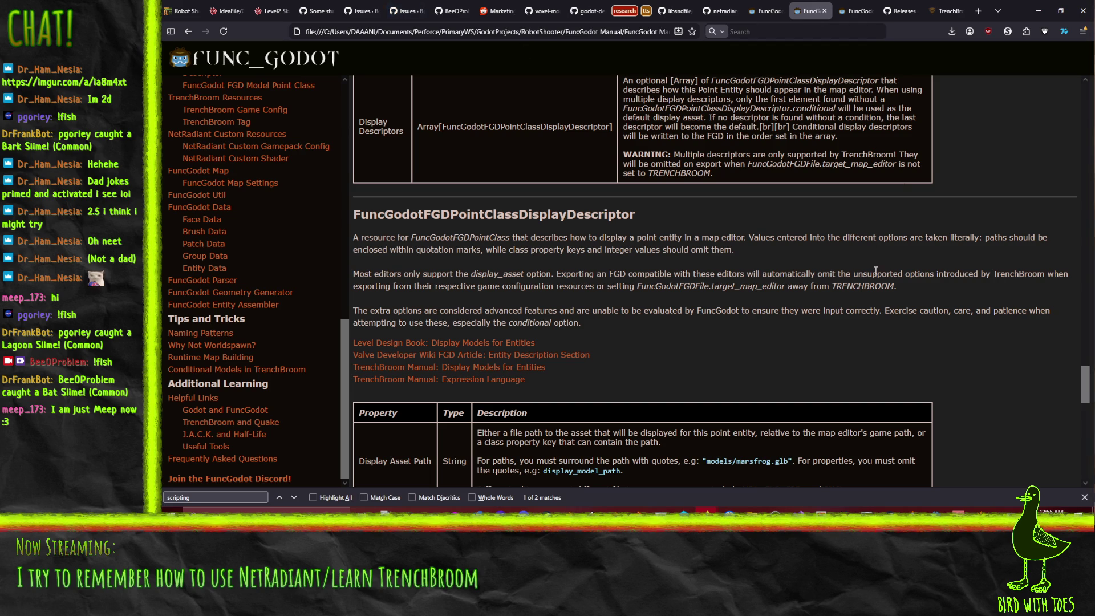
{"action": "key", "text": "ctrl+t"}
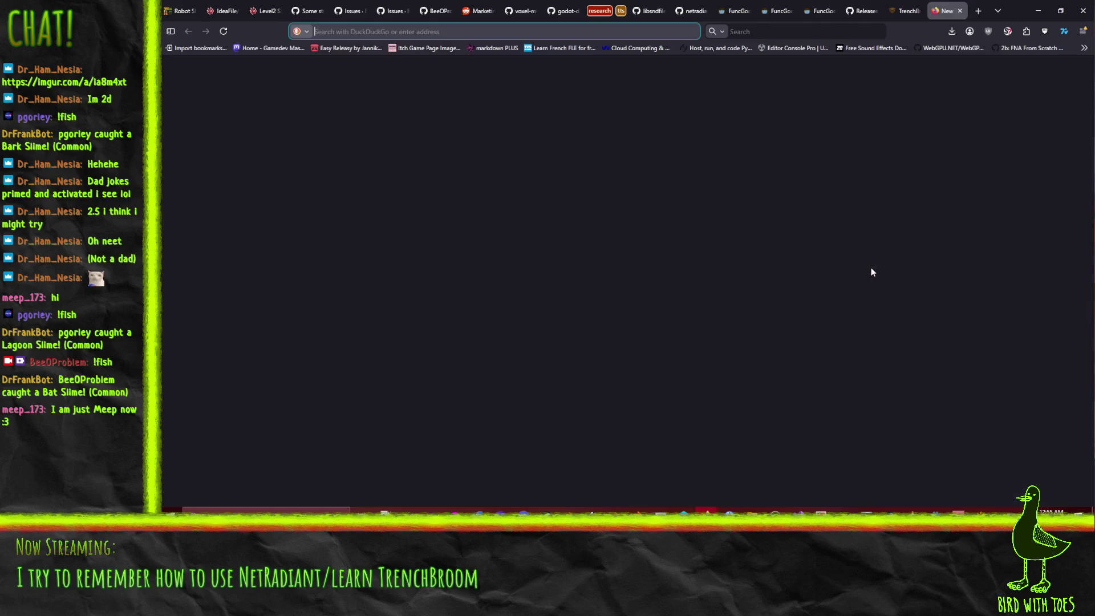
{"action": "type", "text": "godot bsp"}
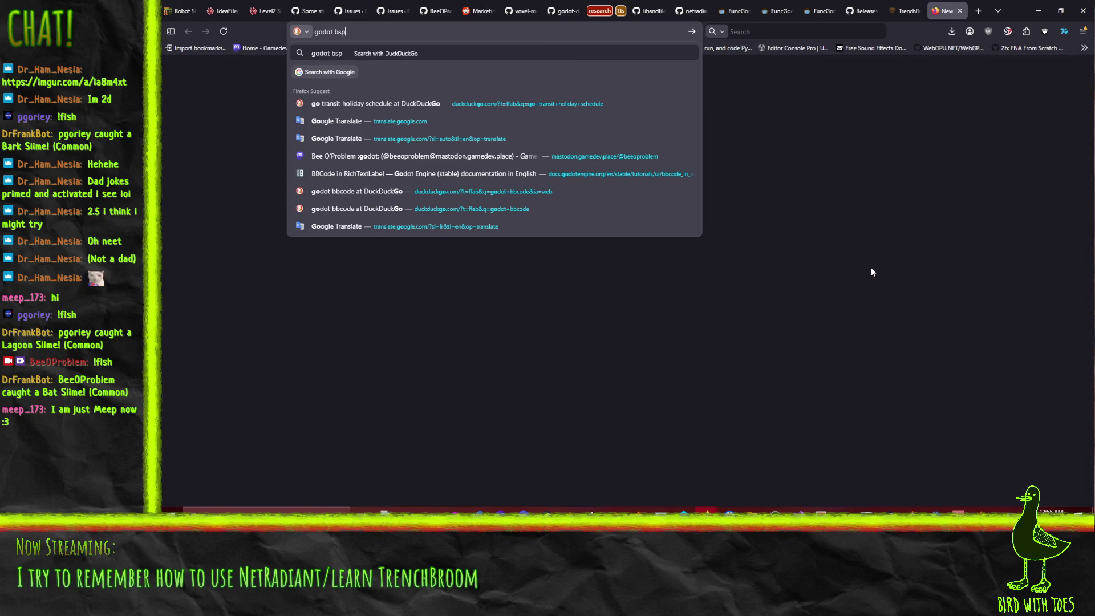
{"action": "key", "text": "Return"}
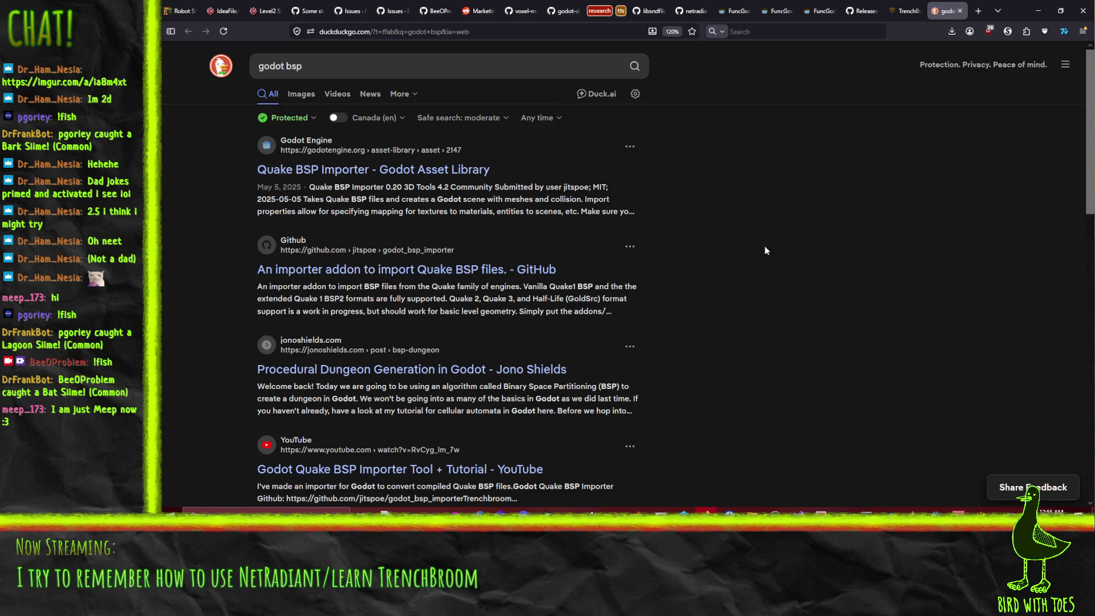
Step: Open the godot_bsp_importer GitHub result and scroll through its README
{"action": "left_click", "coordinate": [462, 276]}
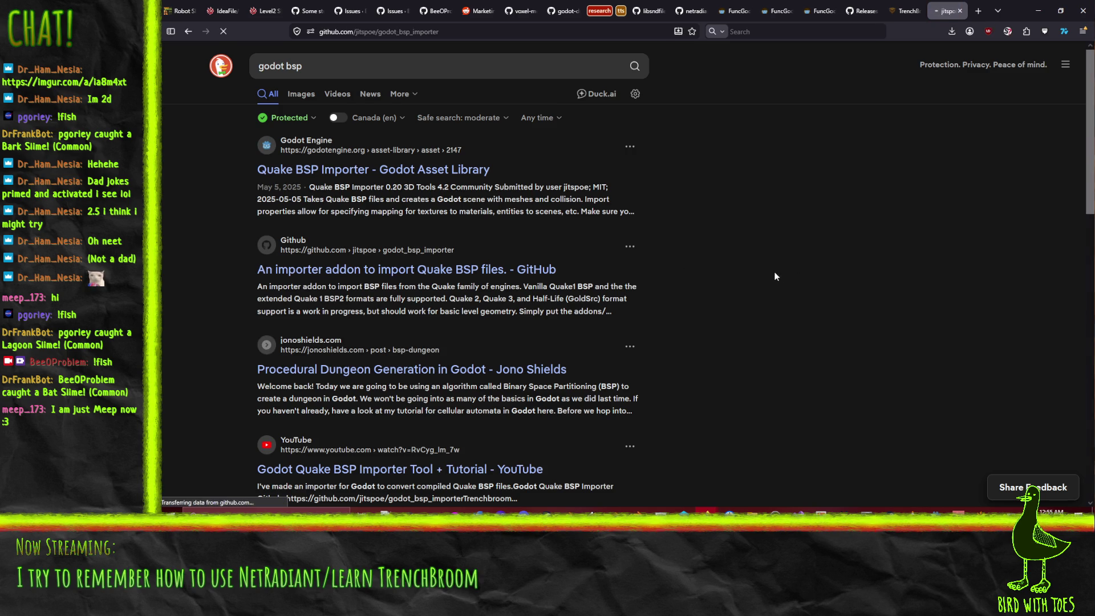
{"action": "scroll", "coordinate": [495, 351], "scroll_direction": "down", "scroll_amount": 3}
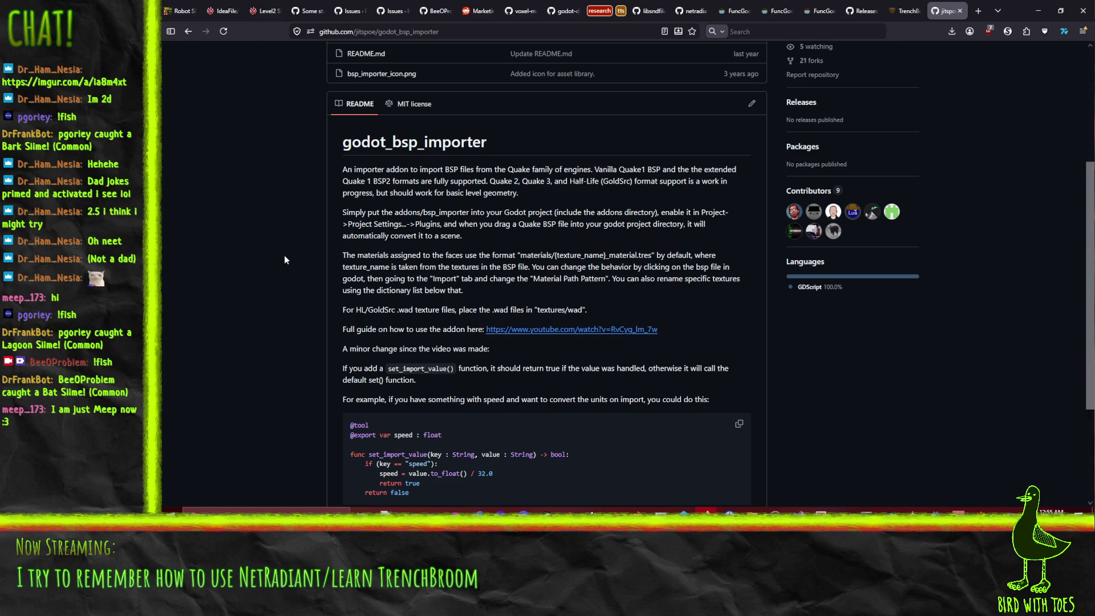
{"action": "scroll", "coordinate": [285, 256], "scroll_direction": "down", "scroll_amount": 3}
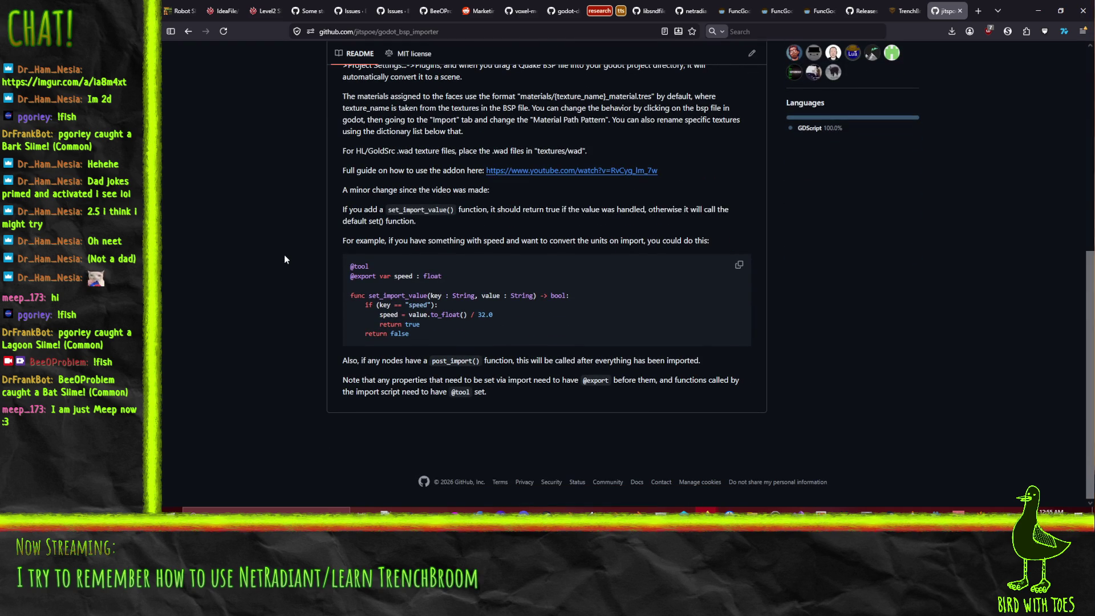
{"action": "key", "text": "Home"}
Step: Return to the FuncGodot manual and open its 'What IS FuncGodot?' introduction page
{"action": "left_click", "coordinate": [960, 10]}
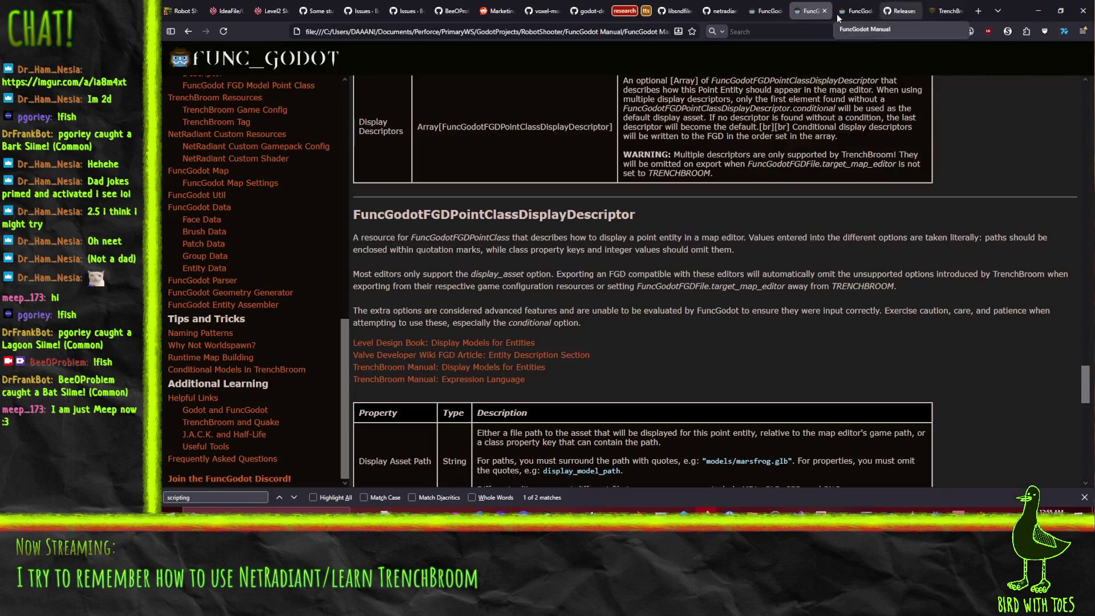
{"action": "scroll", "coordinate": [570, 171], "scroll_direction": "up", "scroll_amount": 3}
{"action": "scroll", "coordinate": [217, 239], "scroll_direction": "up", "scroll_amount": 10}
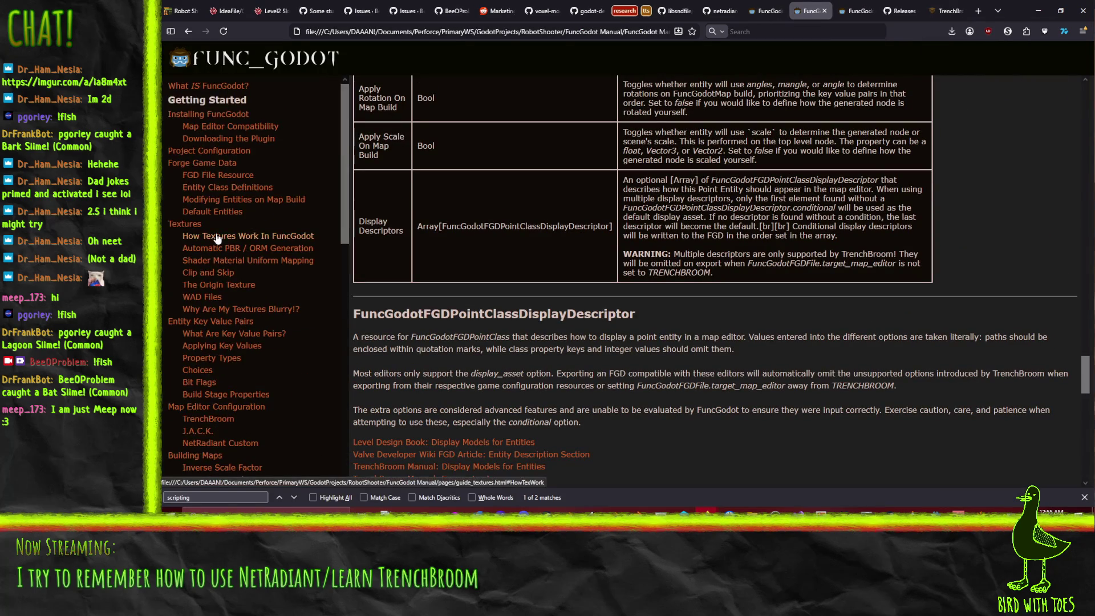
{"action": "left_click", "coordinate": [217, 87]}
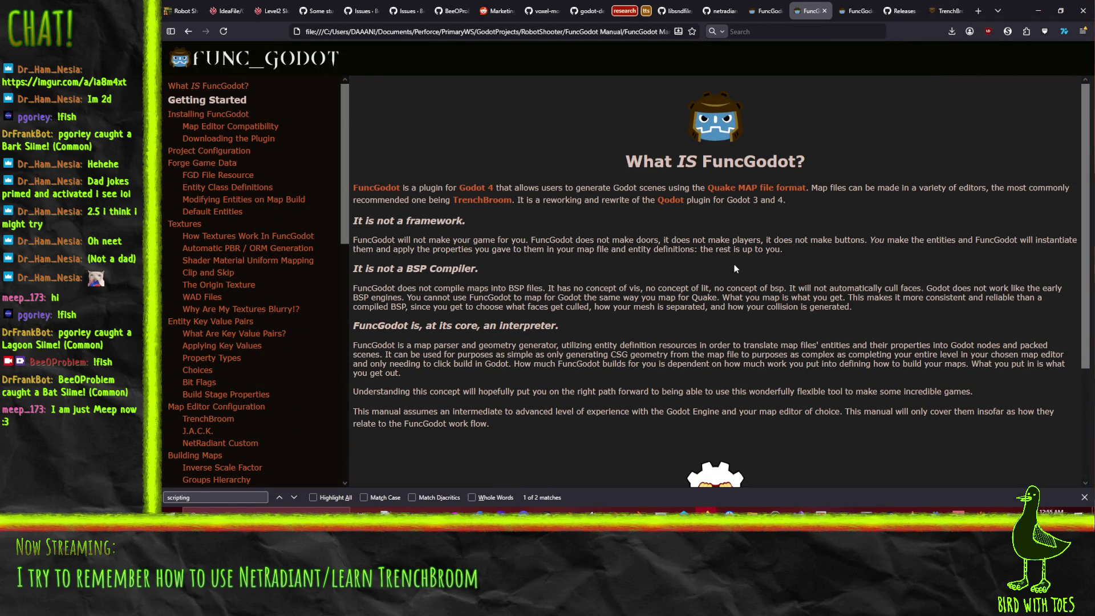
{"action": "right_click", "coordinate": [674, 201]}
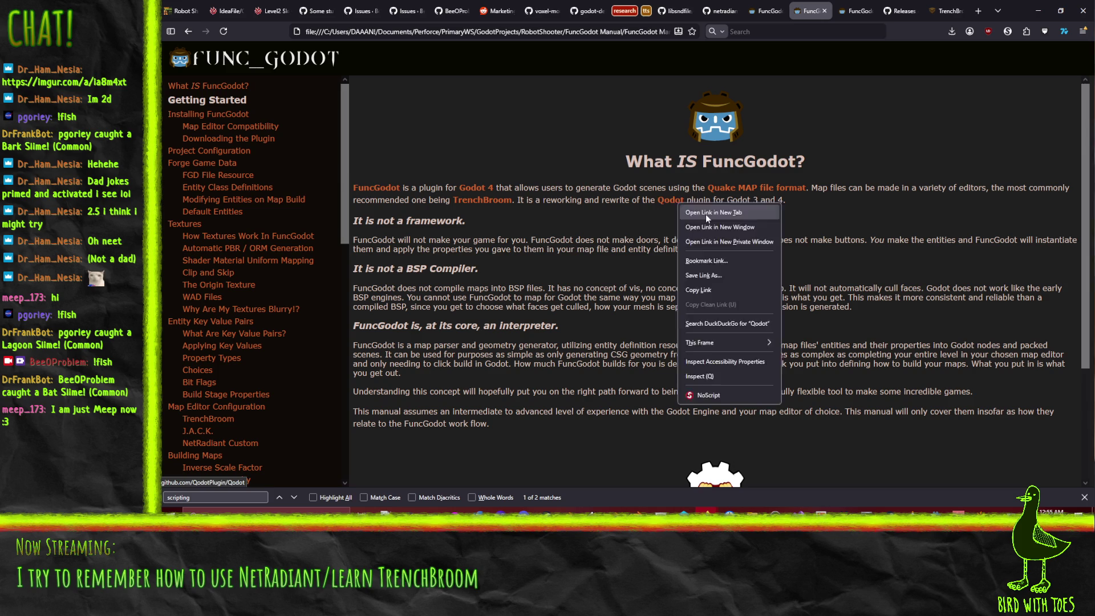
Step: Open the Qodot repository in a new tab and scroll its README to Documentation
{"action": "left_click", "coordinate": [706, 213]}
{"action": "left_click", "coordinate": [188, 31]}
{"action": "key", "text": "ctrl+Tab"}
{"action": "scroll", "coordinate": [265, 250], "scroll_direction": "down", "scroll_amount": 1}
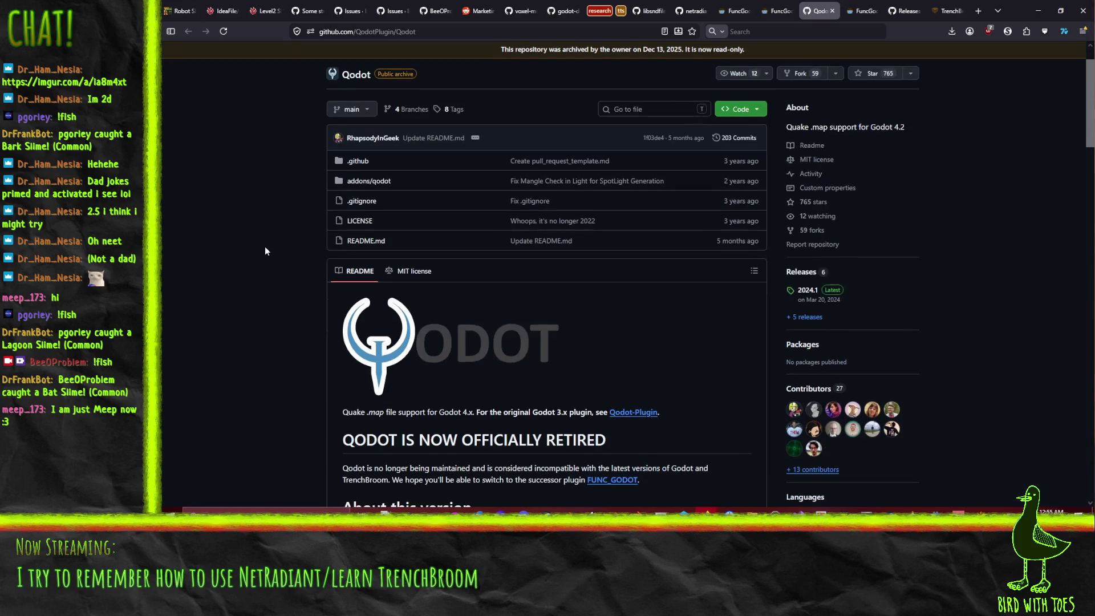
{"action": "scroll", "coordinate": [265, 251], "scroll_direction": "up", "scroll_amount": 1}
{"action": "scroll", "coordinate": [265, 251], "scroll_direction": "down", "scroll_amount": 2}
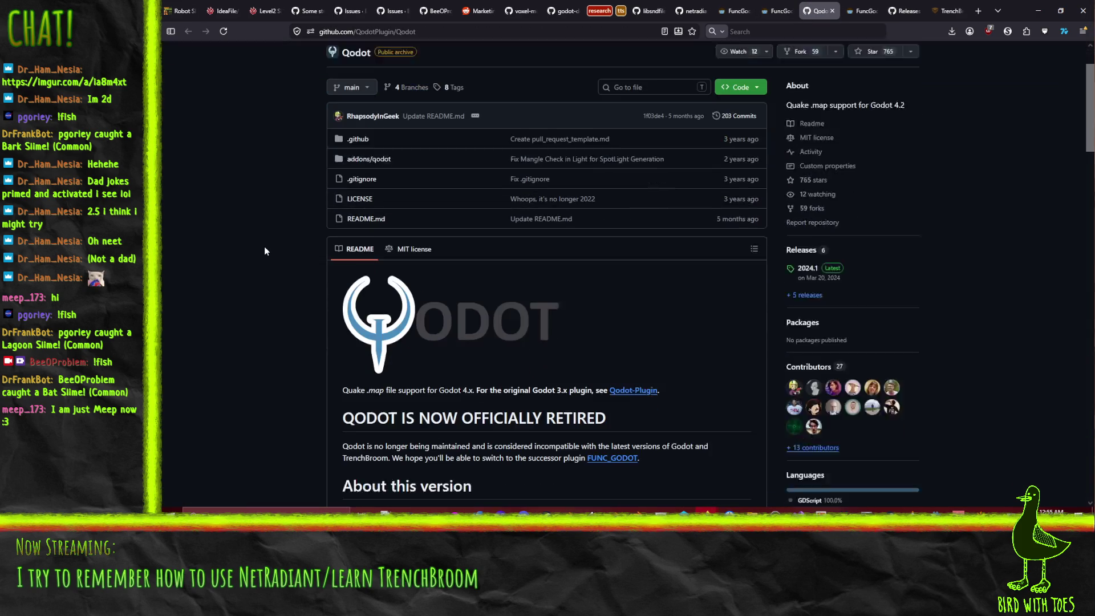
{"action": "scroll", "coordinate": [265, 250], "scroll_direction": "down", "scroll_amount": 5}
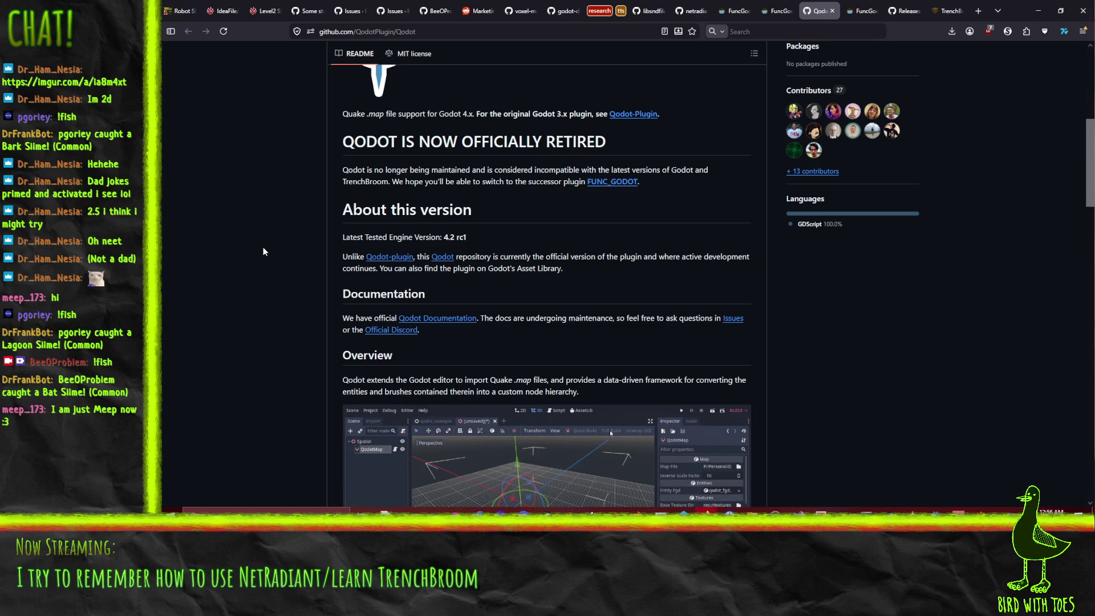
{"action": "scroll", "coordinate": [263, 251], "scroll_direction": "down", "scroll_amount": 3}
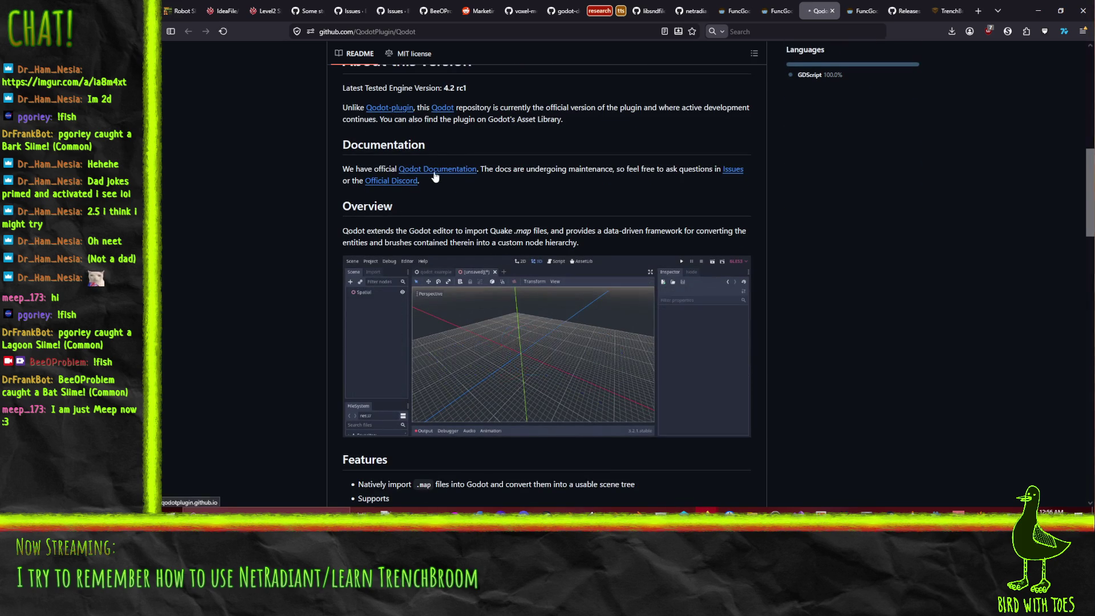
{"action": "left_click", "coordinate": [436, 171]}
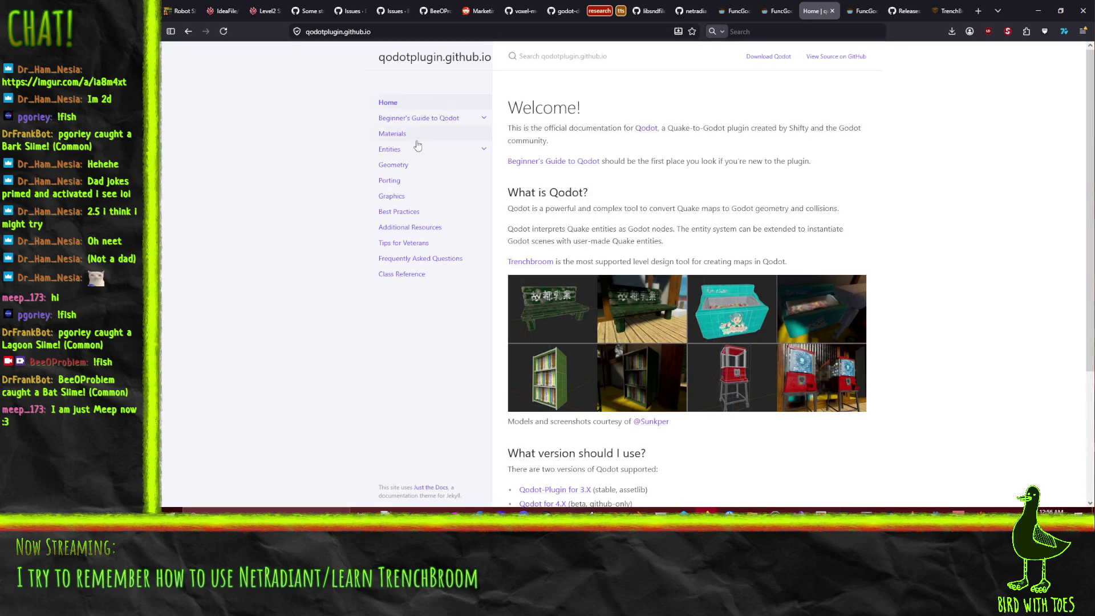
Step: Open the Beginner's Guide to Qodot and read down to its Compatibility notes
{"action": "scroll", "coordinate": [640, 178], "scroll_direction": "down", "scroll_amount": 3}
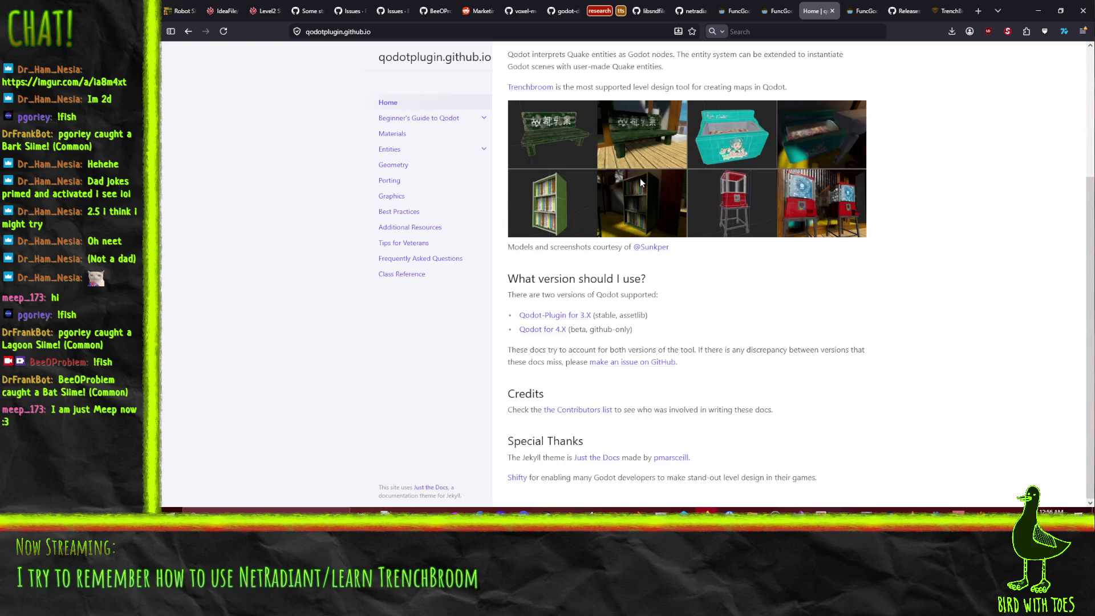
{"action": "left_click", "coordinate": [403, 120]}
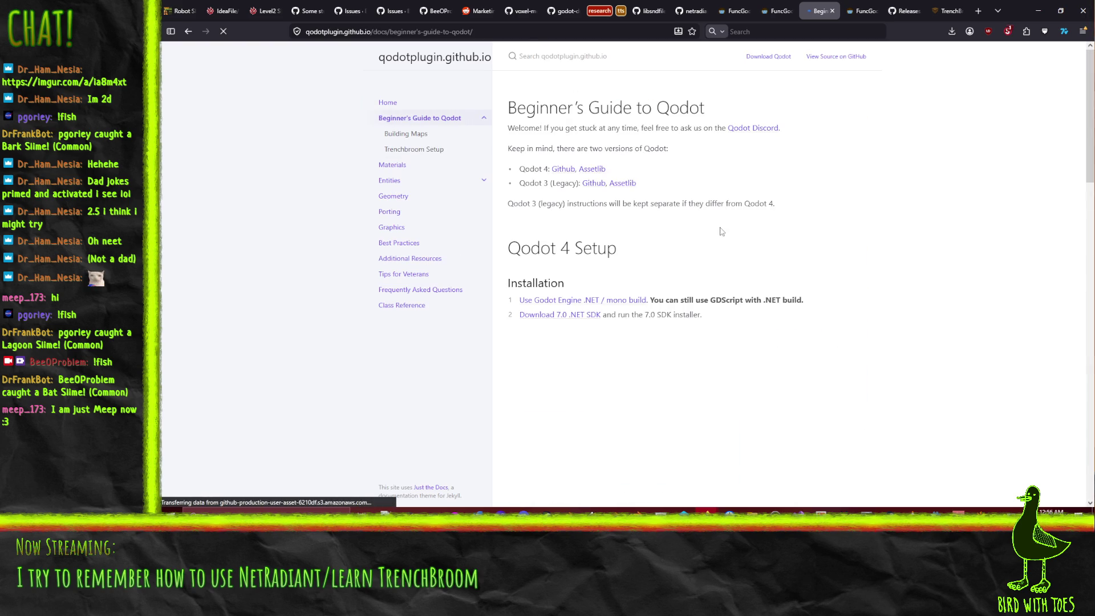
{"action": "scroll", "coordinate": [899, 222], "scroll_direction": "down", "scroll_amount": 2}
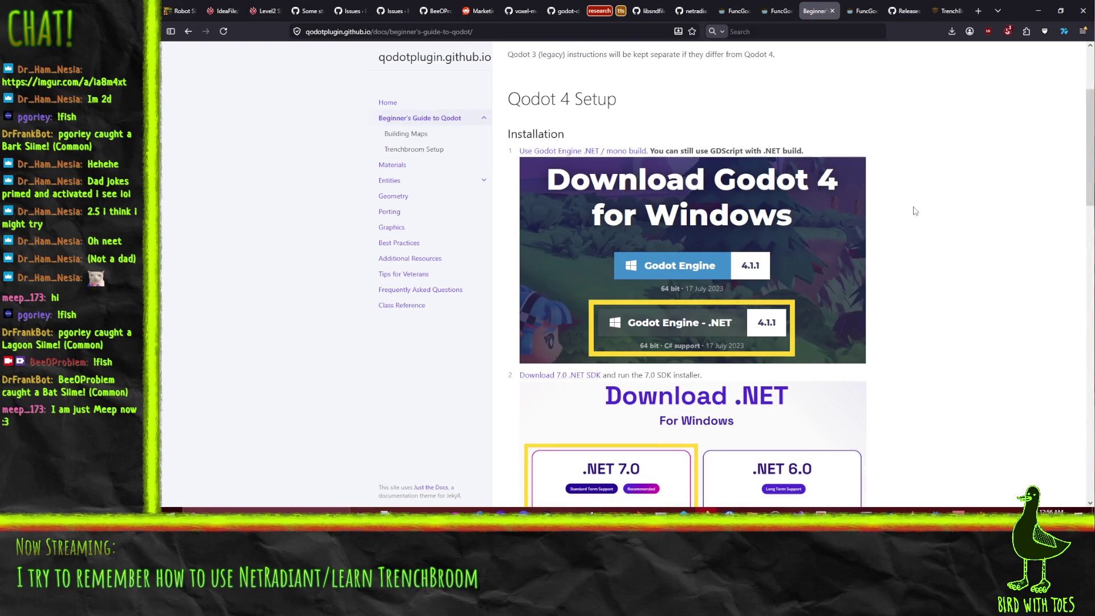
{"action": "scroll", "coordinate": [948, 197], "scroll_direction": "down", "scroll_amount": 10}
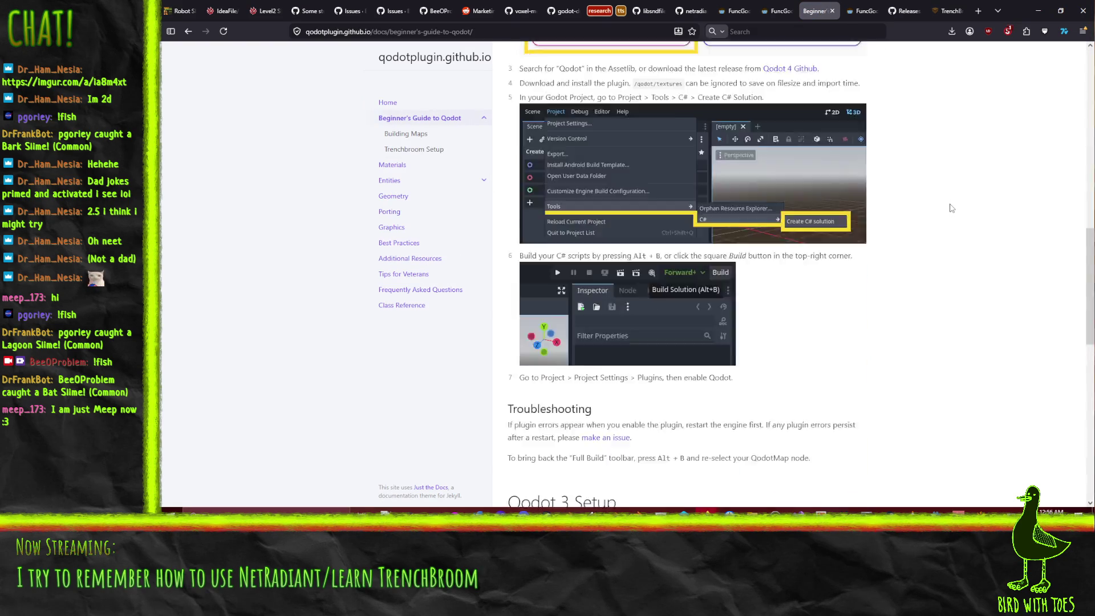
{"action": "scroll", "coordinate": [949, 209], "scroll_direction": "down", "scroll_amount": 6}
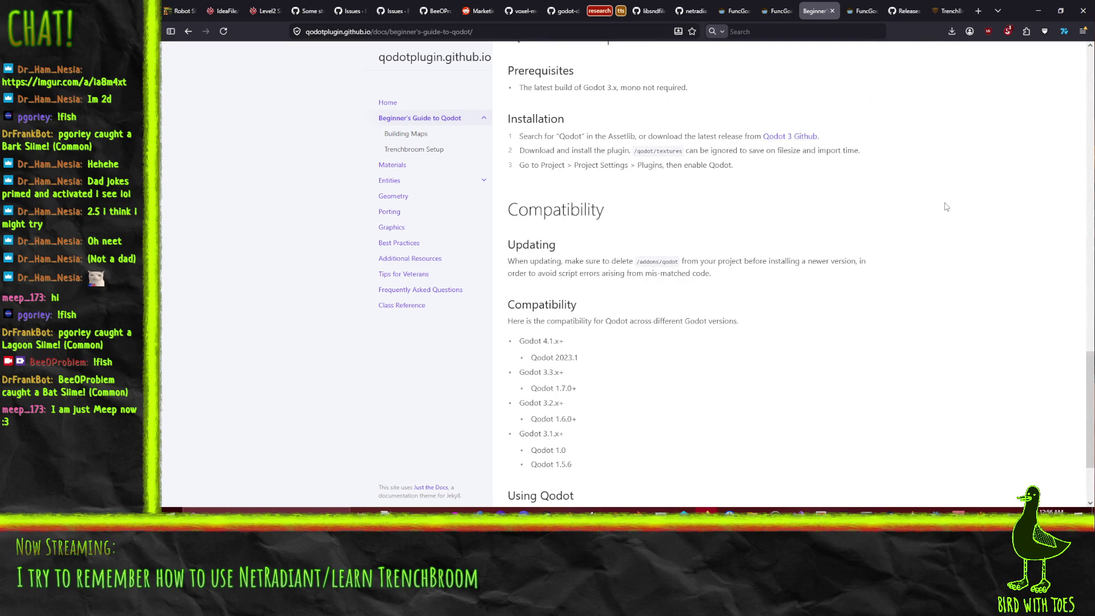
{"action": "scroll", "coordinate": [933, 213], "scroll_direction": "up", "scroll_amount": 6}
{"action": "scroll", "coordinate": [933, 213], "scroll_direction": "down", "scroll_amount": 8}
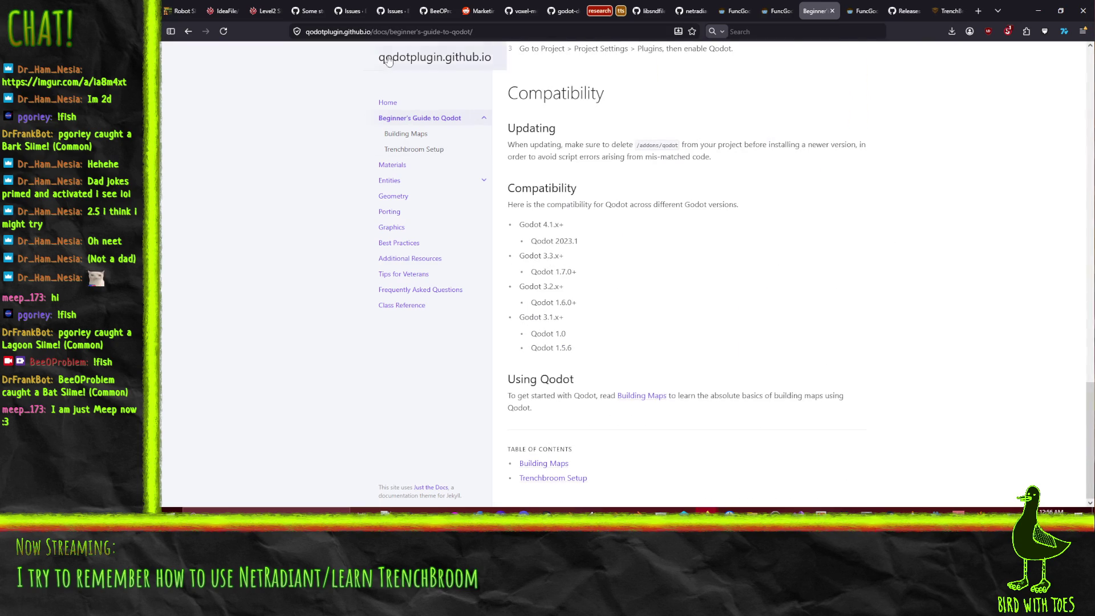
{"action": "left_click", "coordinate": [406, 136]}
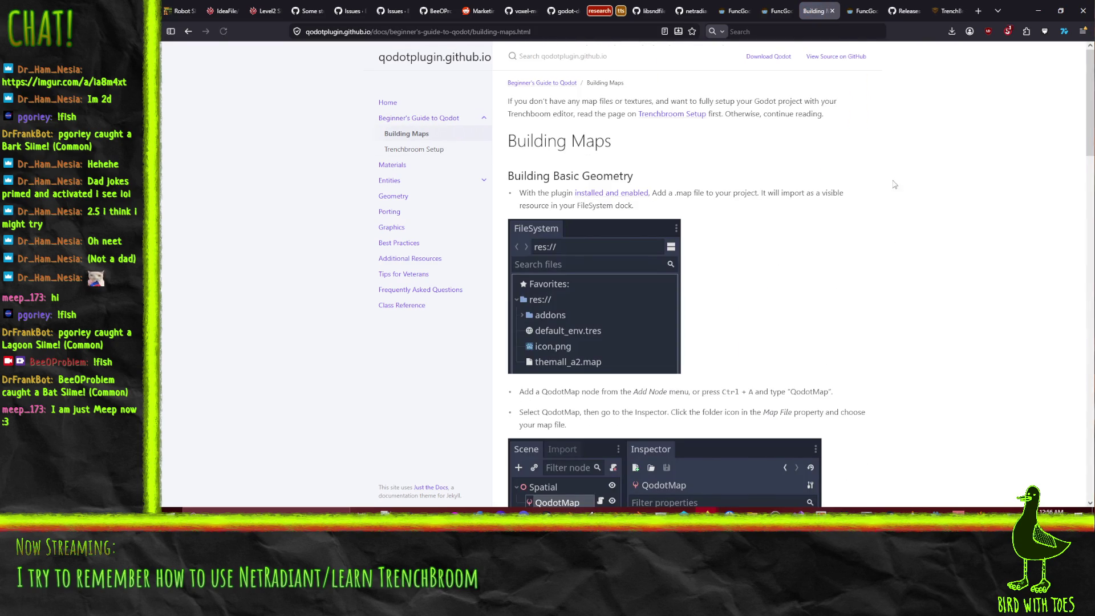
Step: Read Building Maps through Using WADs, then open Trenchbroom Setup toward Using Generic
{"action": "scroll", "coordinate": [937, 228], "scroll_direction": "down", "scroll_amount": 6}
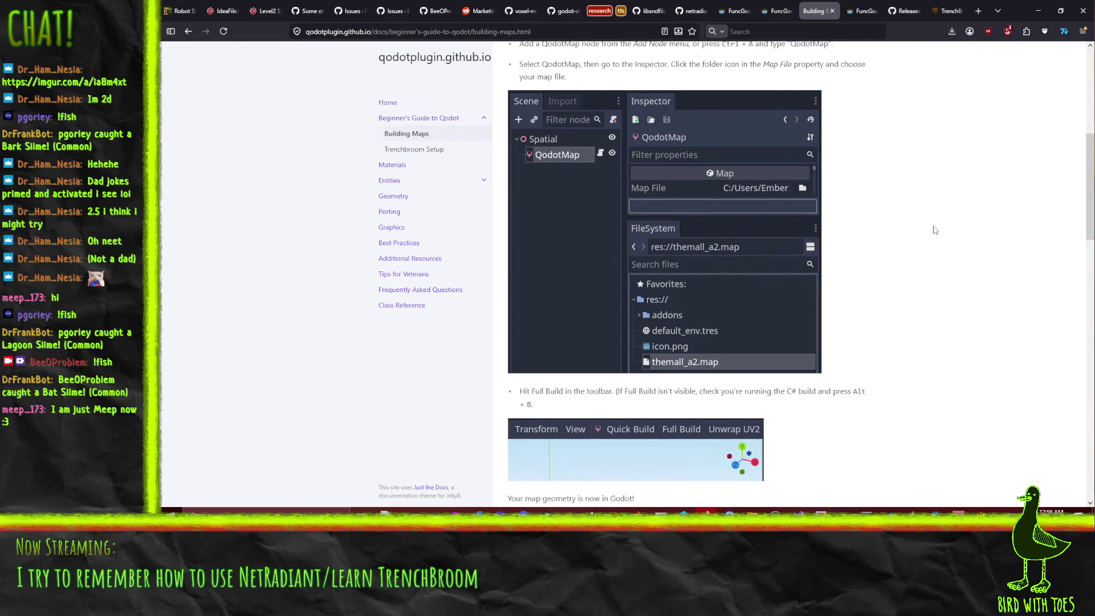
{"action": "scroll", "coordinate": [935, 230], "scroll_direction": "down", "scroll_amount": 6}
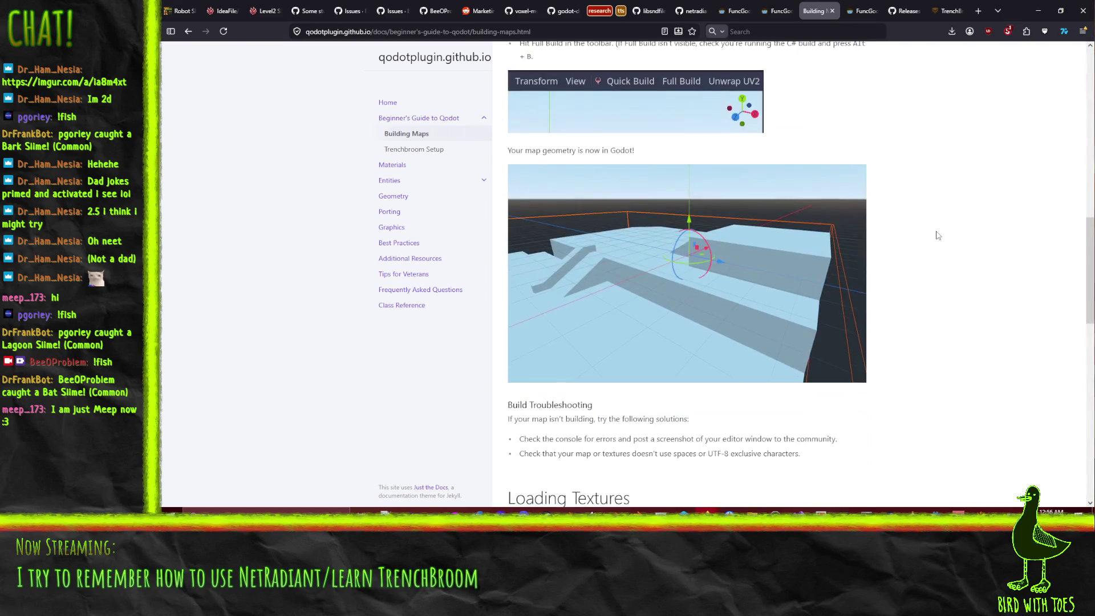
{"action": "scroll", "coordinate": [941, 235], "scroll_direction": "up", "scroll_amount": 3}
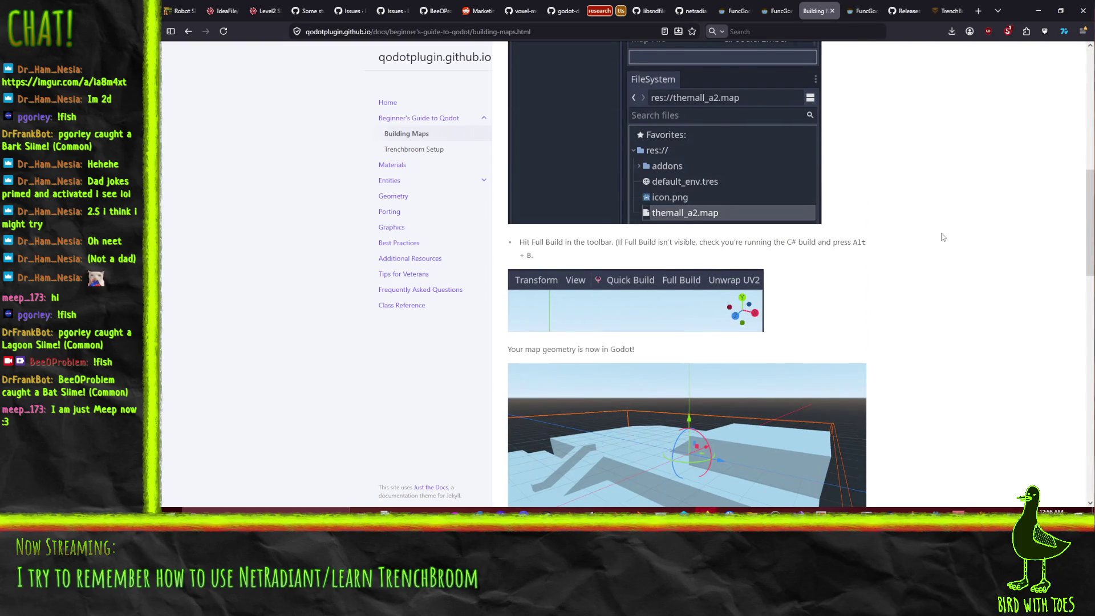
{"action": "scroll", "coordinate": [943, 236], "scroll_direction": "down", "scroll_amount": 9}
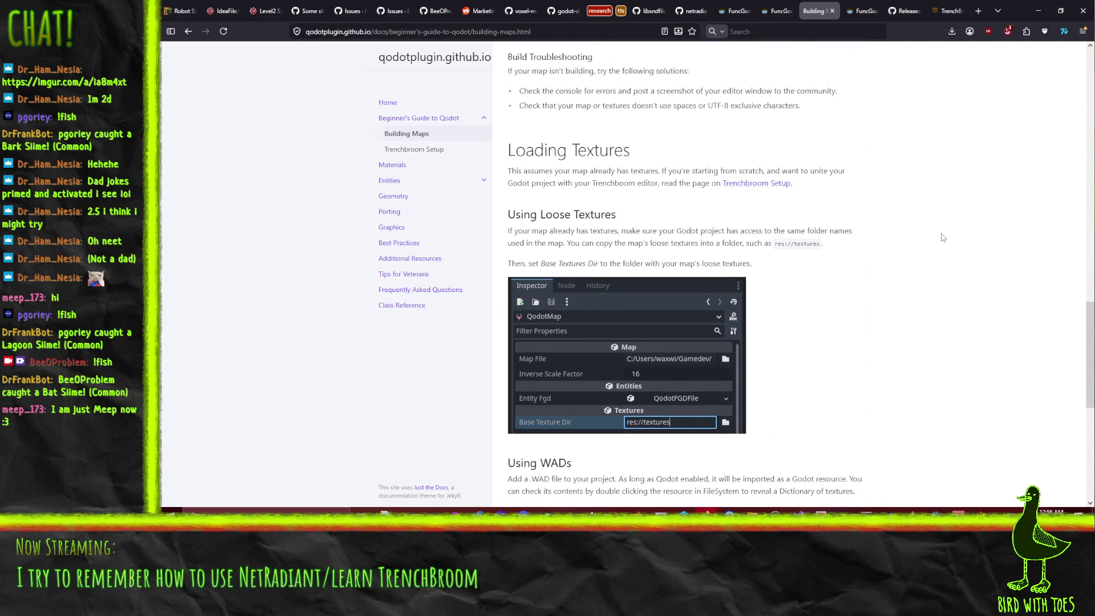
{"action": "scroll", "coordinate": [943, 237], "scroll_direction": "down", "scroll_amount": 5}
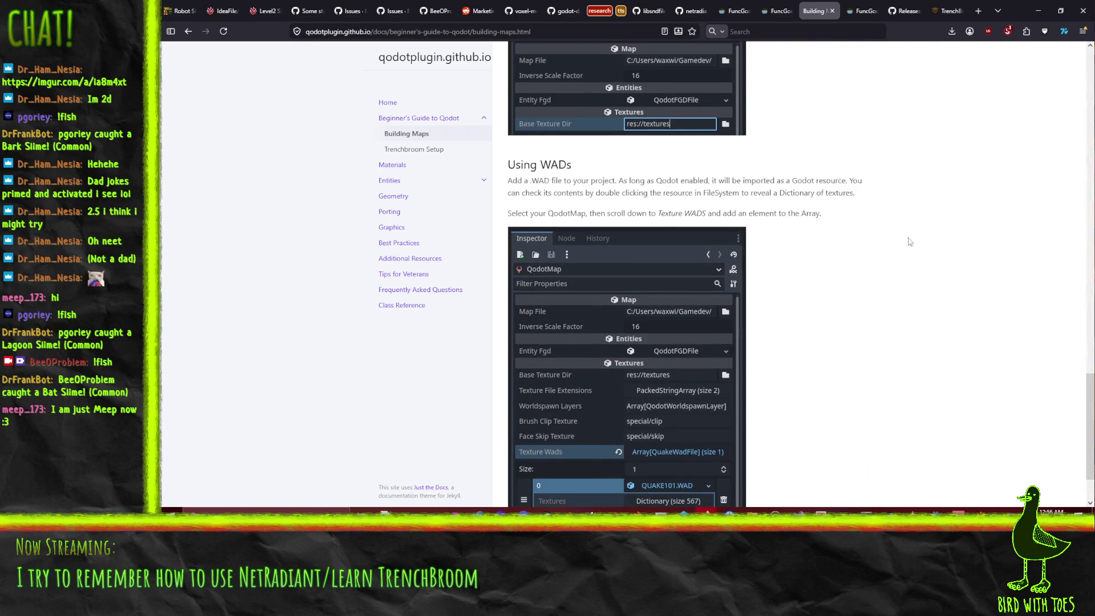
{"action": "scroll", "coordinate": [879, 275], "scroll_direction": "down", "scroll_amount": 1}
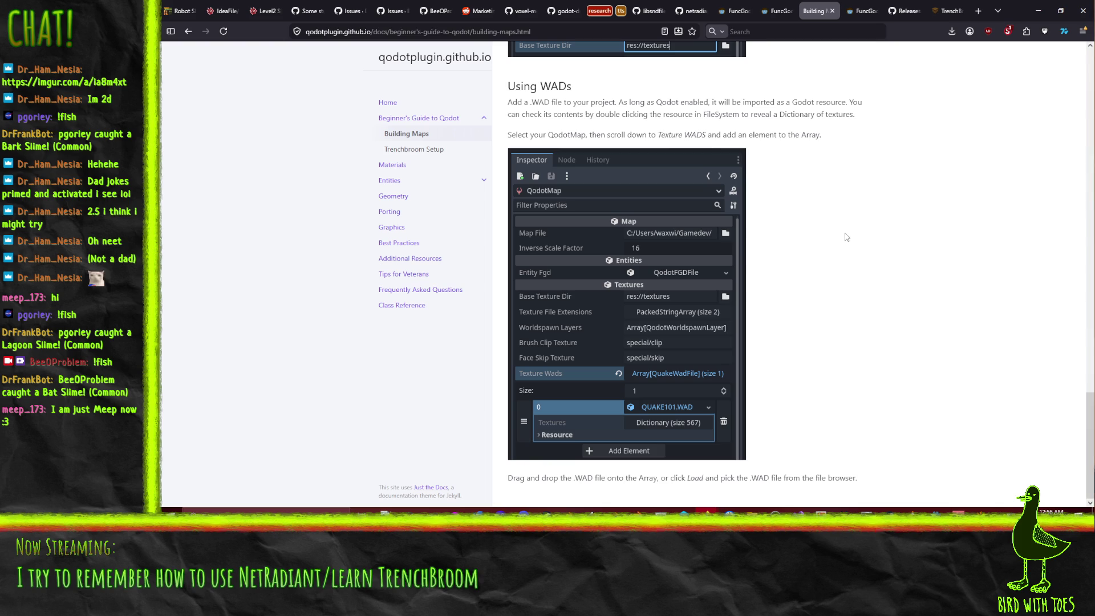
{"action": "left_click", "coordinate": [424, 150]}
{"action": "scroll", "coordinate": [915, 255], "scroll_direction": "down", "scroll_amount": 1}
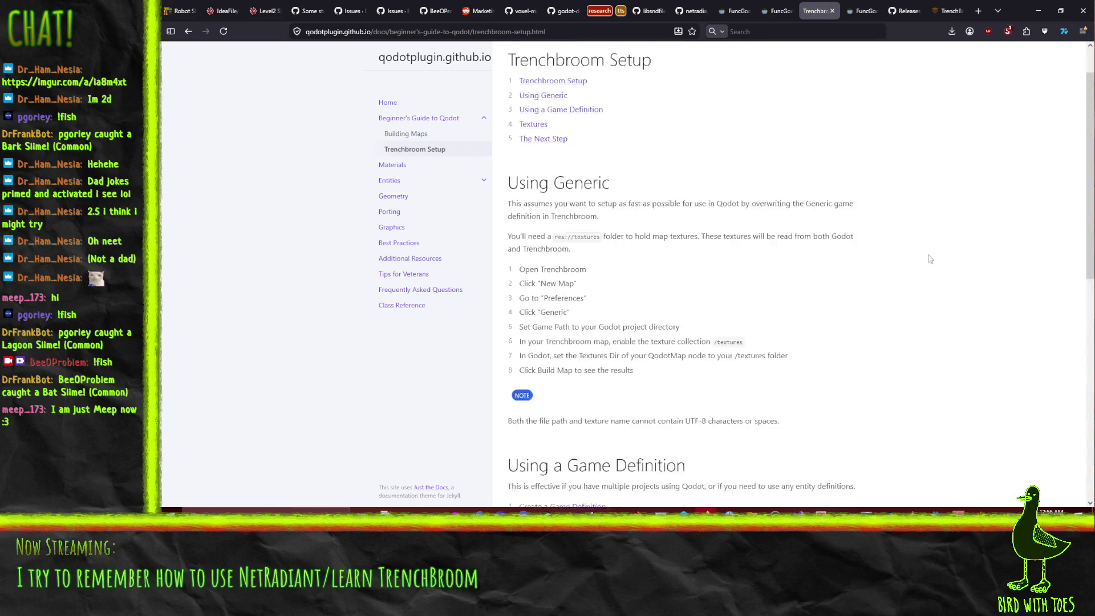
Step: Read the Qodot Materials page down to the Default Material section, then close it
{"action": "left_click", "coordinate": [411, 167]}
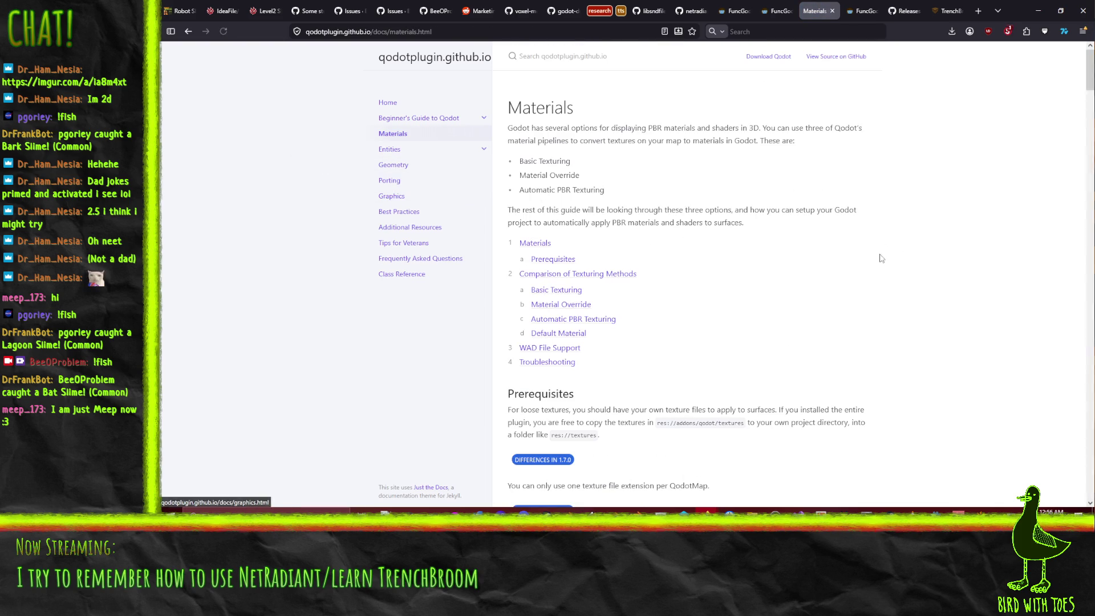
{"action": "scroll", "coordinate": [865, 281], "scroll_direction": "down", "scroll_amount": 15}
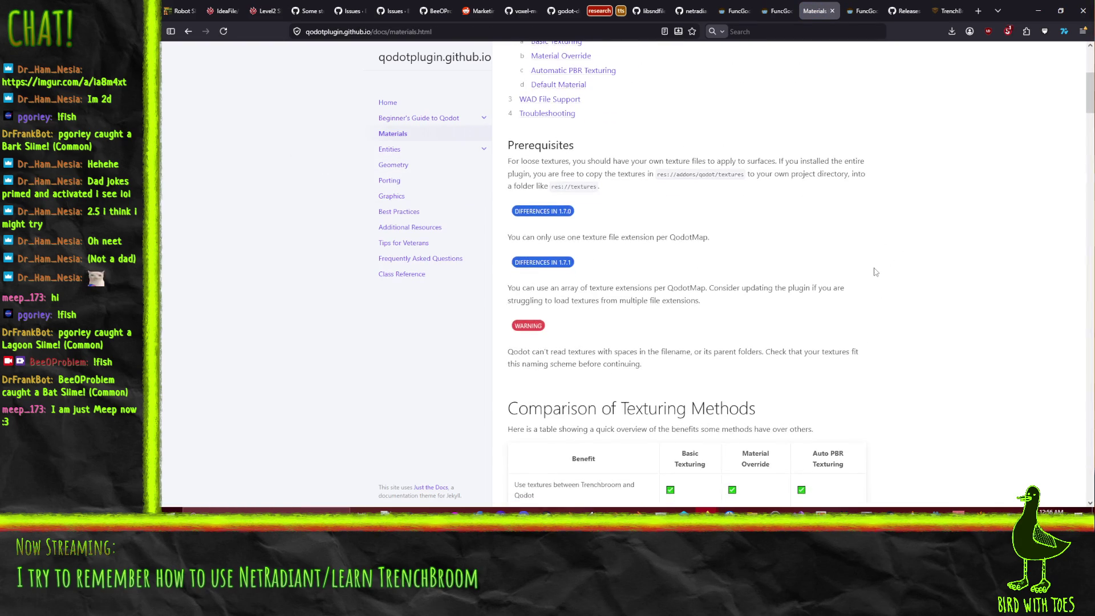
{"action": "scroll", "coordinate": [902, 274], "scroll_direction": "down", "scroll_amount": 15}
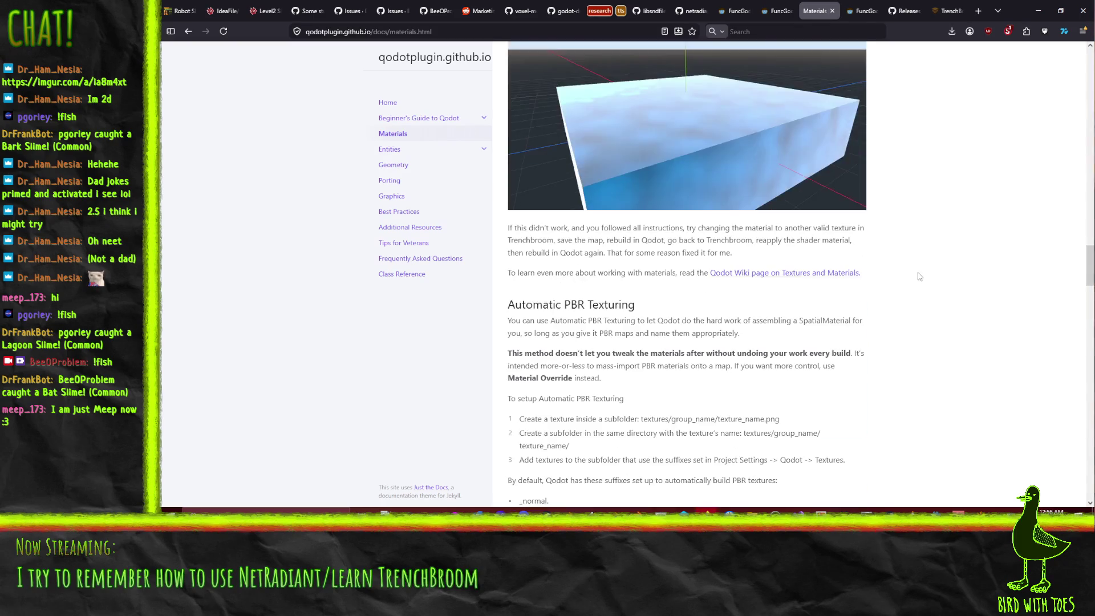
{"action": "scroll", "coordinate": [932, 275], "scroll_direction": "down", "scroll_amount": 15}
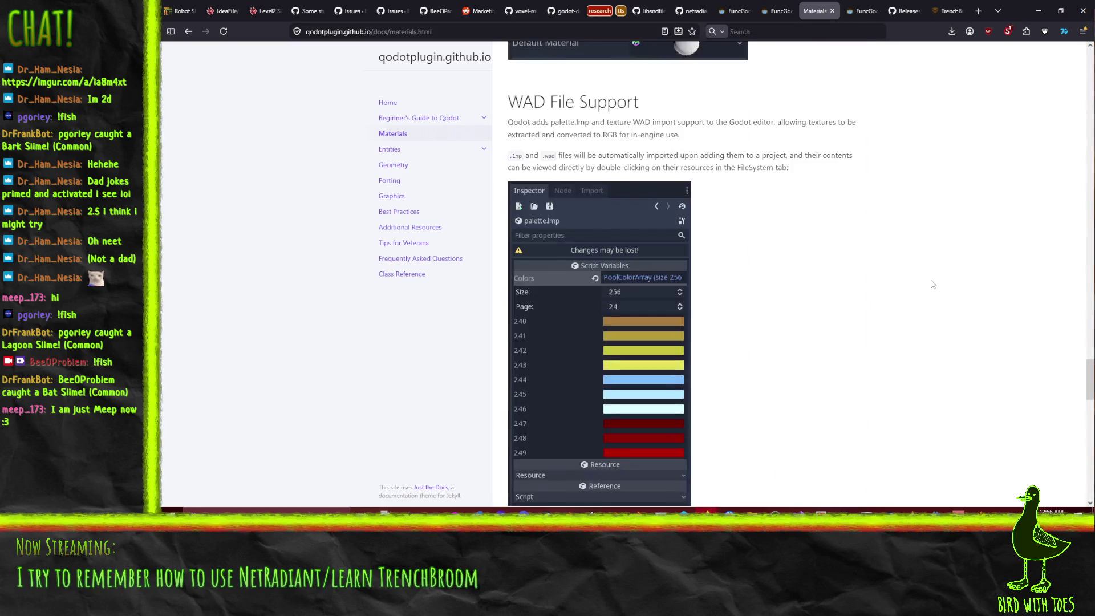
{"action": "scroll", "coordinate": [935, 276], "scroll_direction": "up", "scroll_amount": 4}
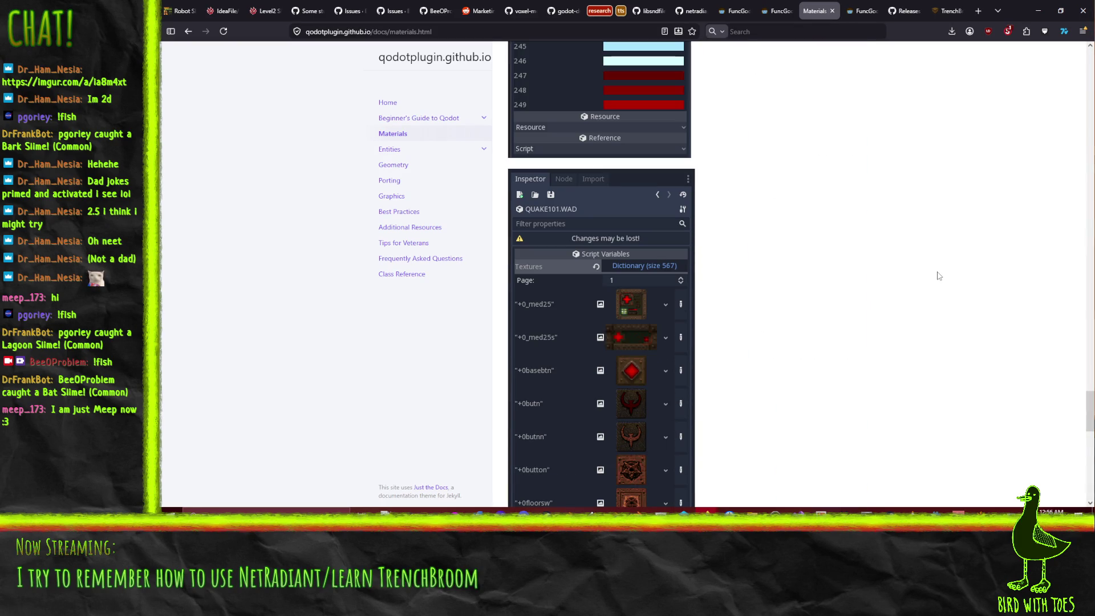
{"action": "scroll", "coordinate": [883, 276], "scroll_direction": "up", "scroll_amount": 7}
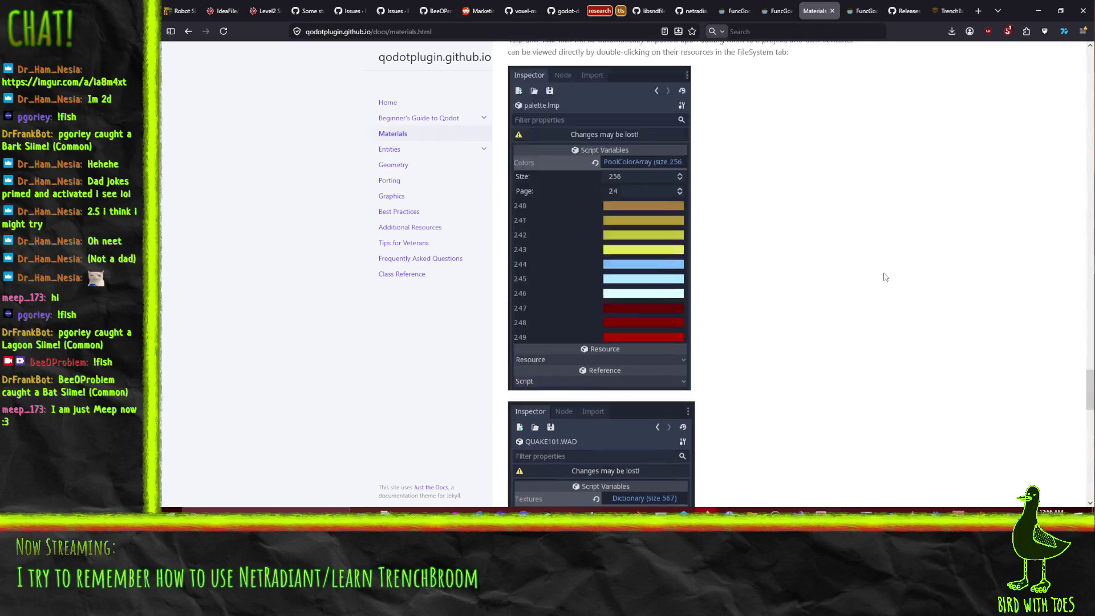
{"action": "scroll", "coordinate": [885, 277], "scroll_direction": "up", "scroll_amount": 7}
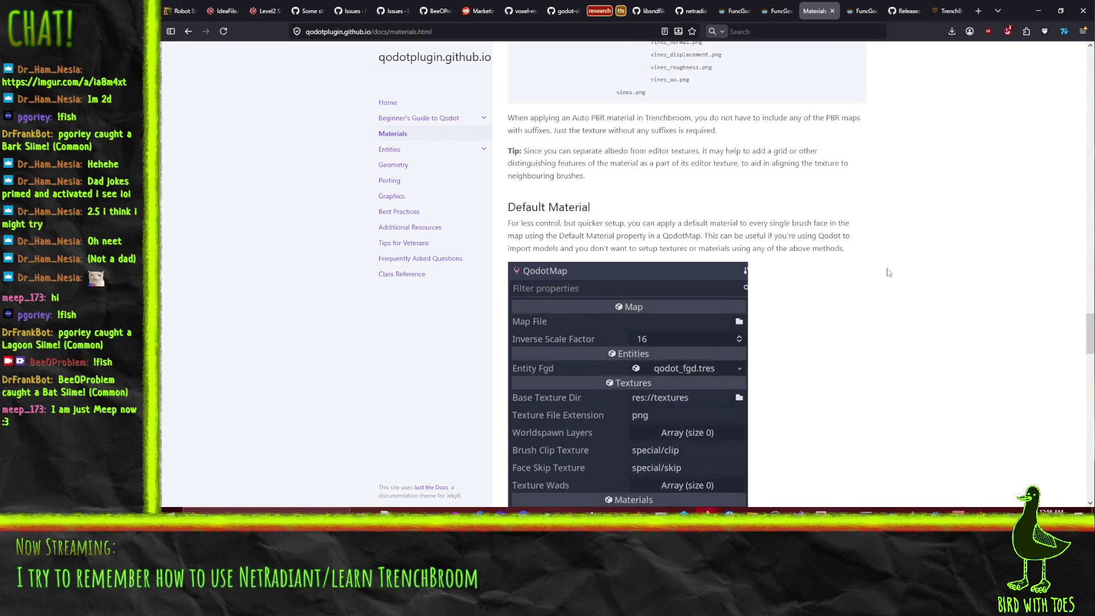
{"action": "scroll", "coordinate": [888, 272], "scroll_direction": "down", "scroll_amount": 2}
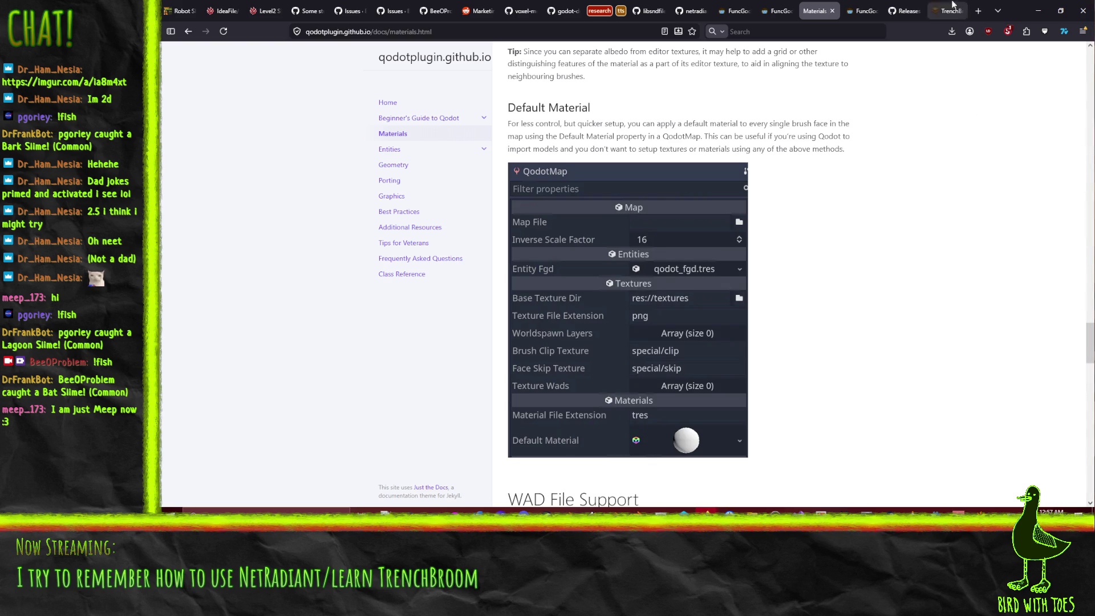
{"action": "left_click", "coordinate": [832, 11]}
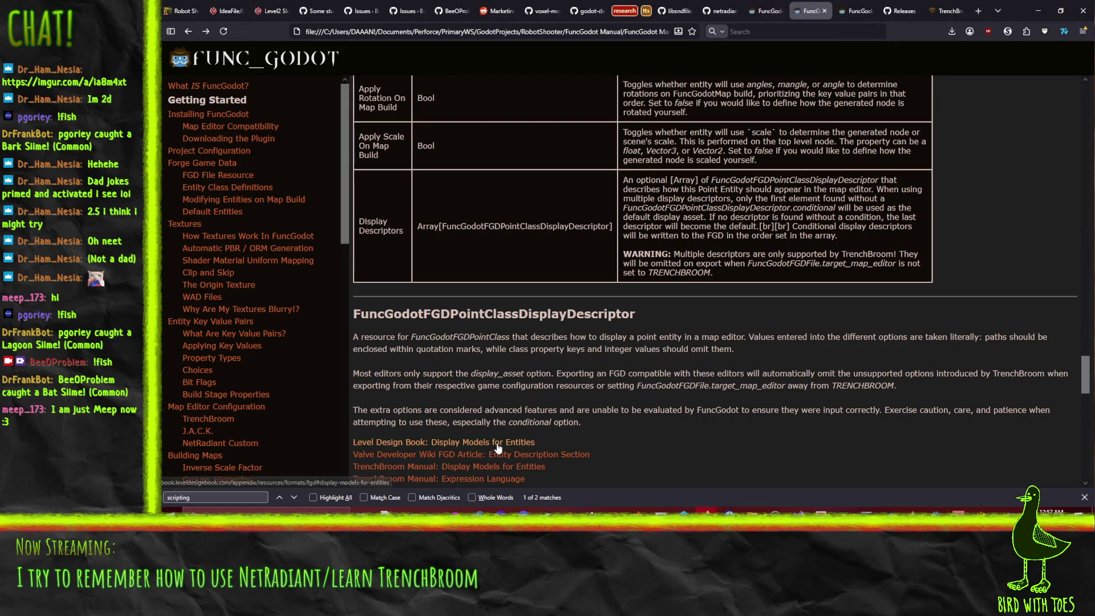
Step: Scroll back up the FuncGodot FGD Resources page, then go to How Textures Work In FuncGodot
{"action": "scroll", "coordinate": [665, 360], "scroll_direction": "down", "scroll_amount": 3}
{"action": "scroll", "coordinate": [669, 379], "scroll_direction": "up", "scroll_amount": 20}
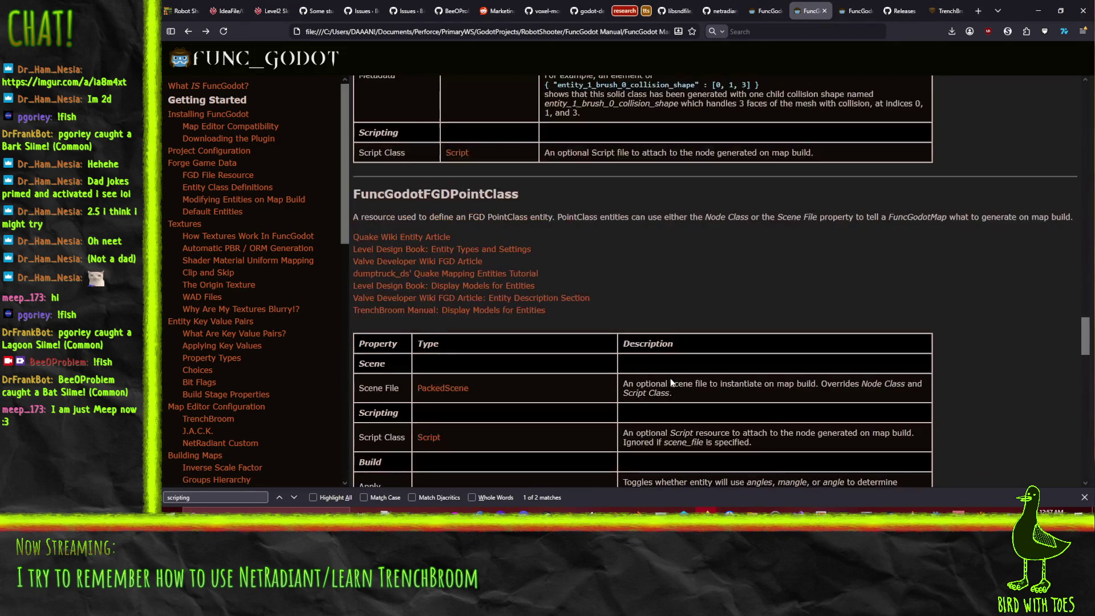
{"action": "scroll", "coordinate": [686, 377], "scroll_direction": "up", "scroll_amount": 5}
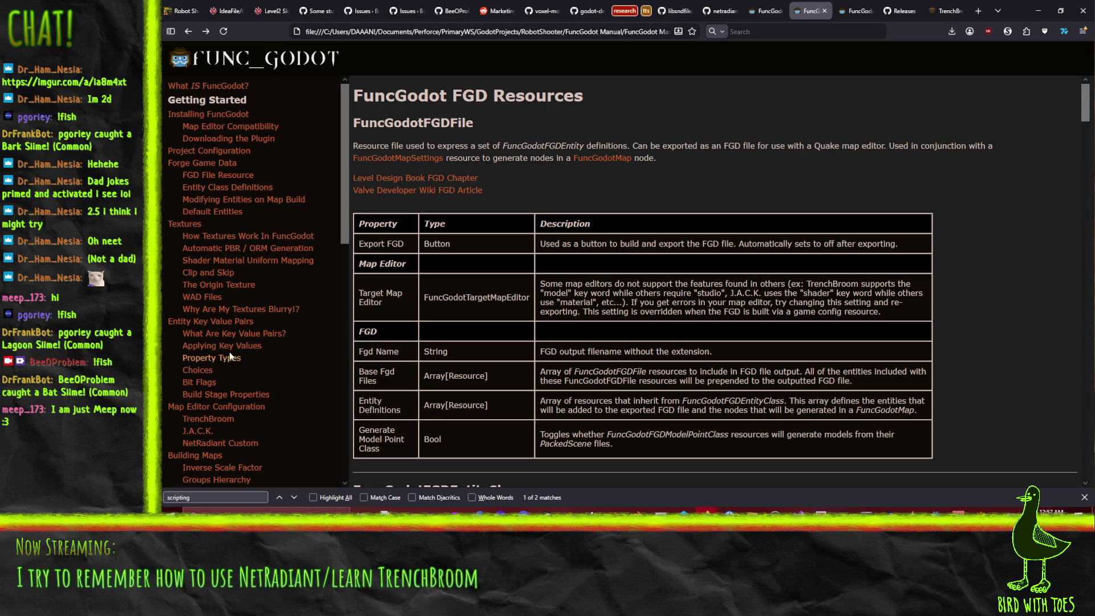
{"action": "left_click", "coordinate": [218, 237]}
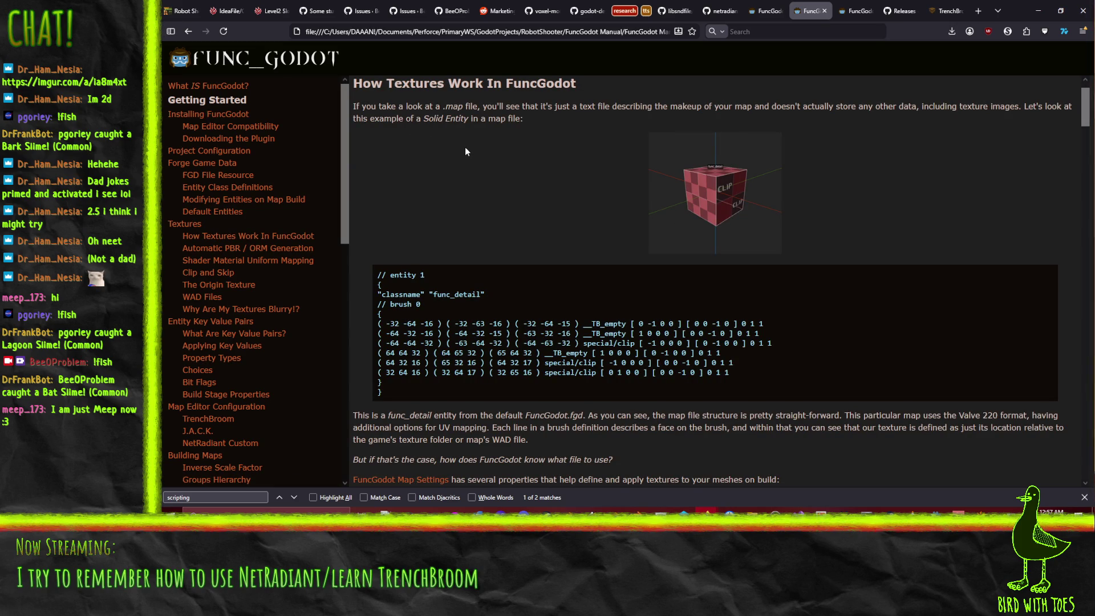
Step: Scroll the textures page past the Map Settings texture properties to Shader Material Uniform Mapping
{"action": "scroll", "coordinate": [468, 150], "scroll_direction": "down", "scroll_amount": 1}
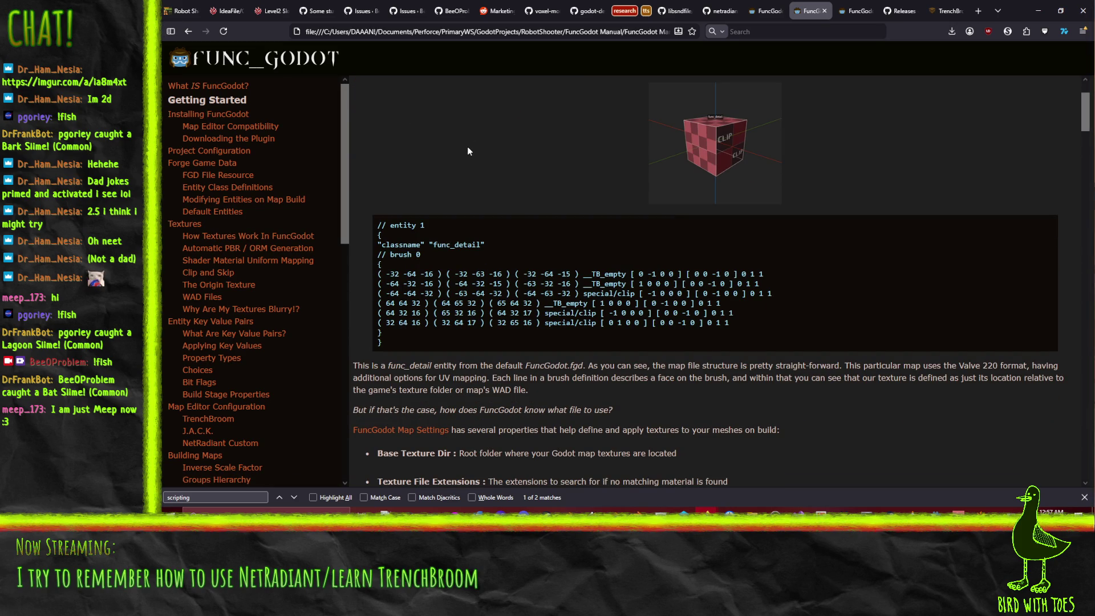
{"action": "scroll", "coordinate": [469, 148], "scroll_direction": "down", "scroll_amount": 5}
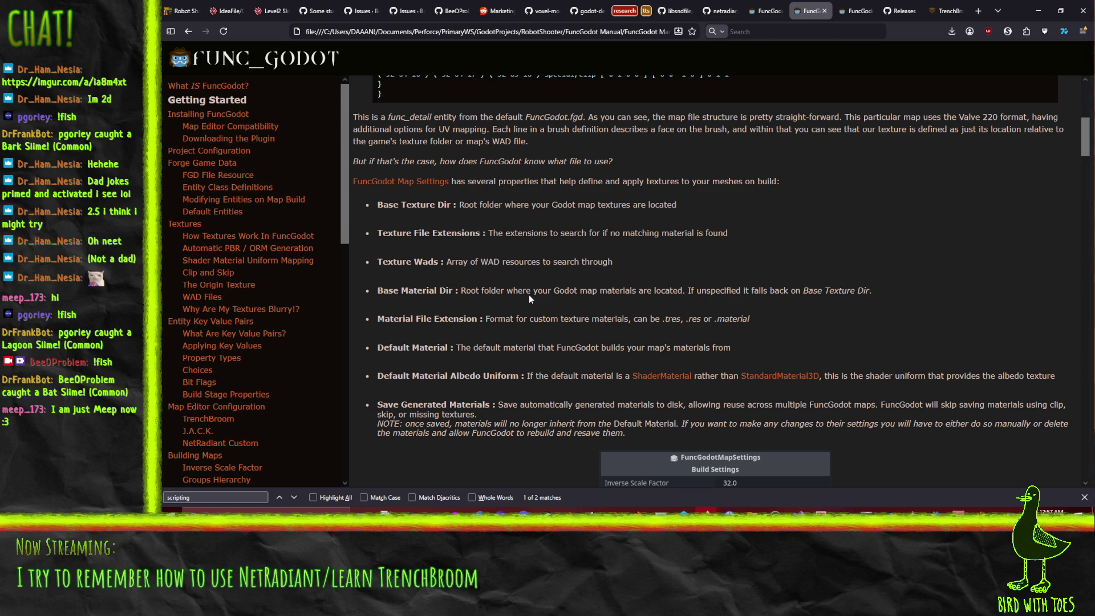
{"action": "scroll", "coordinate": [532, 299], "scroll_direction": "down", "scroll_amount": 6}
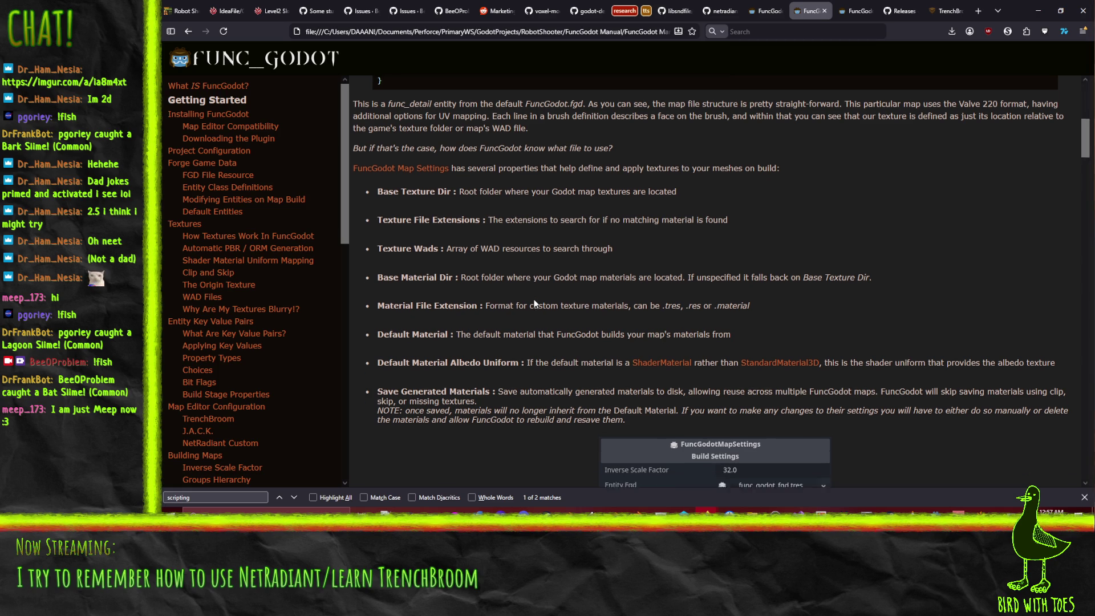
{"action": "scroll", "coordinate": [532, 294], "scroll_direction": "down", "scroll_amount": 5}
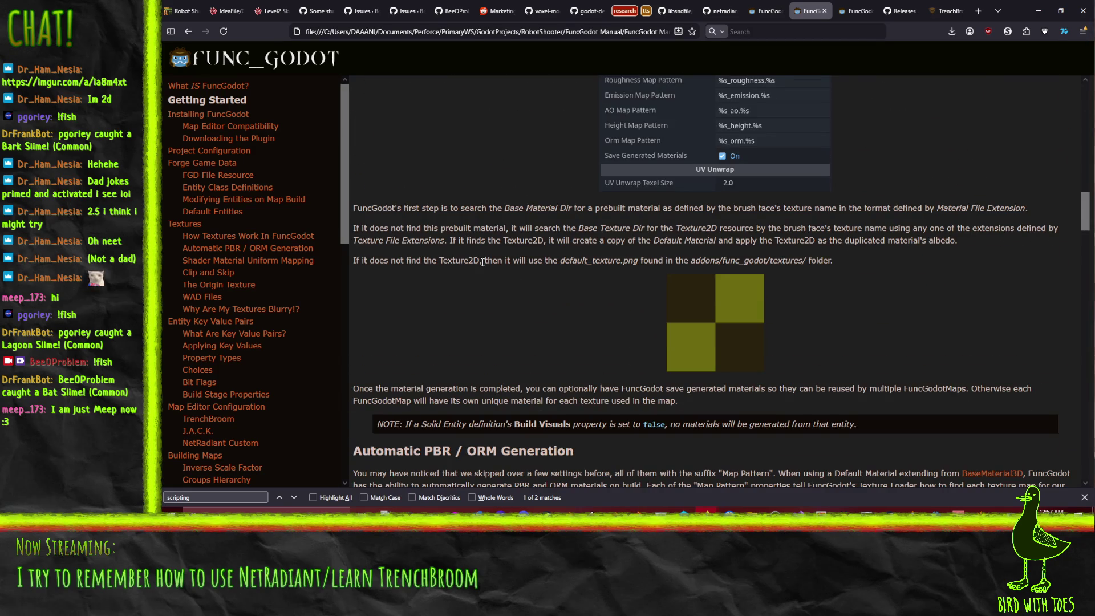
{"action": "scroll", "coordinate": [482, 263], "scroll_direction": "down", "scroll_amount": 4}
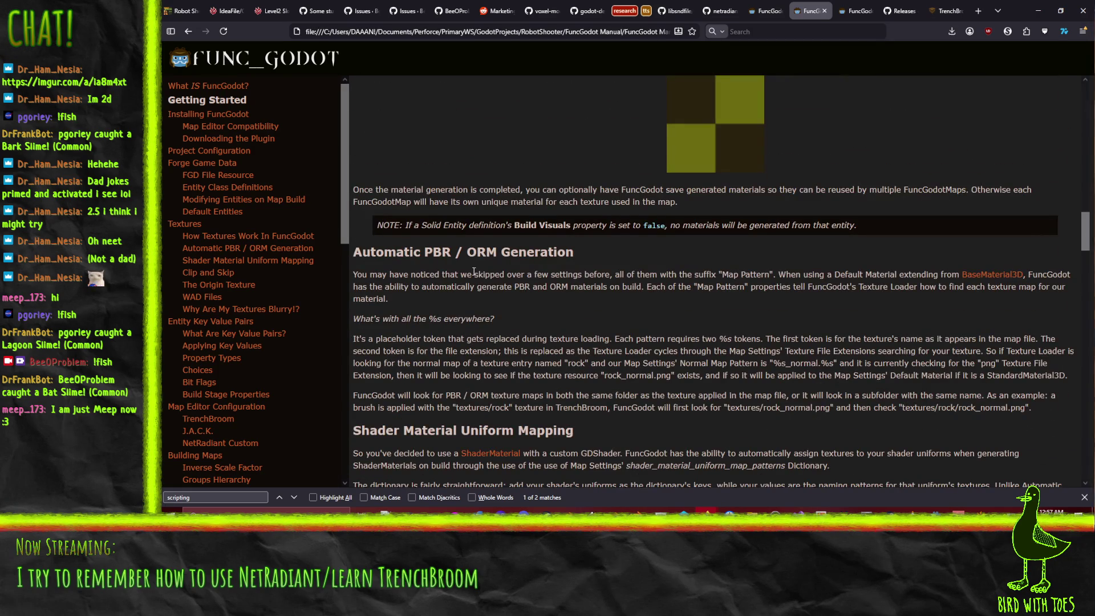
{"action": "scroll", "coordinate": [470, 271], "scroll_direction": "down", "scroll_amount": 2}
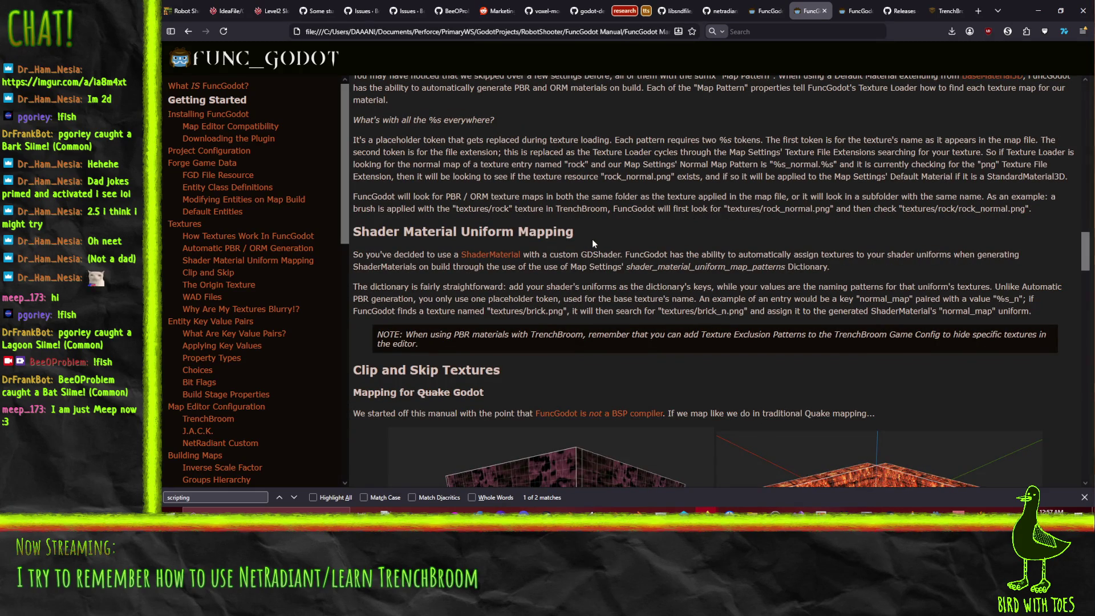
Step: Read past Clip and Skip, The Origin Texture and WAD Files, then jump to NetRadiant Custom configuration
{"action": "scroll", "coordinate": [592, 244], "scroll_direction": "down", "scroll_amount": 2}
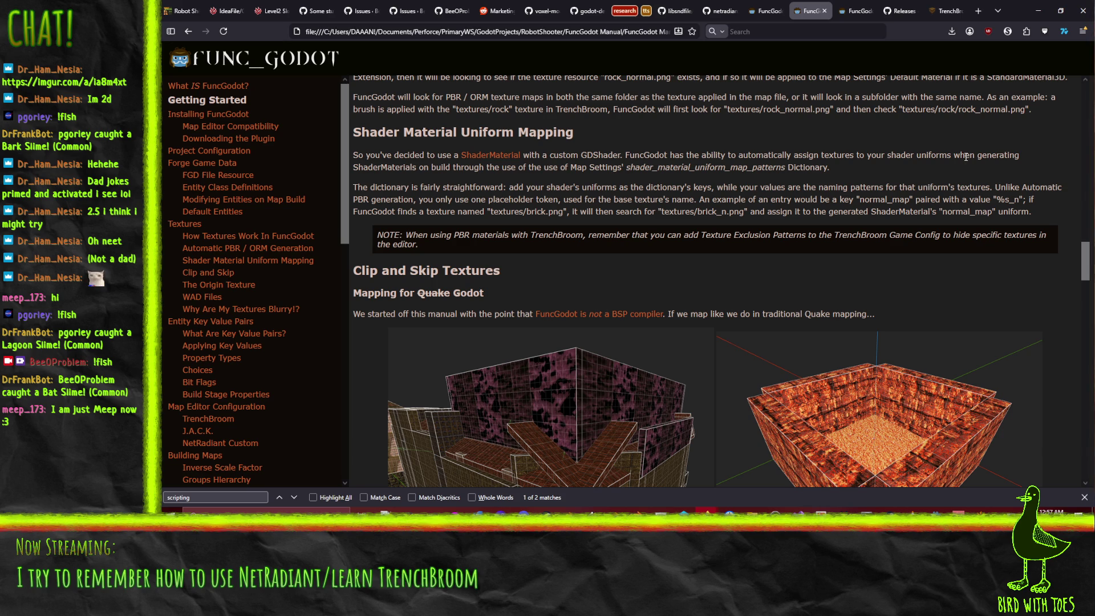
{"action": "scroll", "coordinate": [964, 152], "scroll_direction": "down", "scroll_amount": 1}
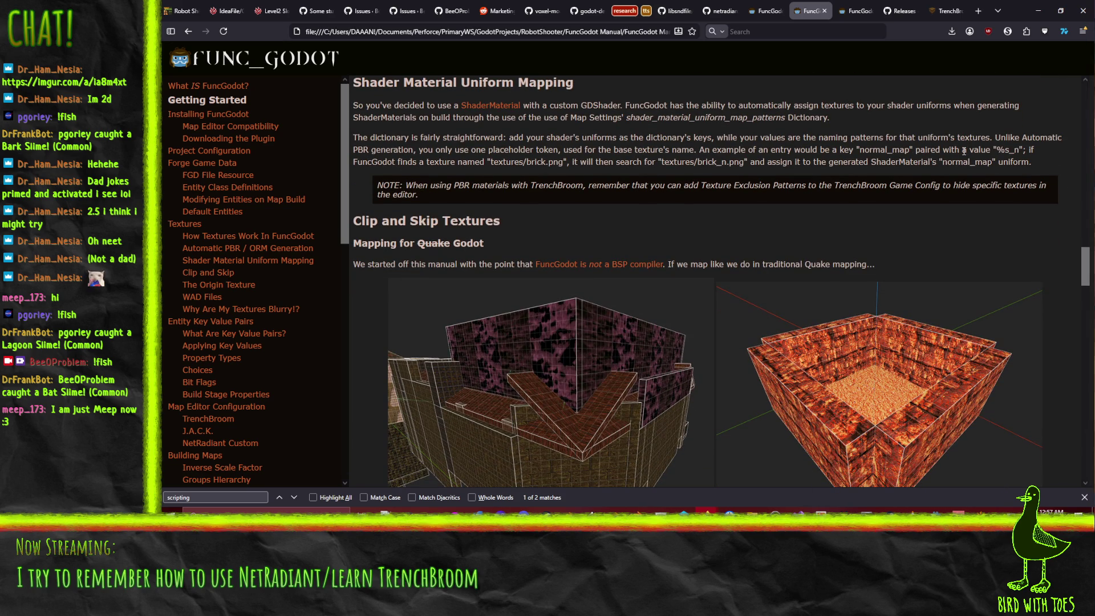
{"action": "scroll", "coordinate": [964, 152], "scroll_direction": "down", "scroll_amount": 6}
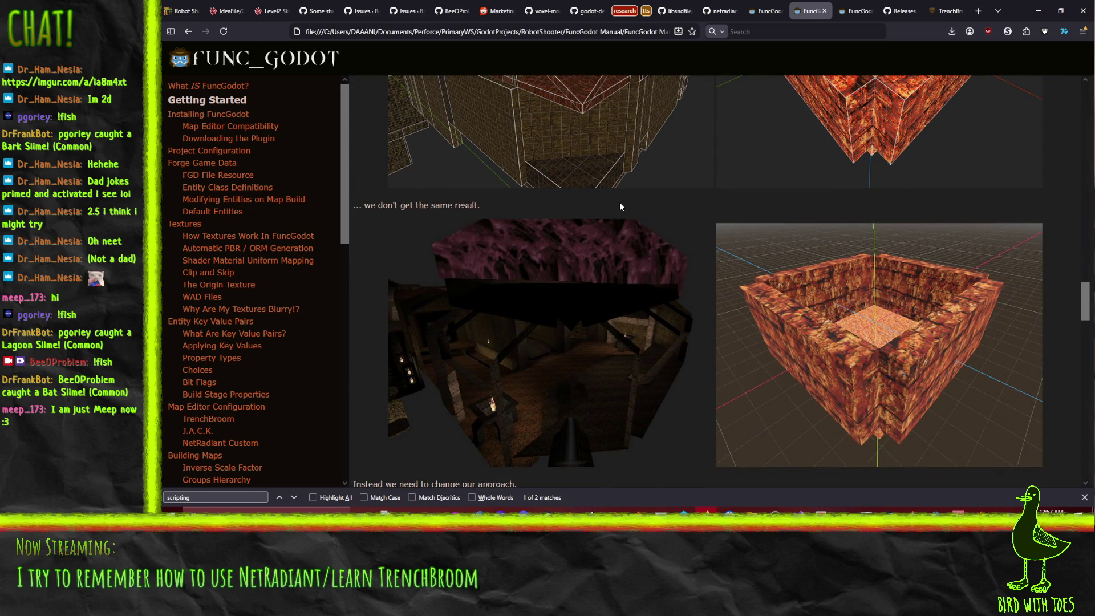
{"action": "scroll", "coordinate": [620, 207], "scroll_direction": "down", "scroll_amount": 5}
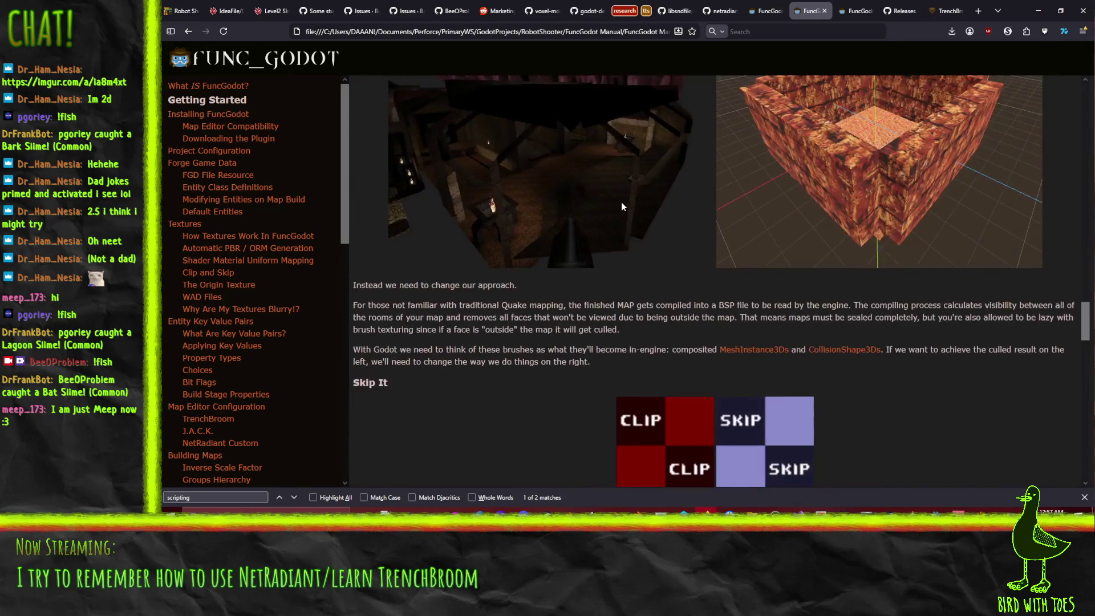
{"action": "scroll", "coordinate": [490, 353], "scroll_direction": "down", "scroll_amount": 1}
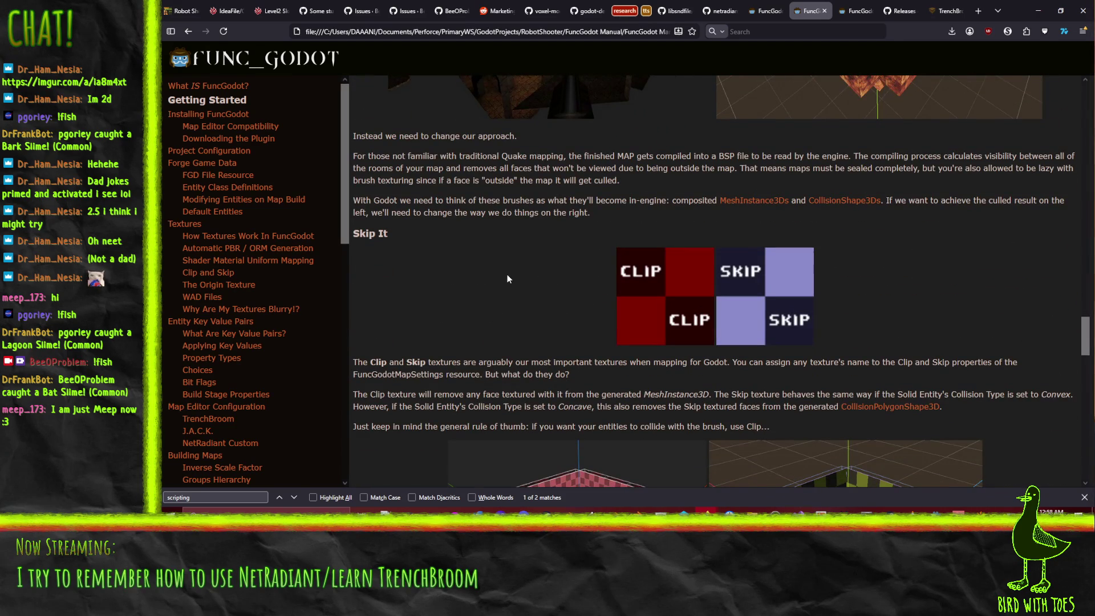
{"action": "scroll", "coordinate": [498, 272], "scroll_direction": "down", "scroll_amount": 2}
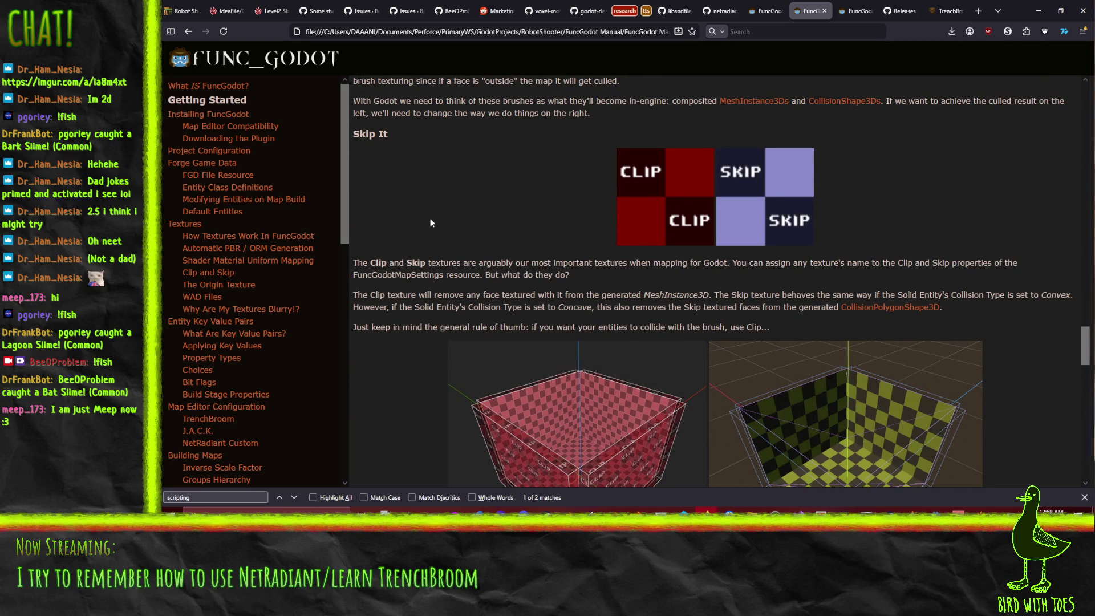
{"action": "scroll", "coordinate": [422, 221], "scroll_direction": "down", "scroll_amount": 5}
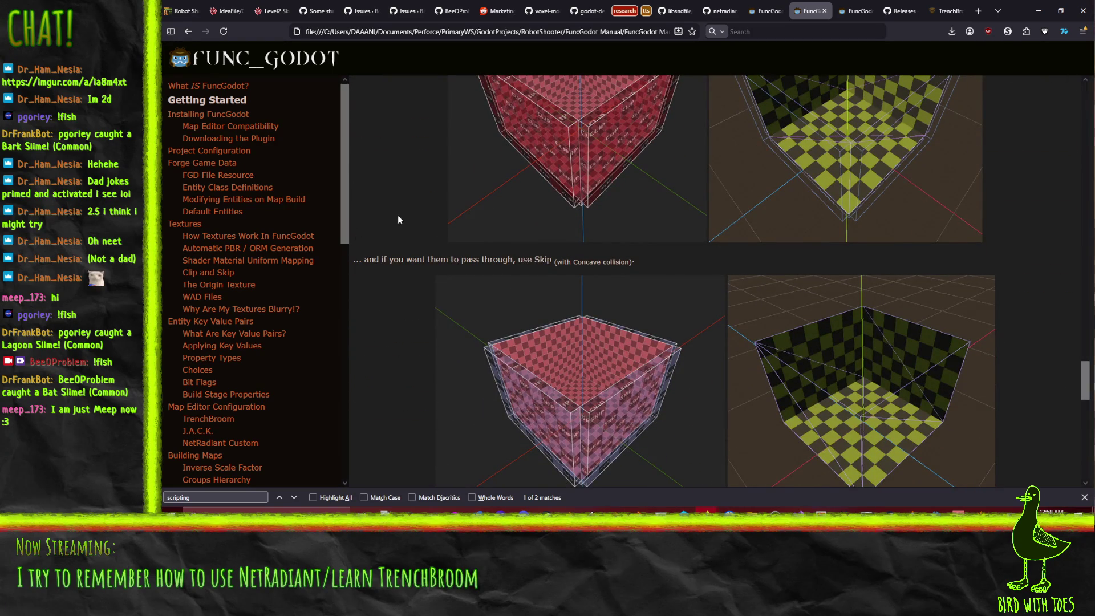
{"action": "scroll", "coordinate": [398, 218], "scroll_direction": "down", "scroll_amount": 7}
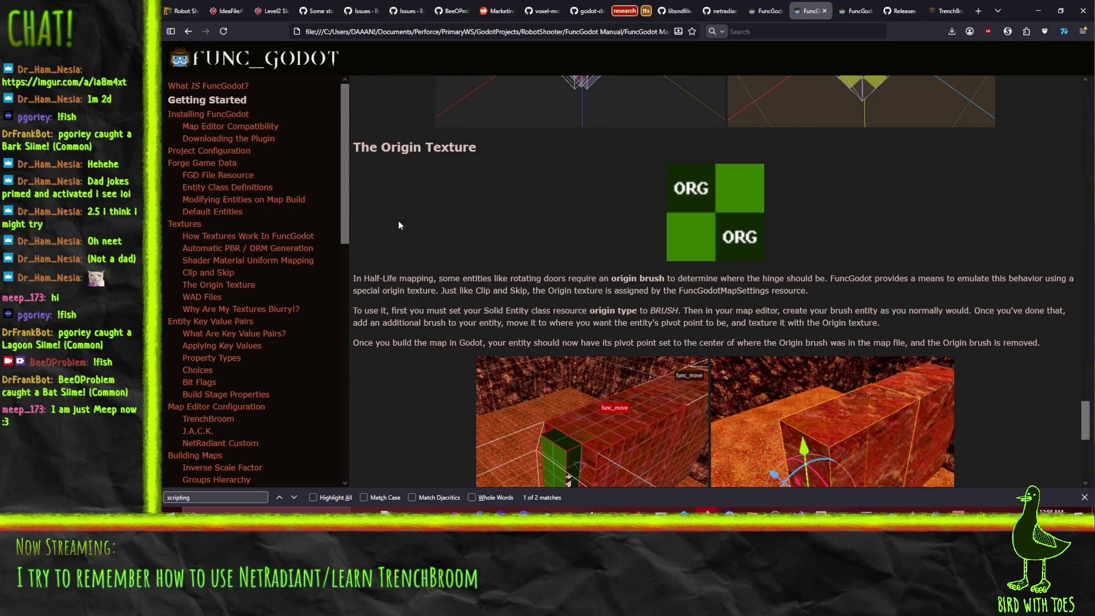
{"action": "scroll", "coordinate": [398, 224], "scroll_direction": "down", "scroll_amount": 6}
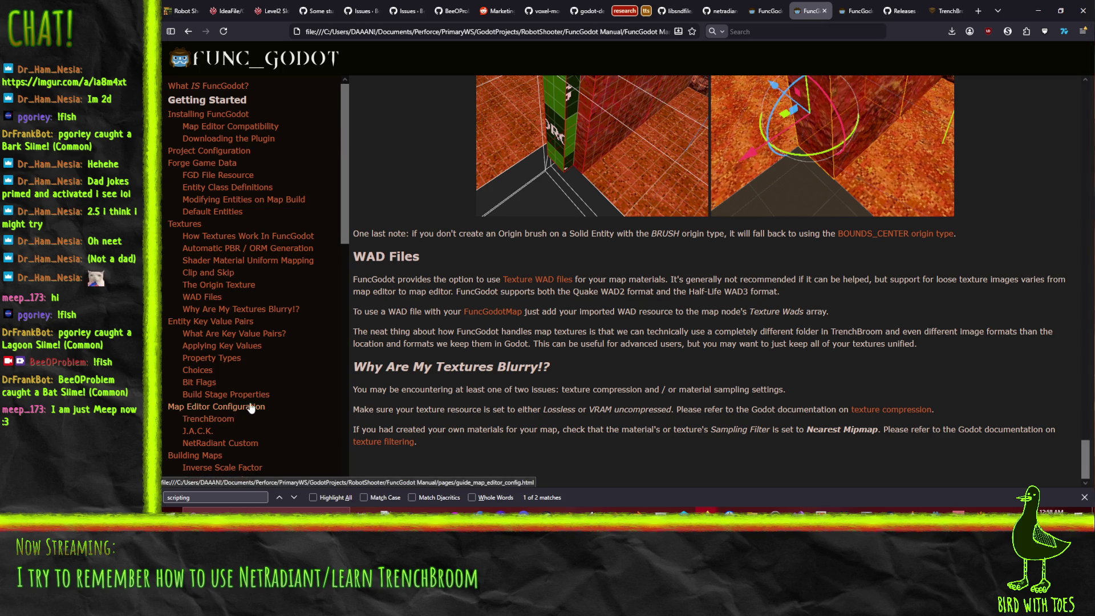
{"action": "left_click", "coordinate": [231, 445]}
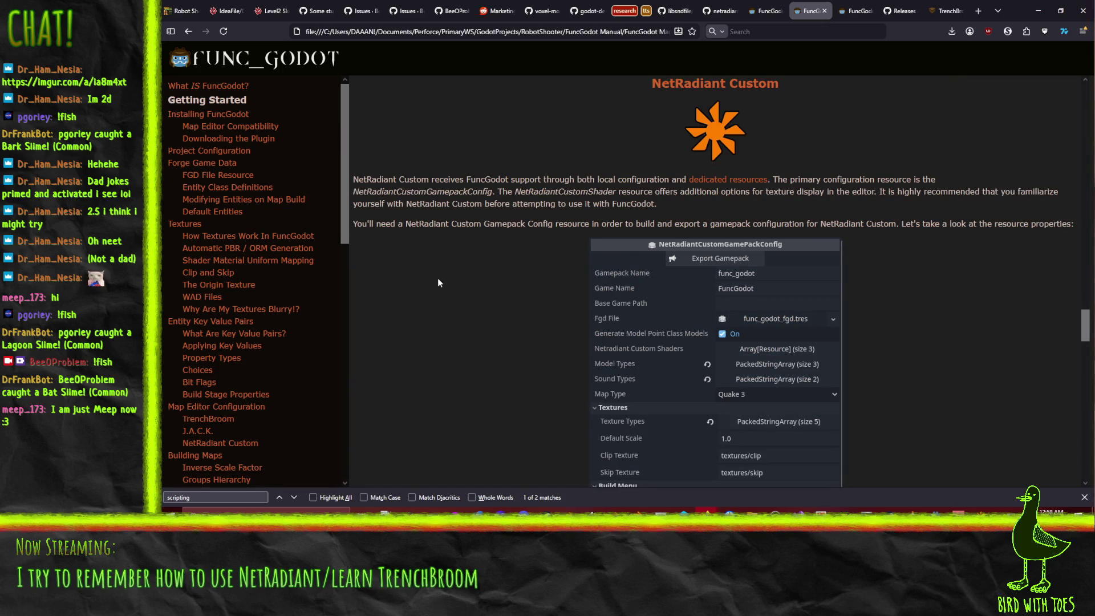
Step: Review the NetRadiant Custom gamepack config properties, then minimize Firefox to return to NetRadiant
{"action": "scroll", "coordinate": [440, 283], "scroll_direction": "down", "scroll_amount": 1}
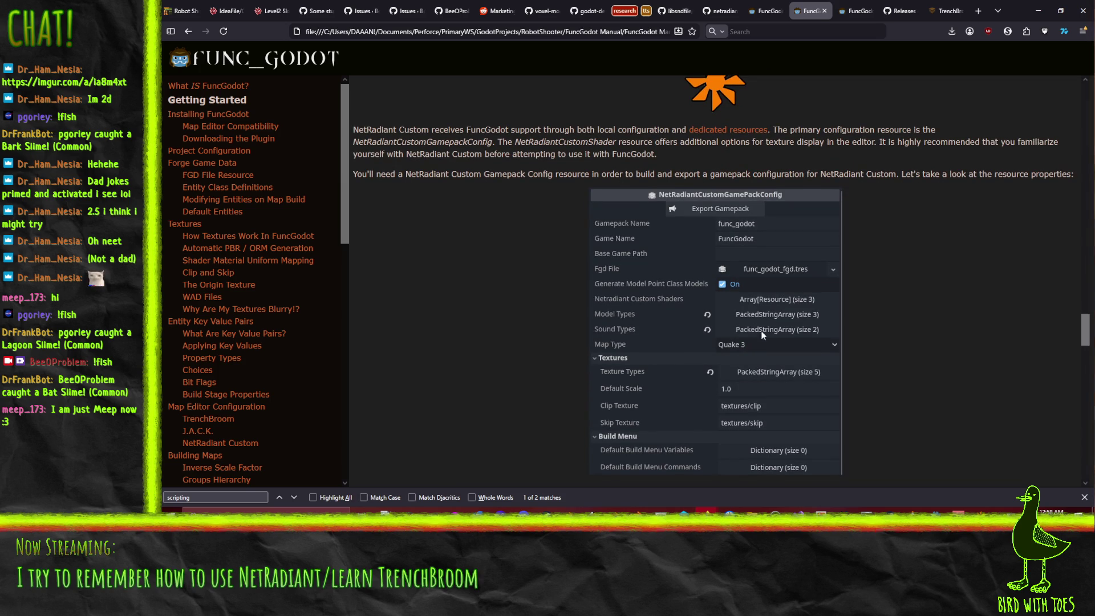
{"action": "scroll", "coordinate": [466, 240], "scroll_direction": "down", "scroll_amount": 1}
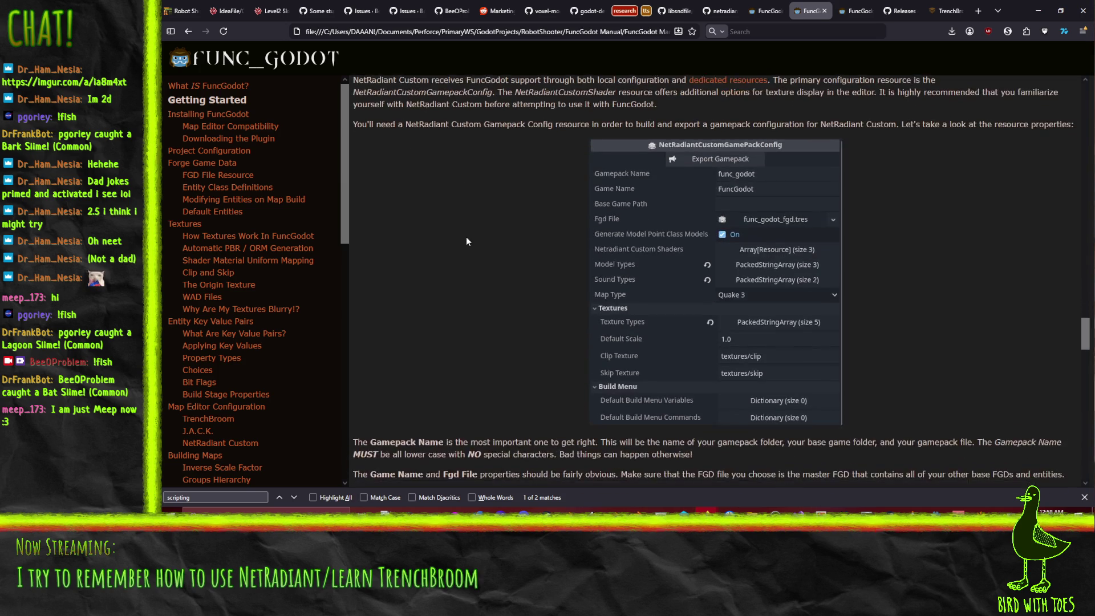
{"action": "scroll", "coordinate": [466, 231], "scroll_direction": "up", "scroll_amount": 2}
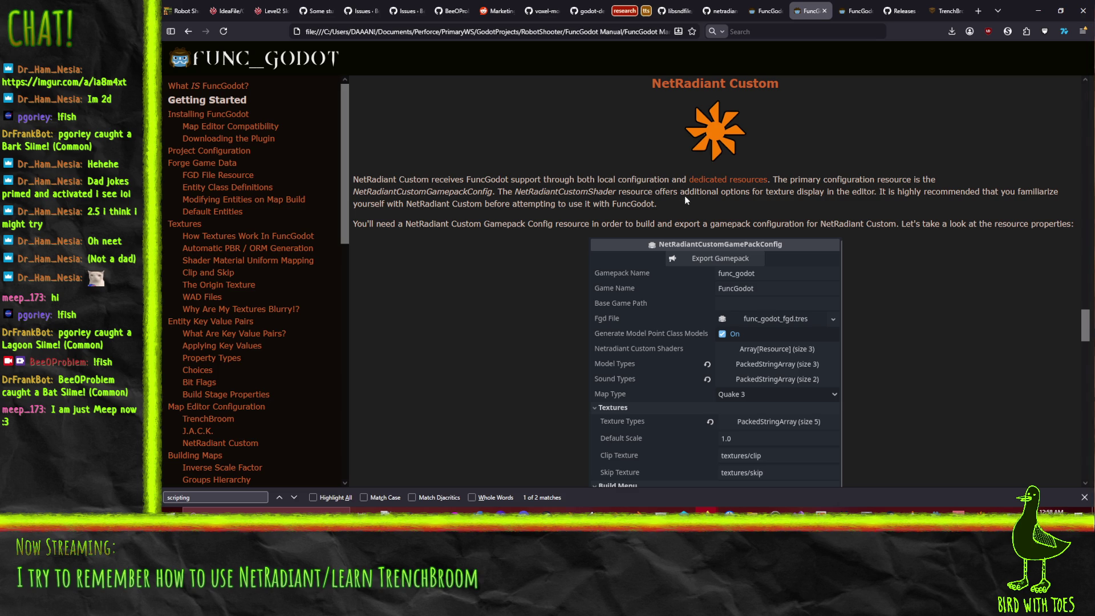
{"action": "left_click", "coordinate": [1049, 19]}
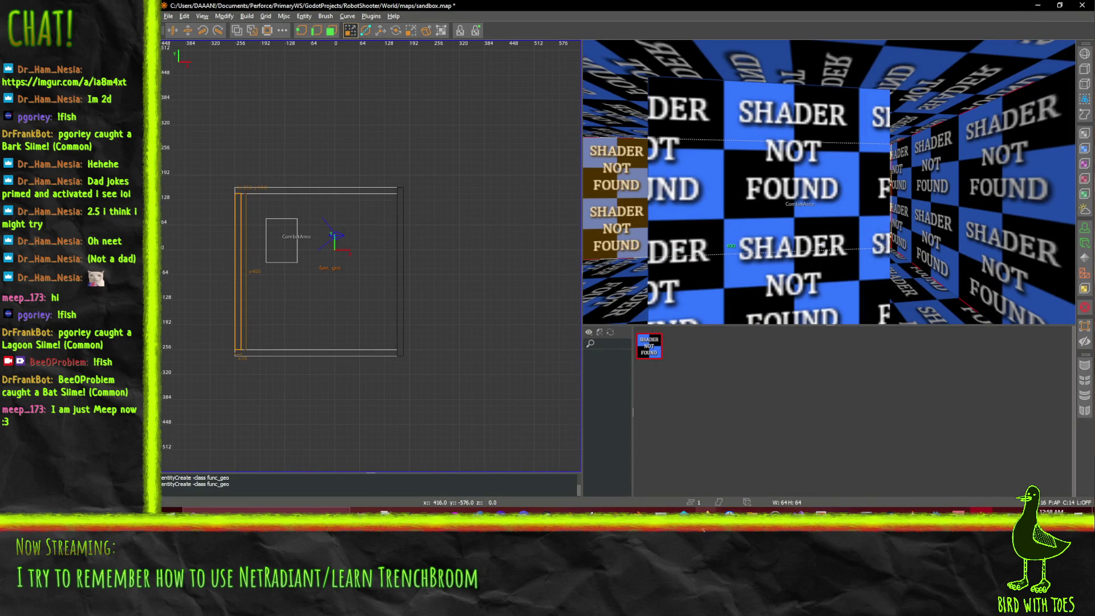
{"action": "mouse_move", "coordinate": [707, 511]}
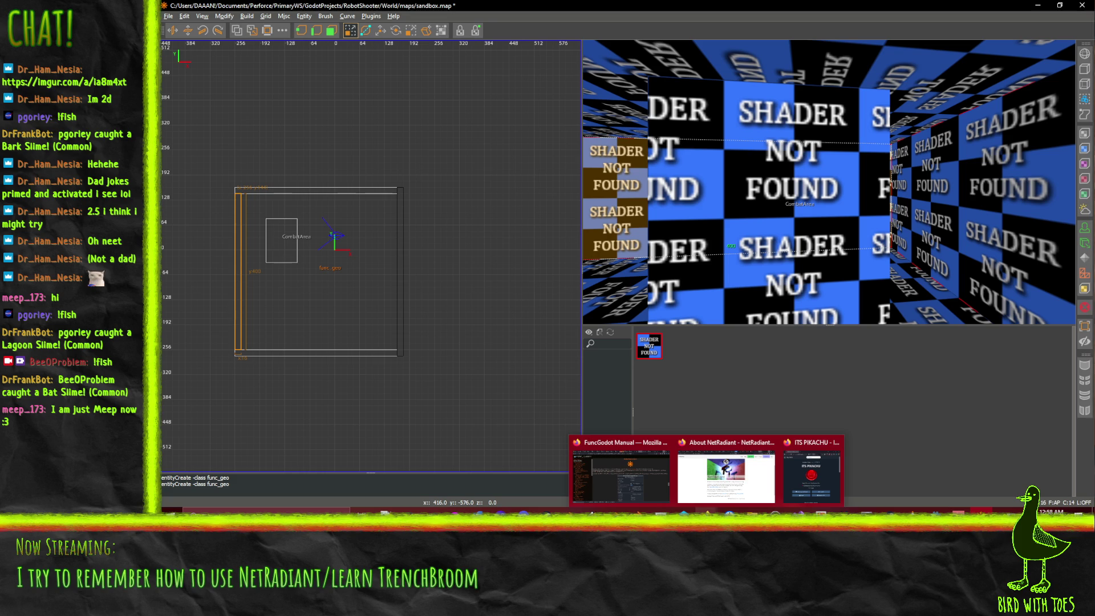
{"action": "mouse_move", "coordinate": [935, 512]}
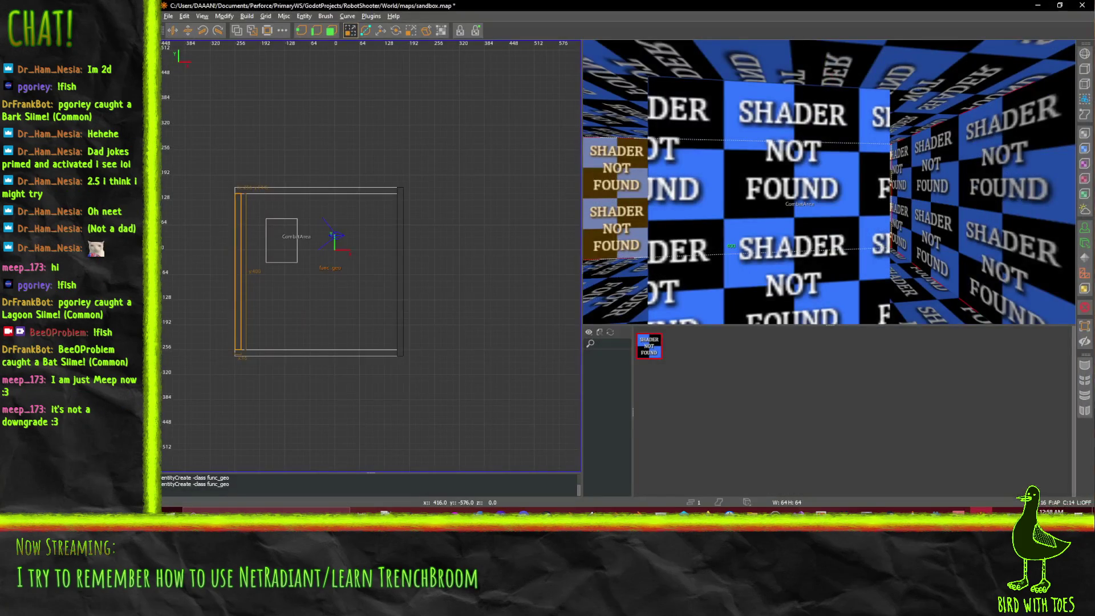
{"action": "left_click", "coordinate": [935, 512]}
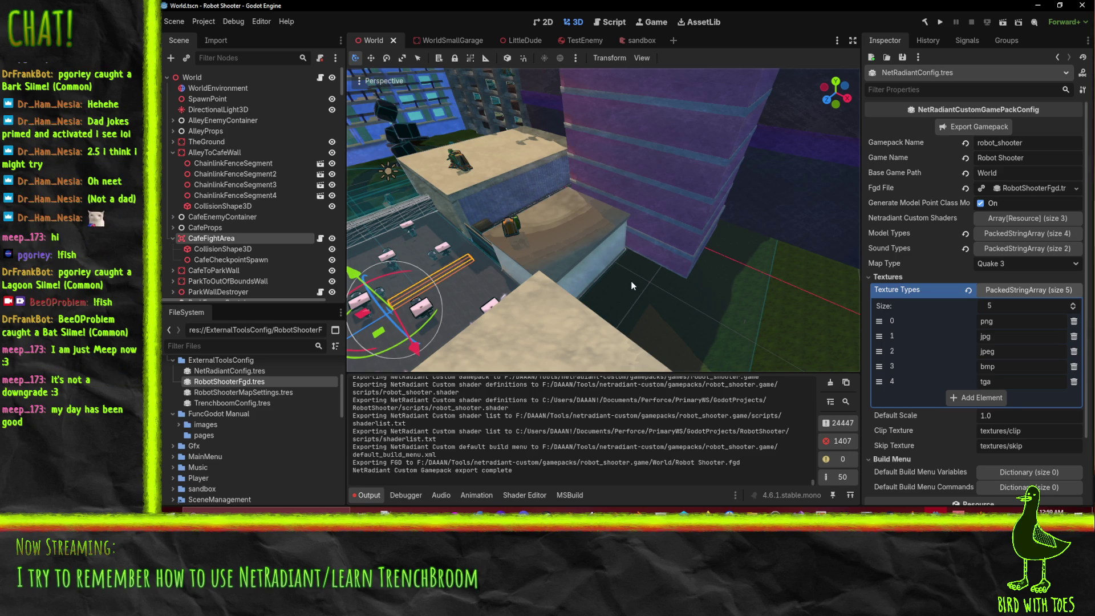
Step: Create a new NetRadiantCustomShader resource in the ExternalToolsConfig folder
{"action": "scroll", "coordinate": [221, 398], "scroll_direction": "up", "scroll_amount": 1}
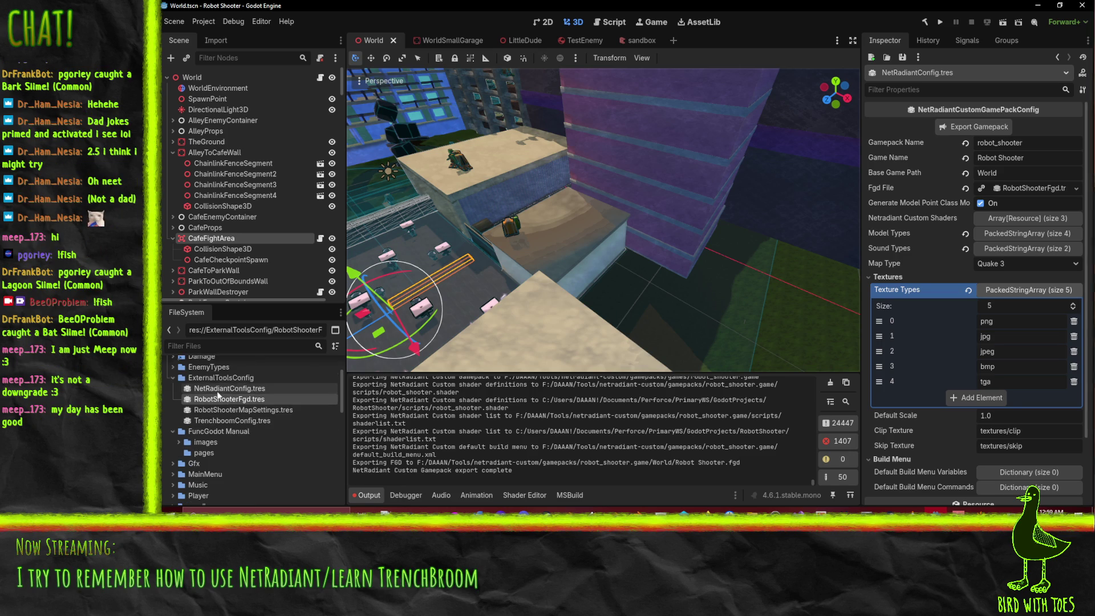
{"action": "right_click", "coordinate": [220, 378]}
{"action": "mouse_move", "coordinate": [298, 327]}
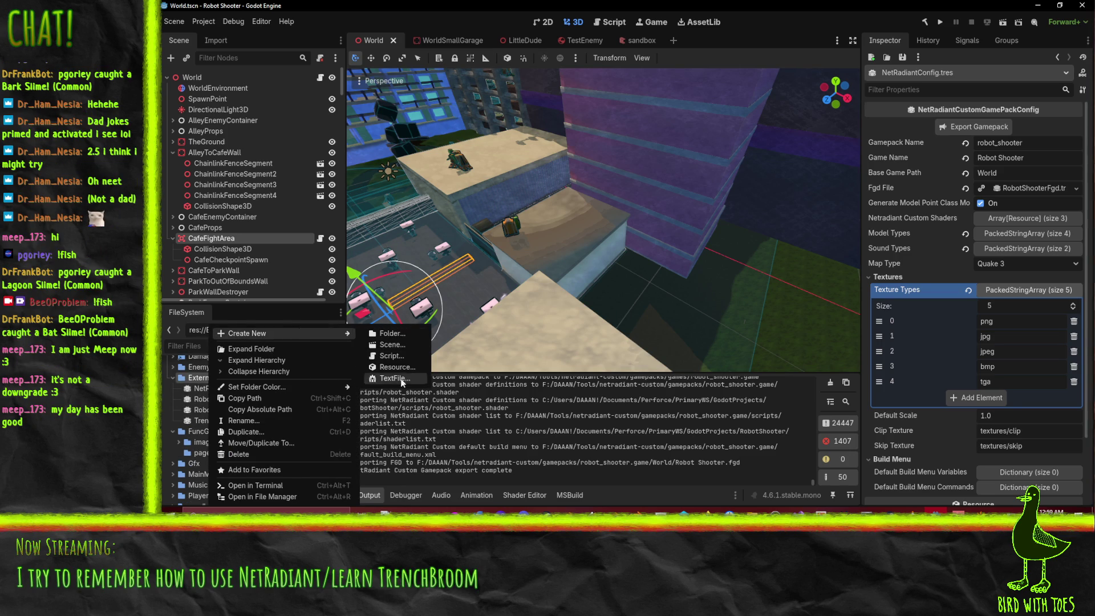
{"action": "left_click", "coordinate": [399, 367]}
{"action": "type", "text": "netradiant"}
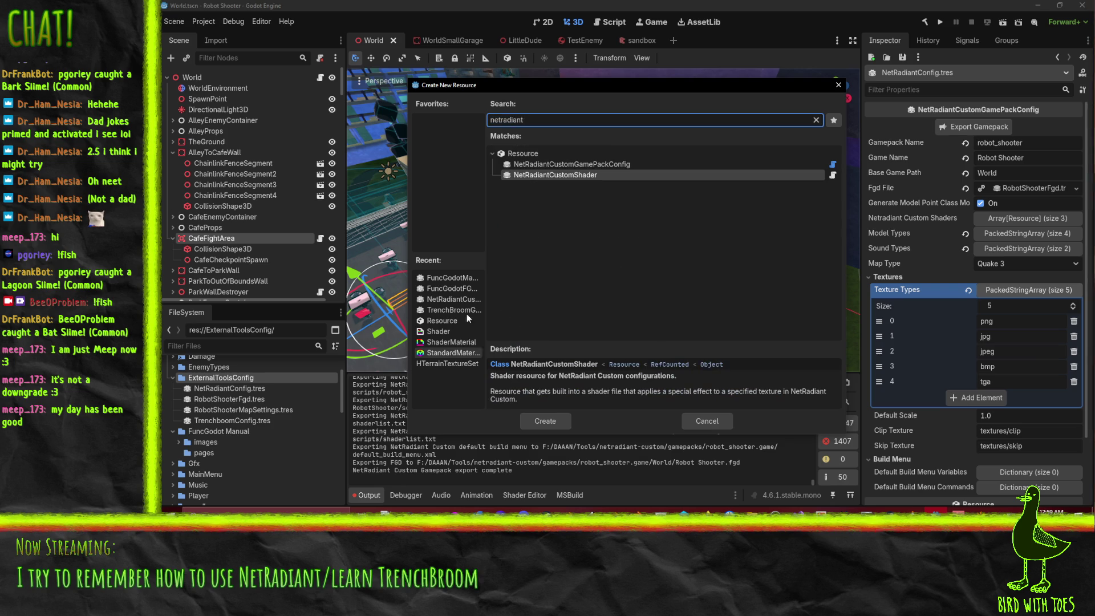
{"action": "double_click", "coordinate": [539, 173]}
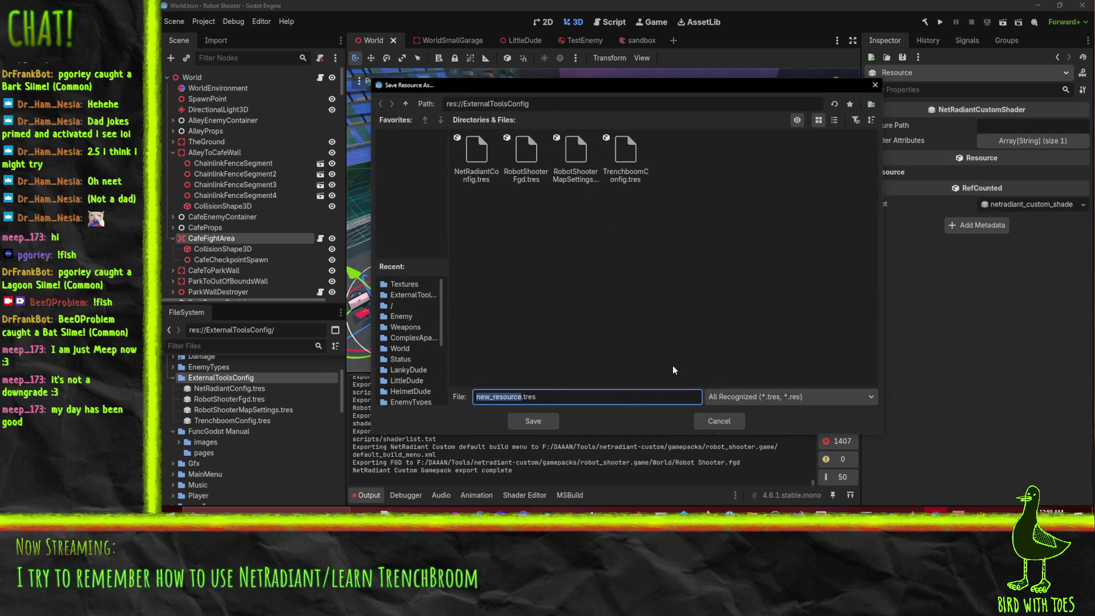
Step: Save the new resource as NetRadiantShader.tres
{"action": "type", "text": "Shader"}
{"action": "key", "text": "Home"}
{"action": "type", "text": "NetRadiant"}
{"action": "key", "text": "Return"}
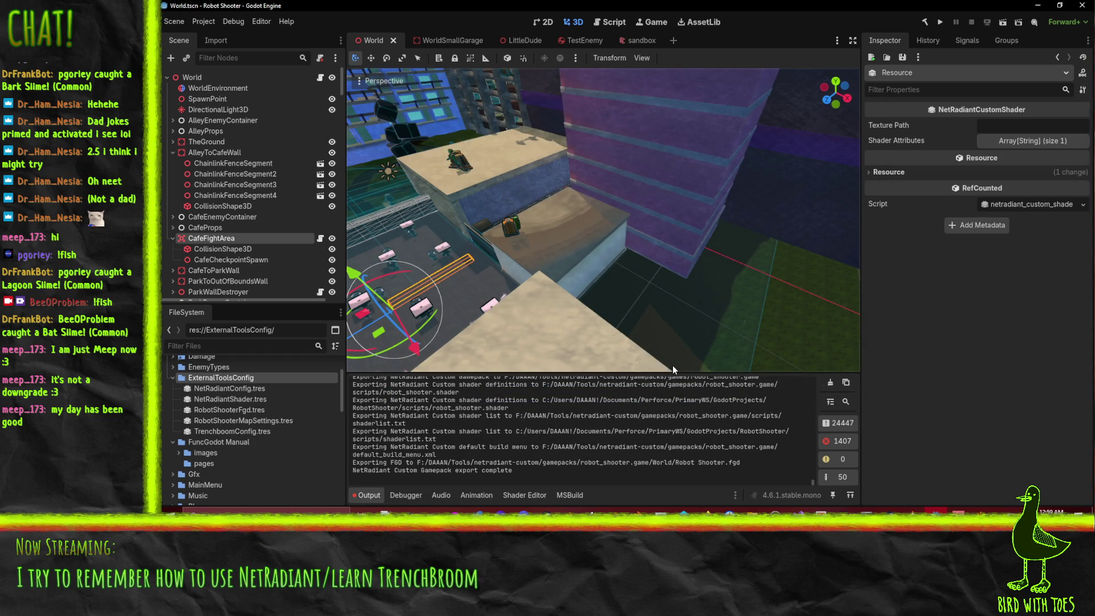
Step: Open NetRadiantShader.tres in the Inspector and expand its Shader Attributes list
{"action": "left_click", "coordinate": [246, 398]}
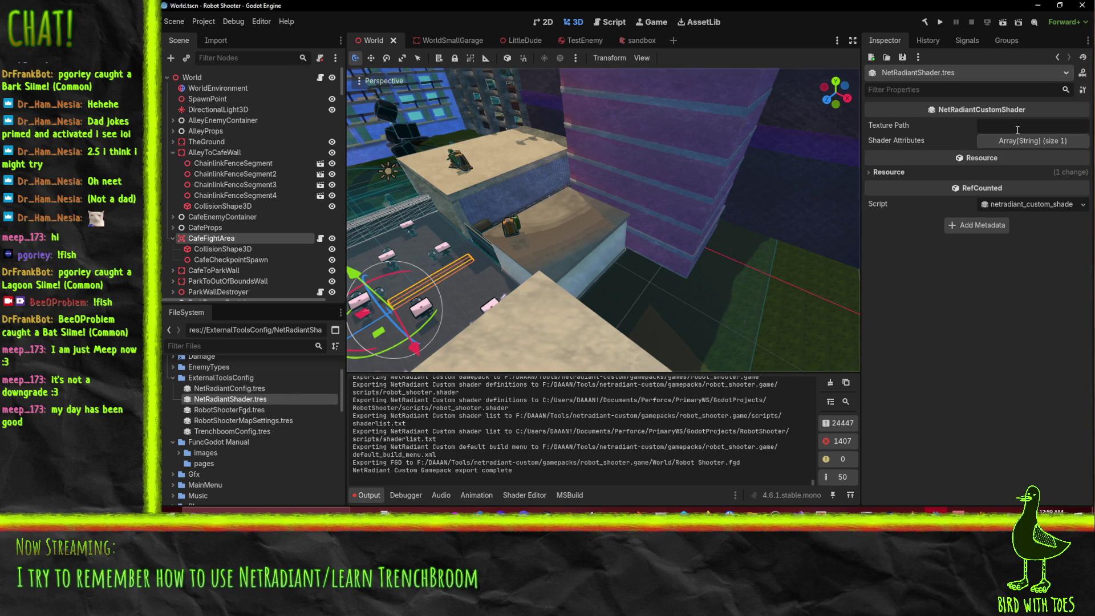
{"action": "left_click", "coordinate": [1027, 143]}
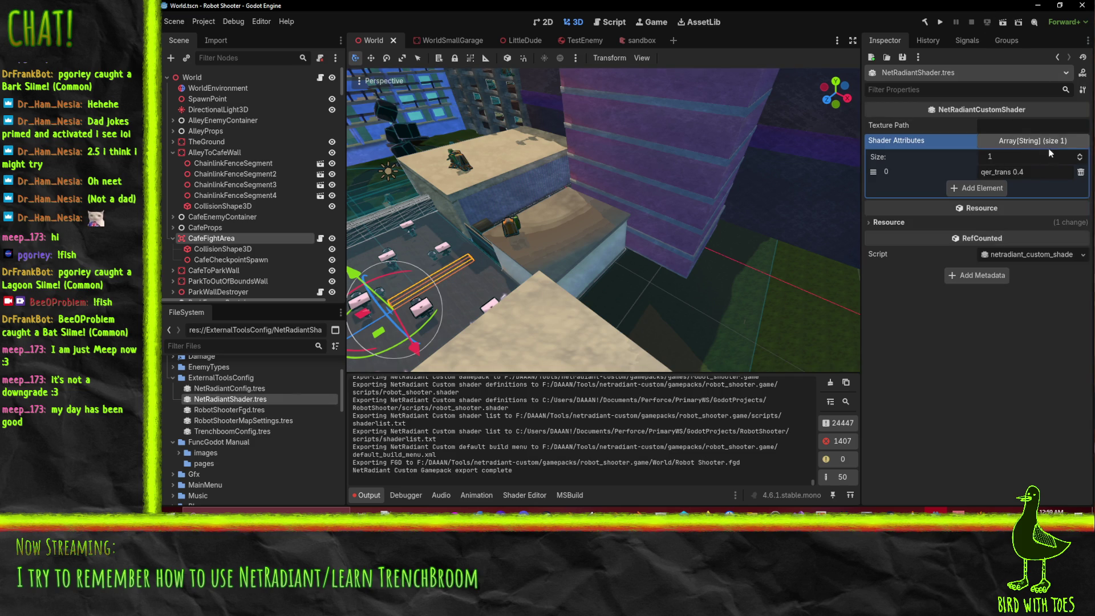
{"action": "left_click", "coordinate": [1027, 127]}
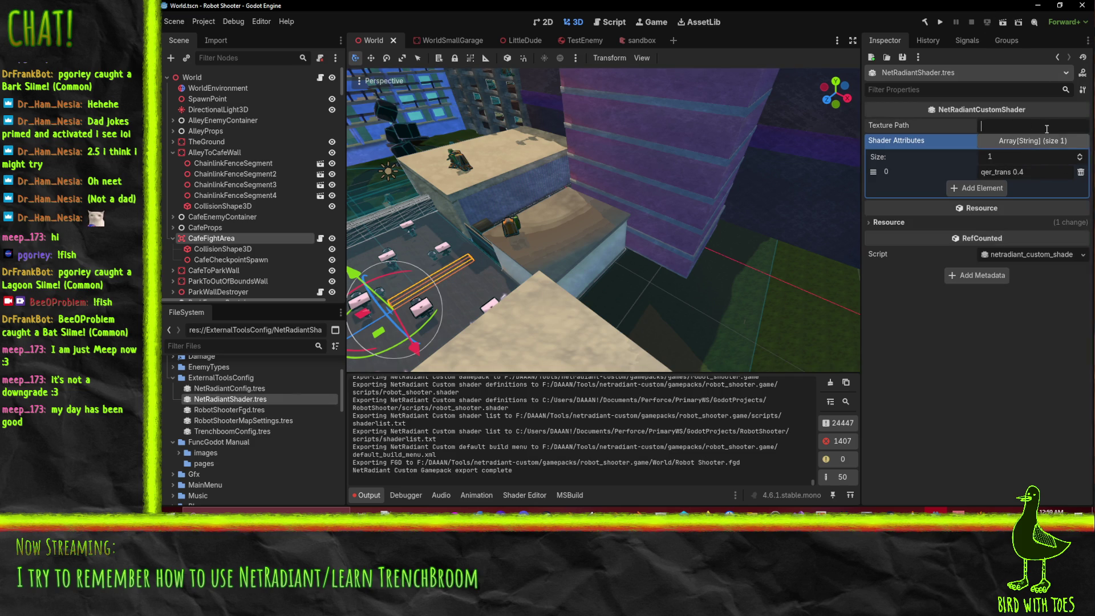
Step: Move NetRadiantShader.tres into res://Gfx/Environment/Textures/Stubs beside the greybox textures
{"action": "scroll", "coordinate": [272, 415], "scroll_direction": "up", "scroll_amount": 3}
{"action": "scroll", "coordinate": [272, 416], "scroll_direction": "down", "scroll_amount": 1}
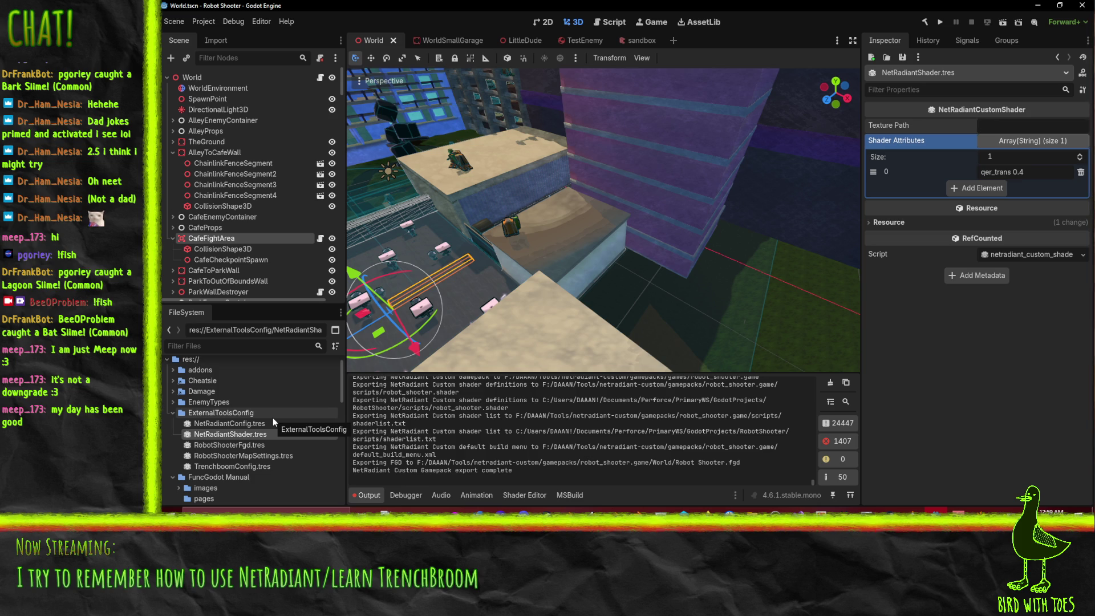
{"action": "scroll", "coordinate": [282, 423], "scroll_direction": "down", "scroll_amount": 1}
{"action": "scroll", "coordinate": [255, 433], "scroll_direction": "down", "scroll_amount": 2}
{"action": "scroll", "coordinate": [254, 429], "scroll_direction": "up", "scroll_amount": 4}
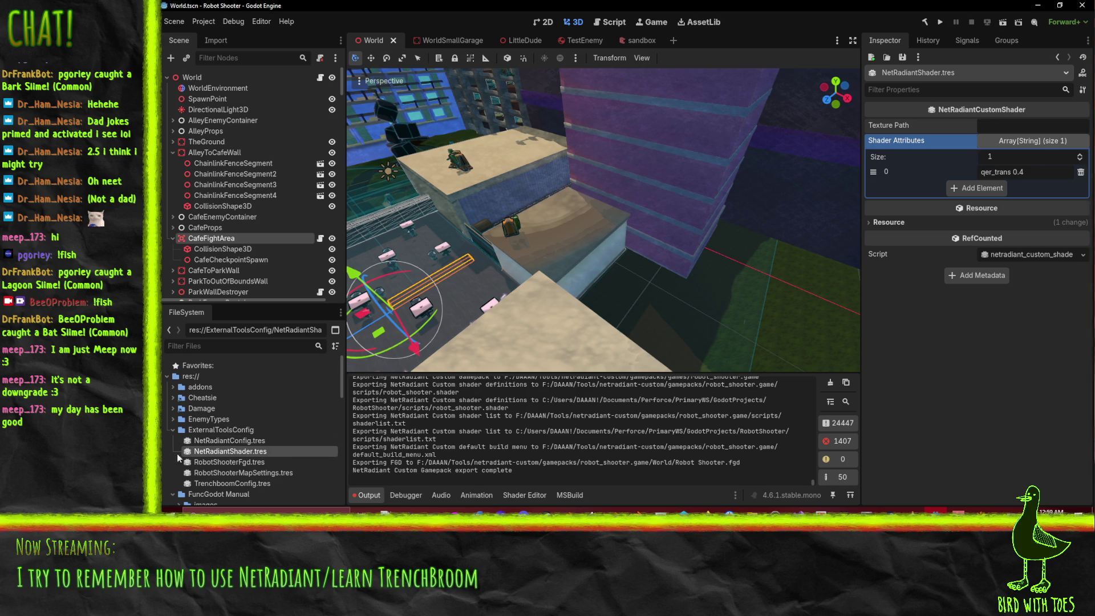
{"action": "scroll", "coordinate": [220, 453], "scroll_direction": "down", "scroll_amount": 5}
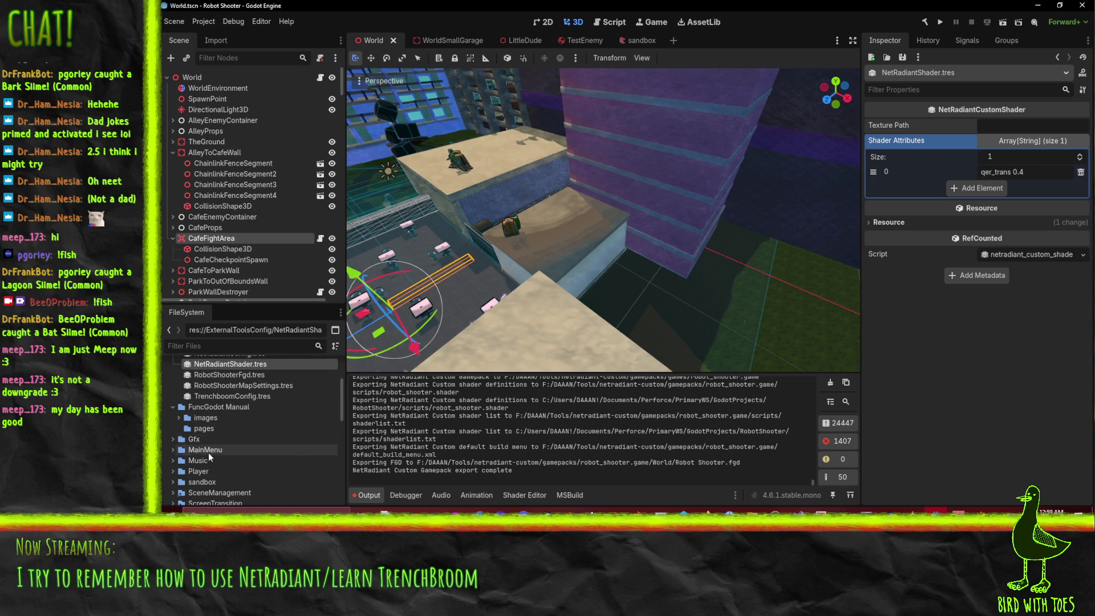
{"action": "left_click", "coordinate": [173, 440]}
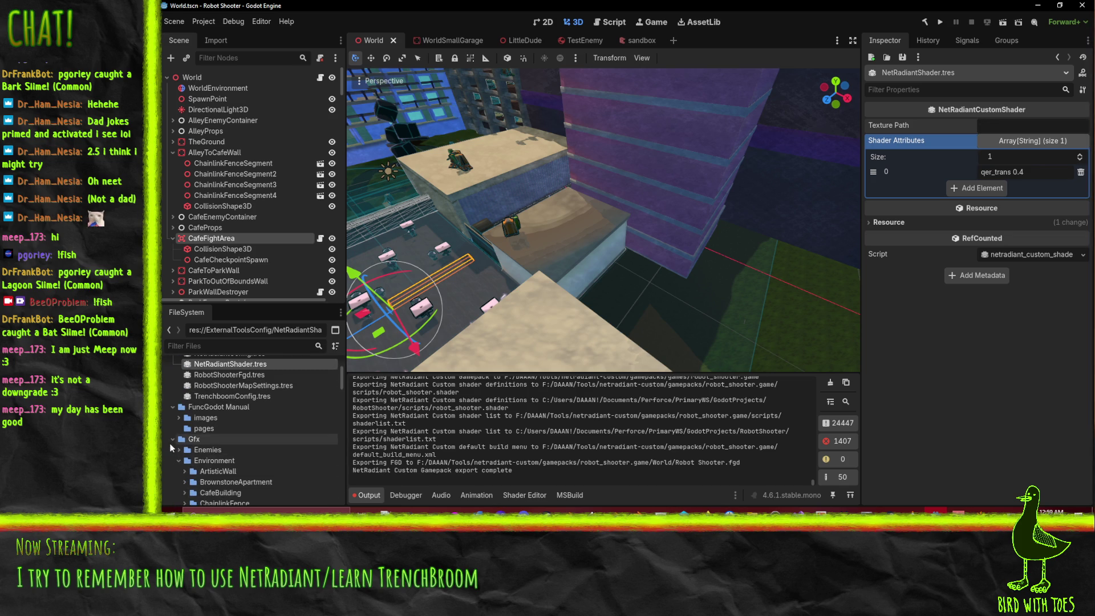
{"action": "mouse_move", "coordinate": [220, 364]}
{"action": "left_mouse_down"}
{"action": "mouse_move", "coordinate": [251, 464]}
{"action": "mouse_move", "coordinate": [215, 415]}
{"action": "left_mouse_up"}
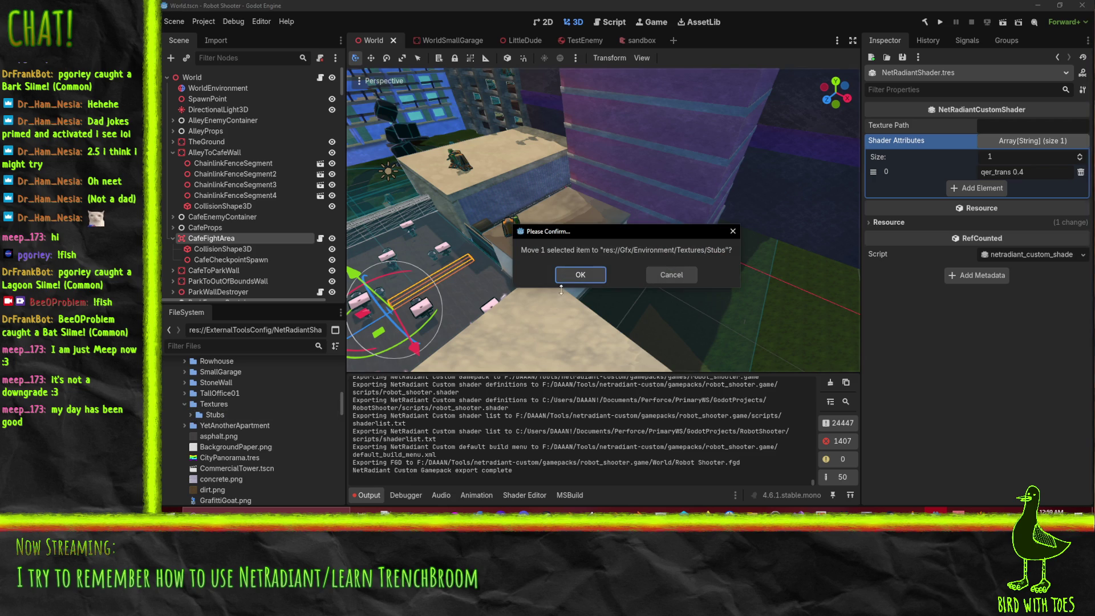
{"action": "left_click", "coordinate": [585, 280]}
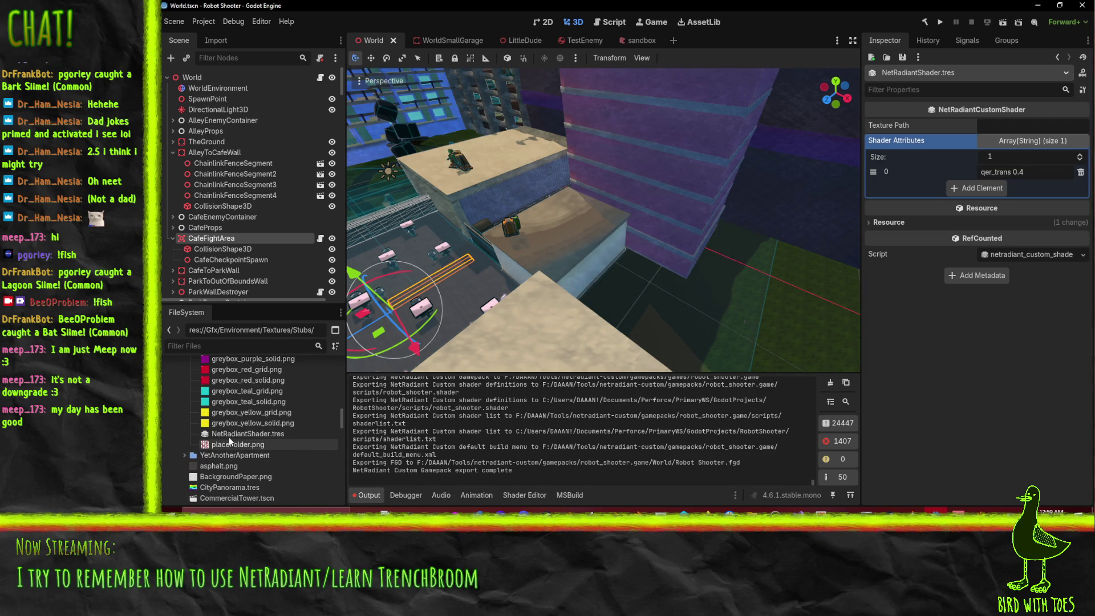
Step: Rename NetRadiantShader.tres to greybox.tres
{"action": "key", "text": "F2"}
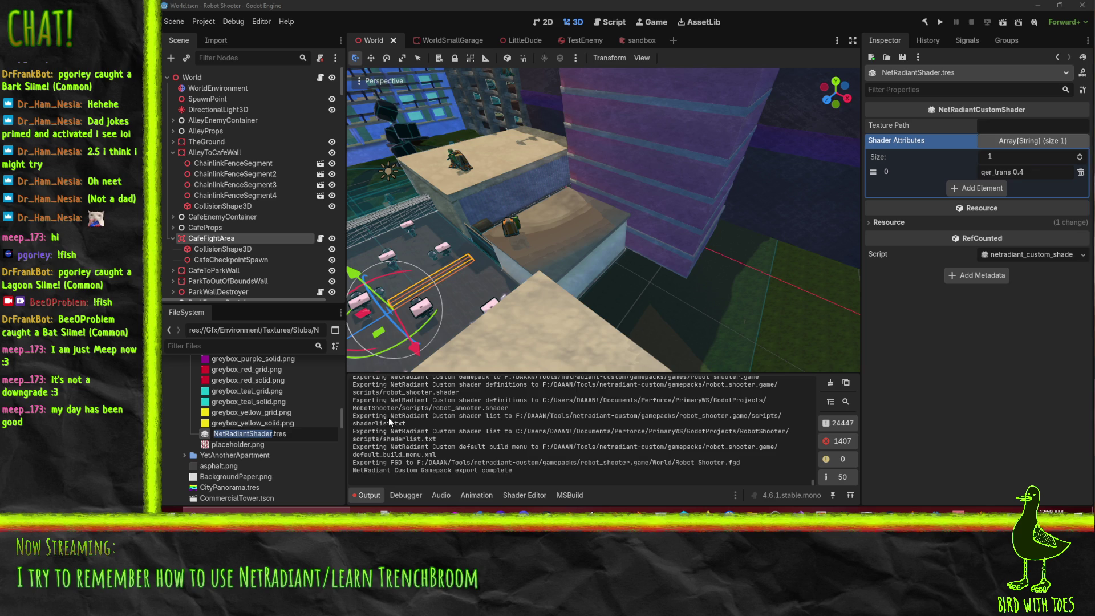
{"action": "type", "text": "gretbox"}
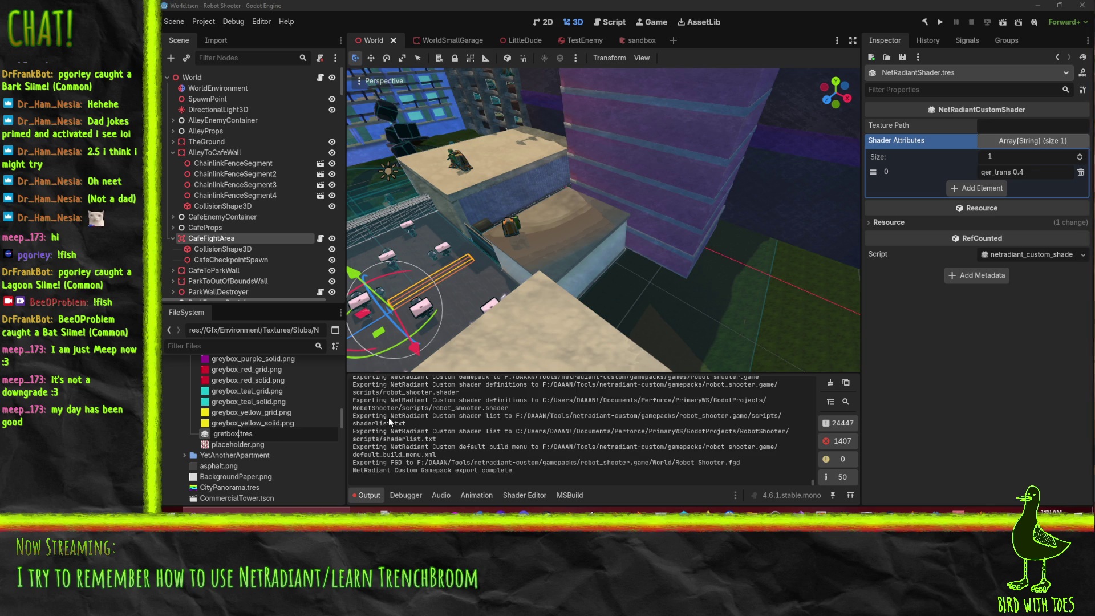
{"action": "key", "text": "BackSpace"}
{"action": "key", "text": "BackSpace"}
{"action": "key", "text": "BackSpace"}
{"action": "type", "text": "ybo"}
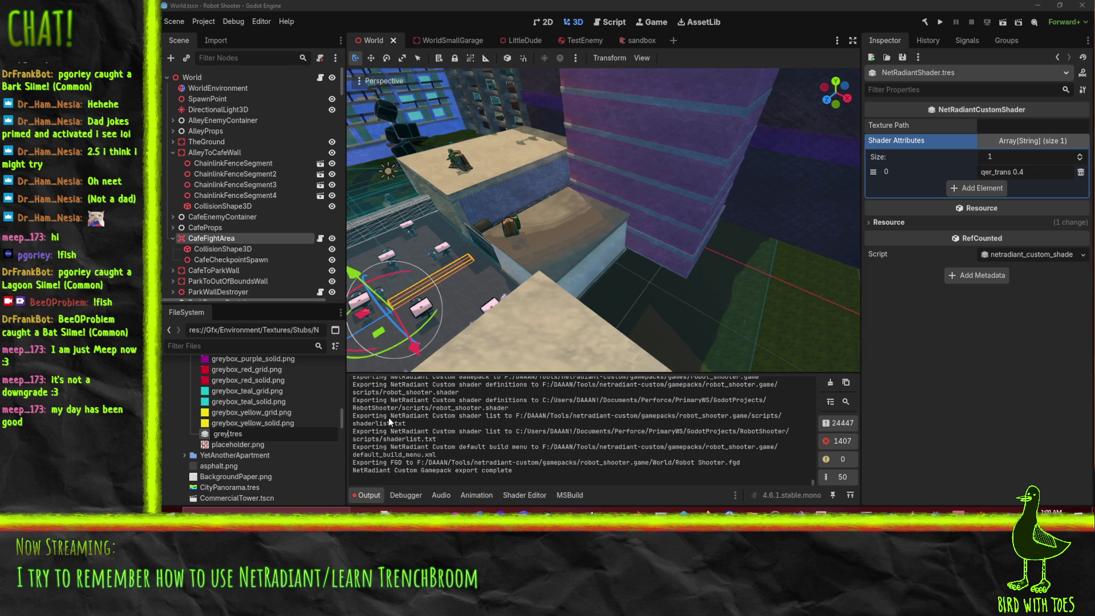
{"action": "type", "text": "x"}
{"action": "key", "text": "Return"}
Step: Extend the name to greybox_blue_grid.tres and assign greybox_blue_grid.png as its Texture Path
{"action": "scroll", "coordinate": [262, 442], "scroll_direction": "down", "scroll_amount": 2}
{"action": "scroll", "coordinate": [261, 441], "scroll_direction": "up", "scroll_amount": 5}
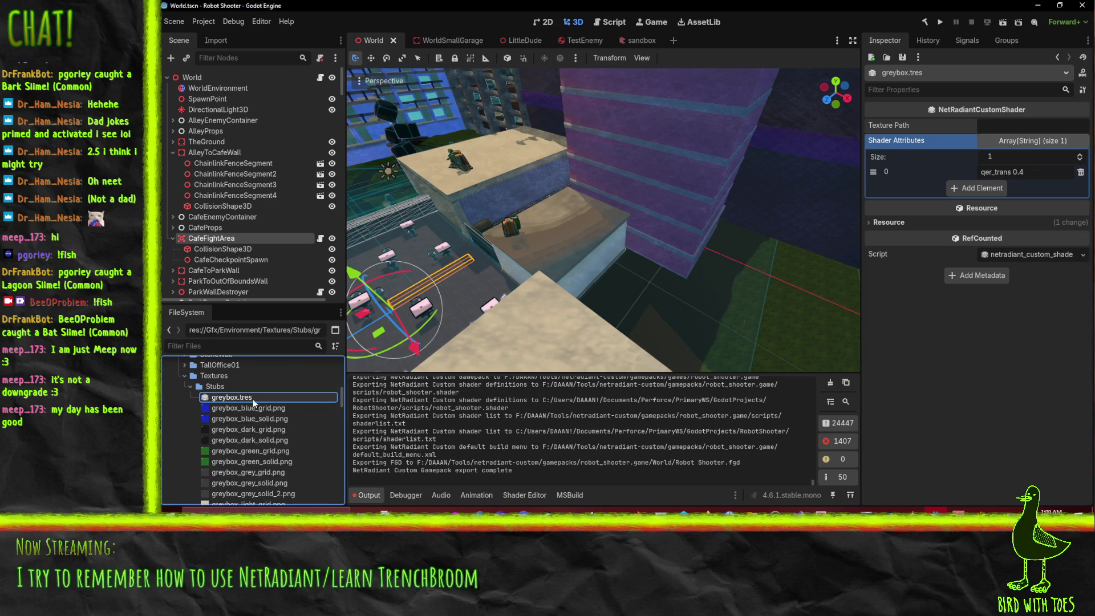
{"action": "key", "text": "F2"}
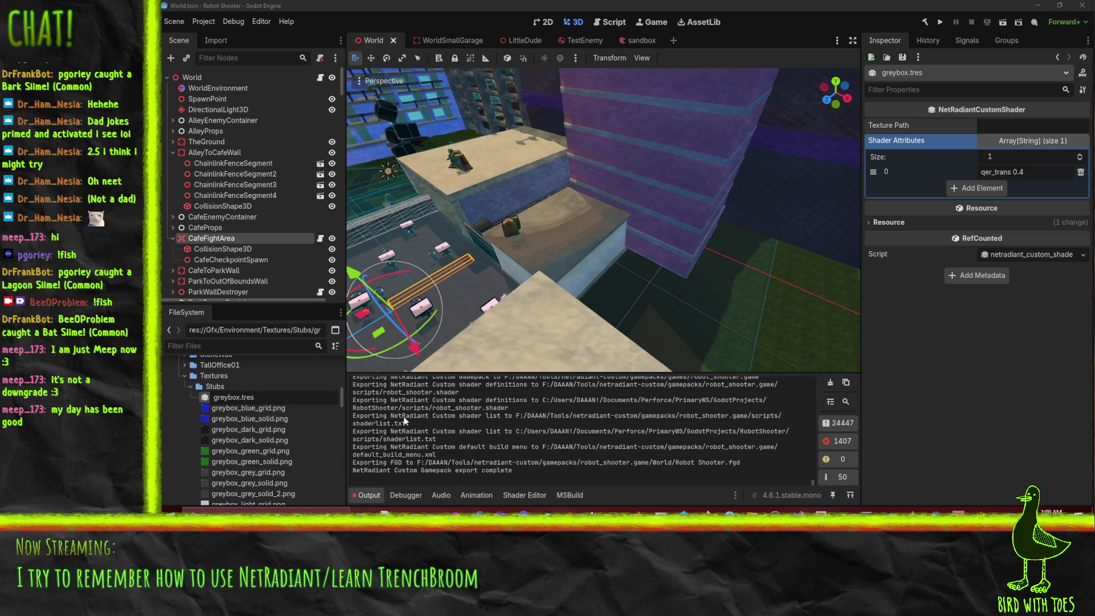
{"action": "type", "text": "_blue_gri"}
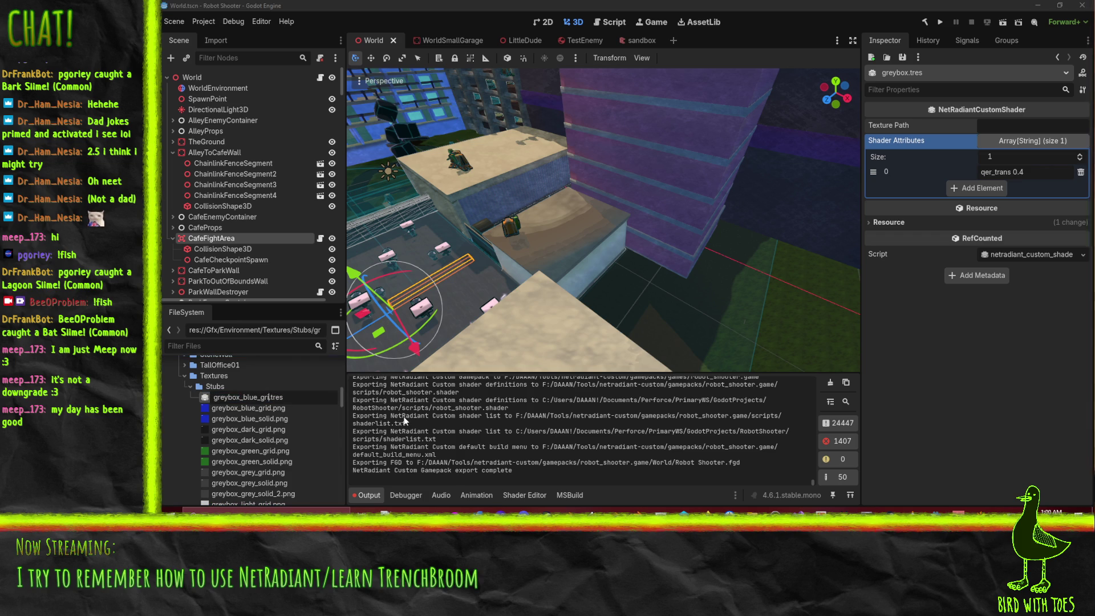
{"action": "type", "text": "d"}
{"action": "key", "text": "Return"}
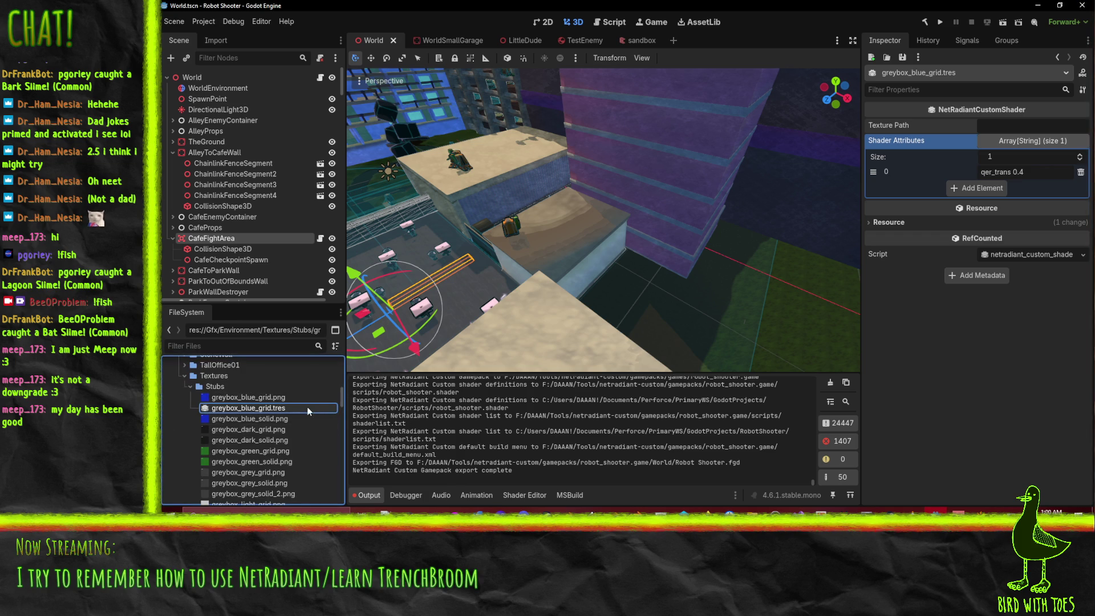
{"action": "mouse_move", "coordinate": [258, 398]}
{"action": "left_mouse_down"}
{"action": "mouse_move", "coordinate": [1021, 162]}
{"action": "mouse_move", "coordinate": [1002, 124]}
{"action": "left_mouse_up"}
{"action": "right_click", "coordinate": [256, 393]}
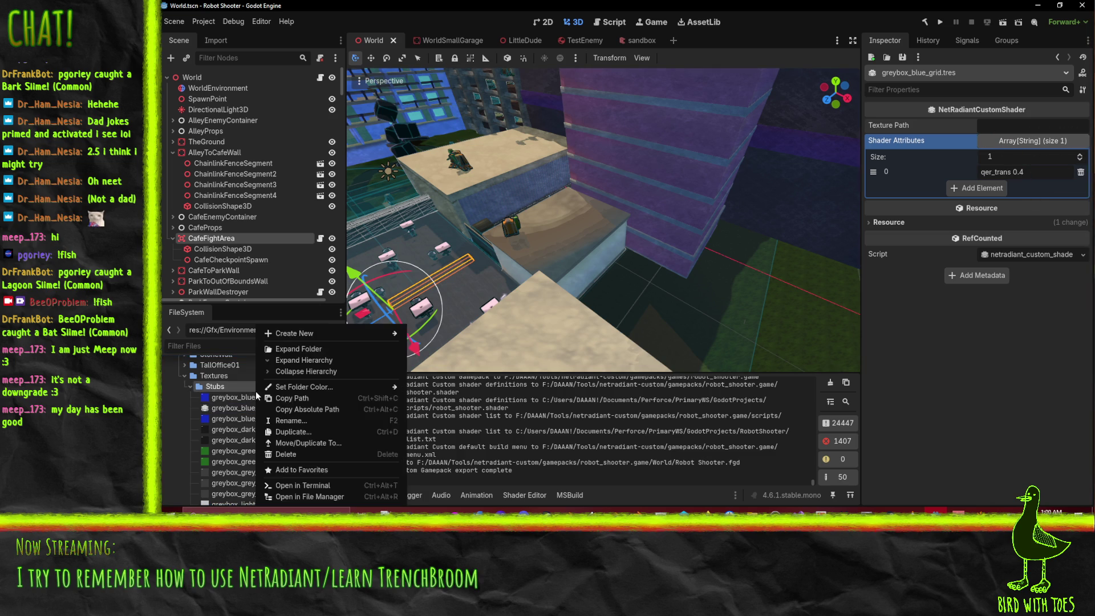
{"action": "left_click", "coordinate": [234, 401]}
{"action": "right_click", "coordinate": [235, 399]}
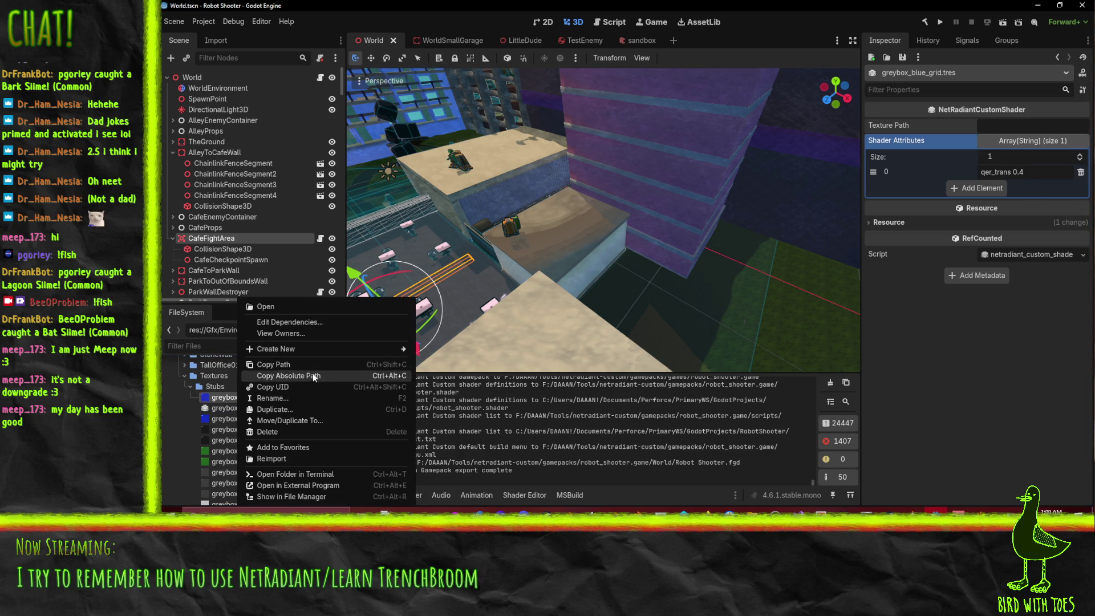
{"action": "left_click", "coordinate": [301, 374]}
{"action": "left_click", "coordinate": [1032, 125]}
{"action": "key", "text": "ctrl+v"}
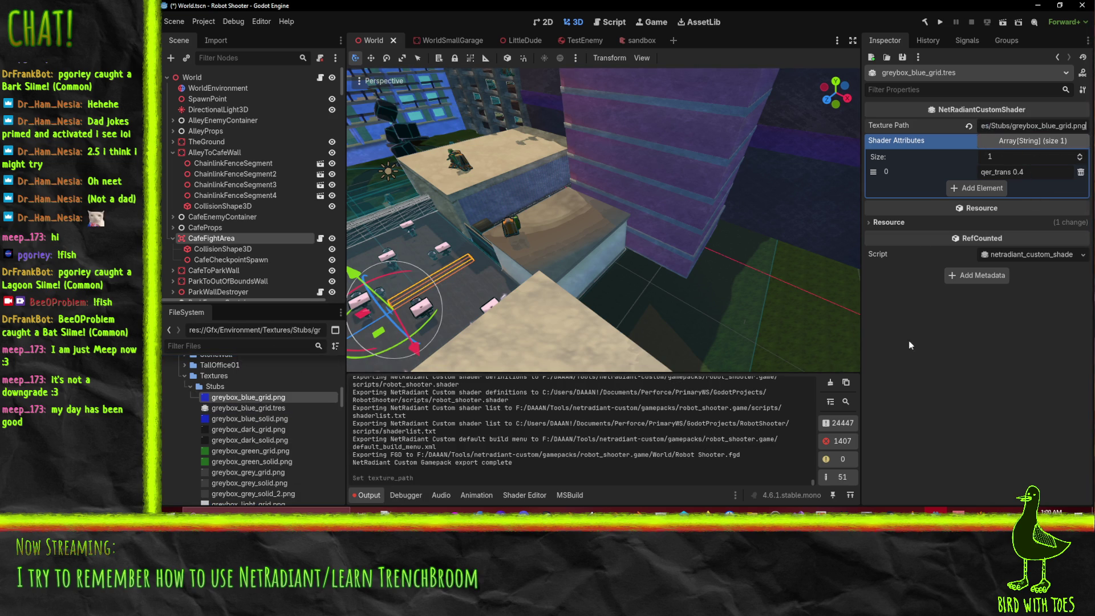
{"action": "left_click", "coordinate": [239, 407]}
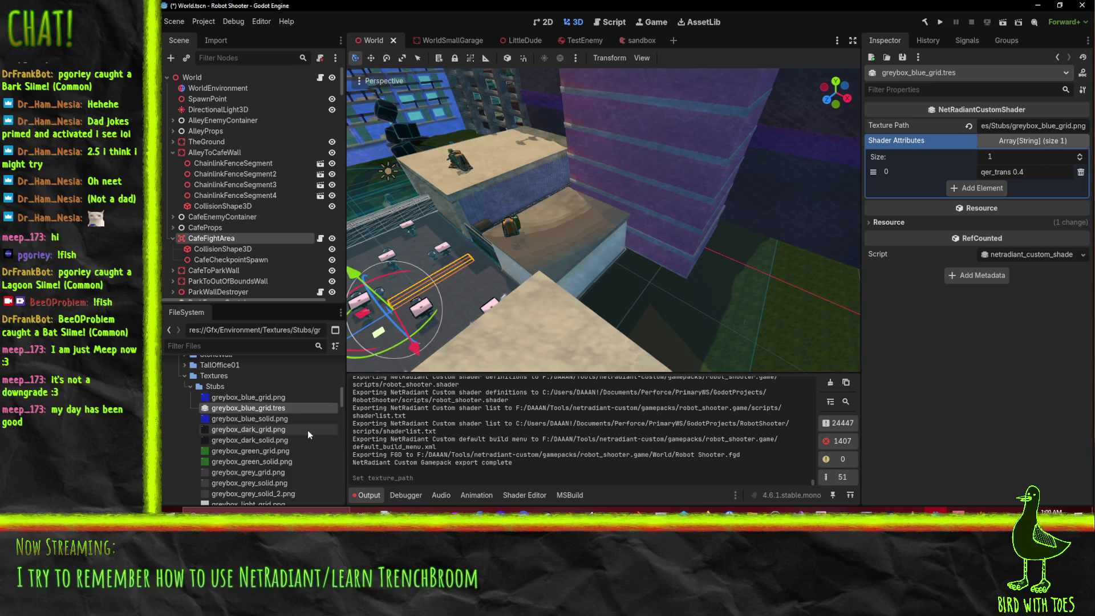
{"action": "scroll", "coordinate": [280, 434], "scroll_direction": "down", "scroll_amount": 3}
{"action": "scroll", "coordinate": [282, 420], "scroll_direction": "up", "scroll_amount": 4}
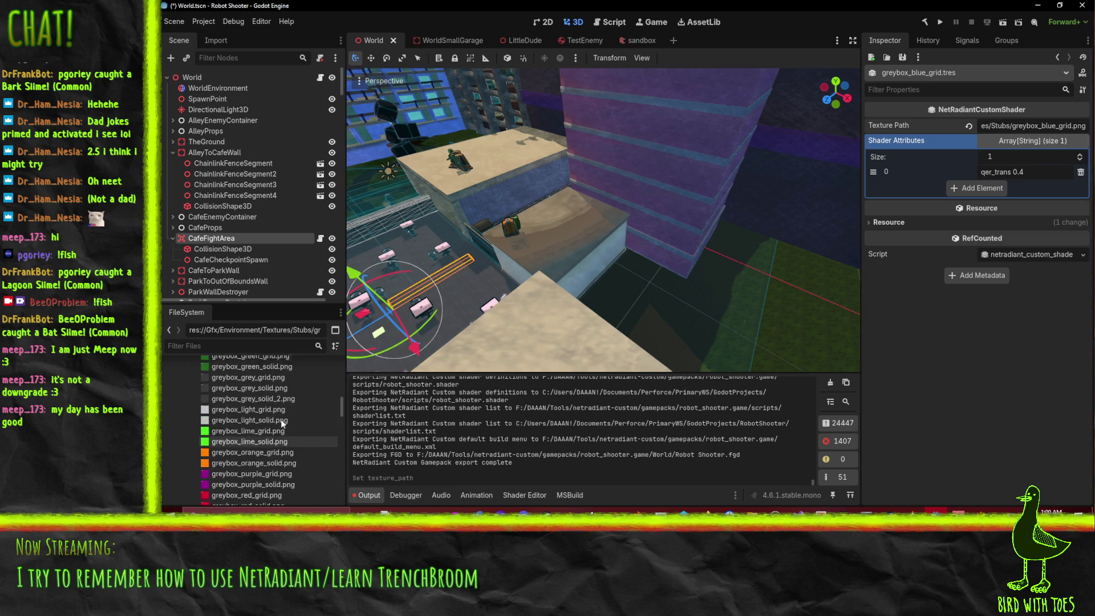
{"action": "right_click", "coordinate": [270, 419]}
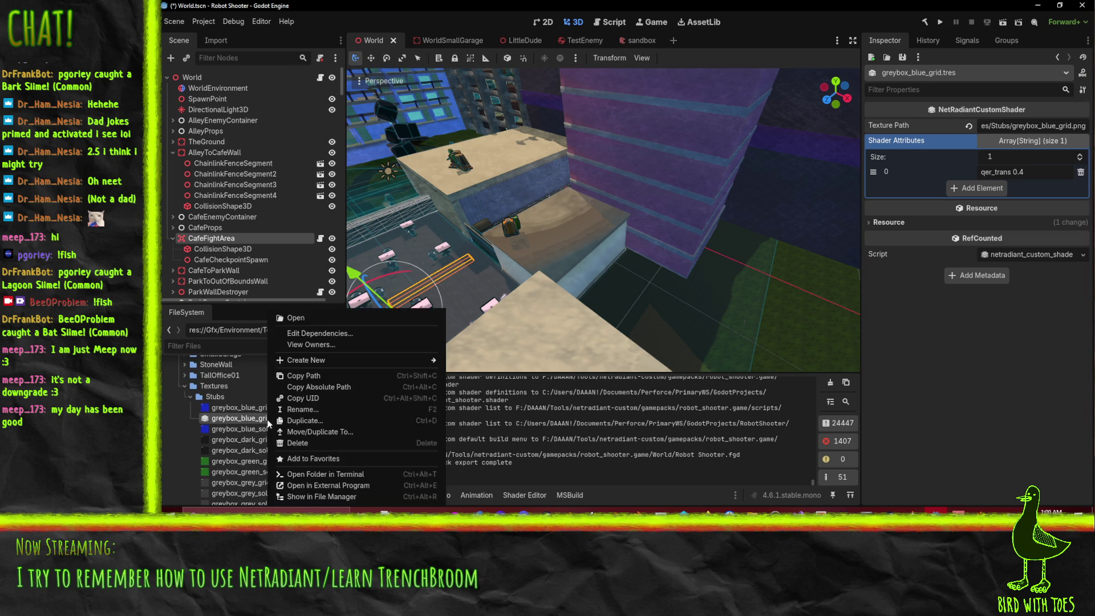
{"action": "left_click", "coordinate": [302, 422]}
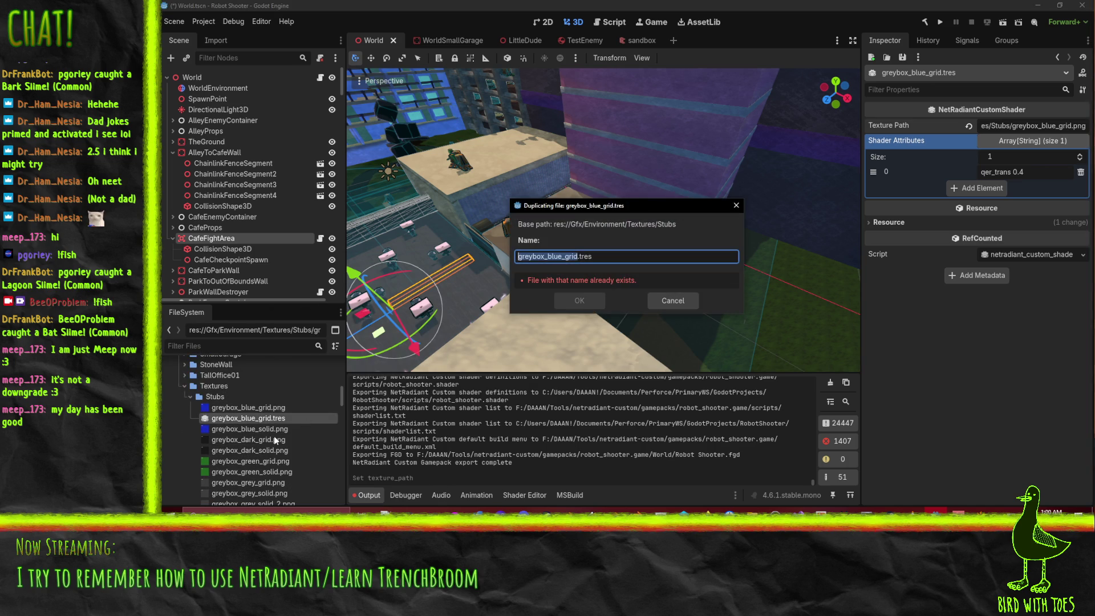
{"action": "left_click", "coordinate": [674, 302]}
{"action": "scroll", "coordinate": [307, 395], "scroll_direction": "up", "scroll_amount": 3}
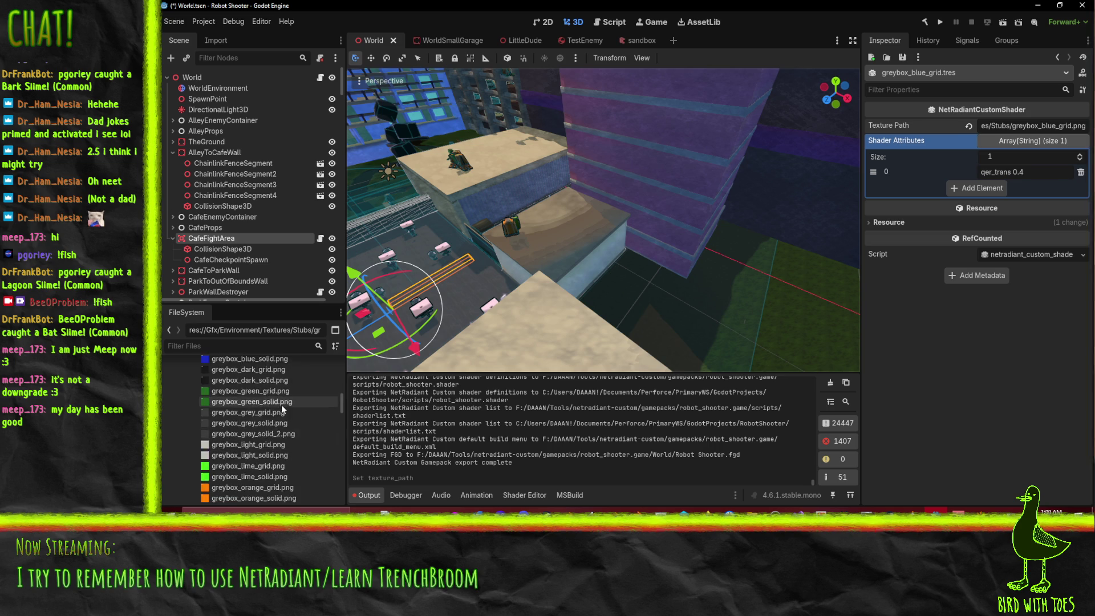
{"action": "key", "text": "ctrl+d"}
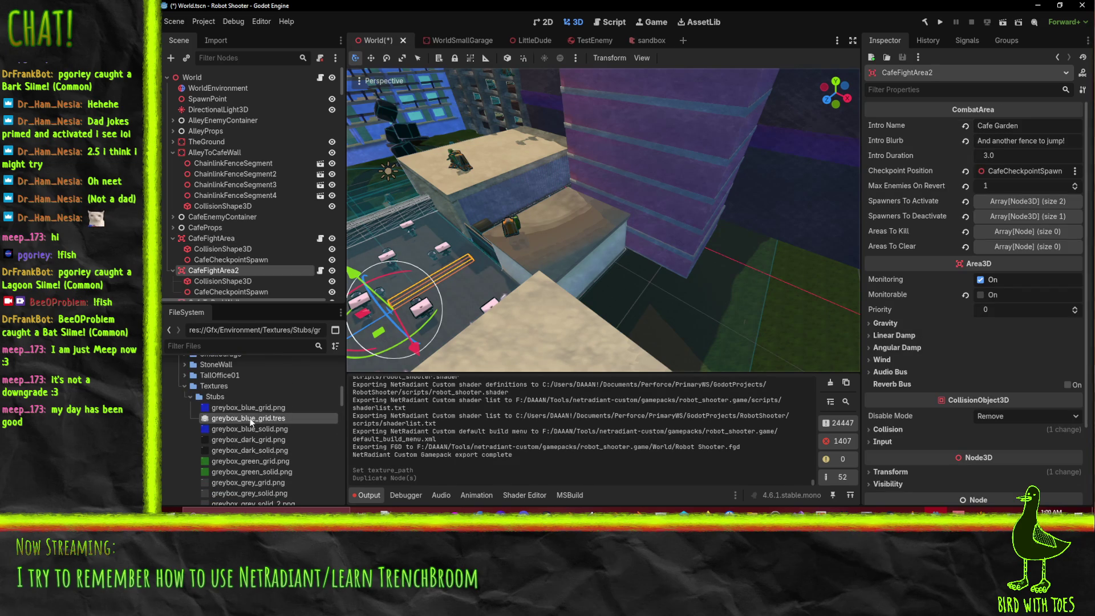
{"action": "key", "text": "ctrl+z"}
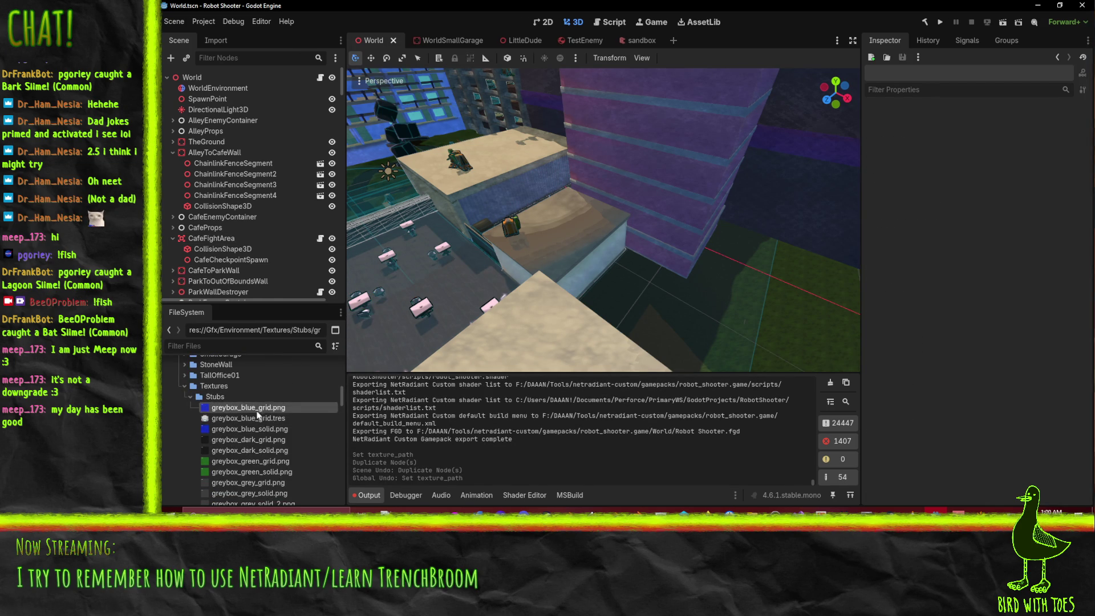
Step: Duplicate greybox_blue_grid.tres as an orange grid copy
{"action": "left_click", "coordinate": [264, 418]}
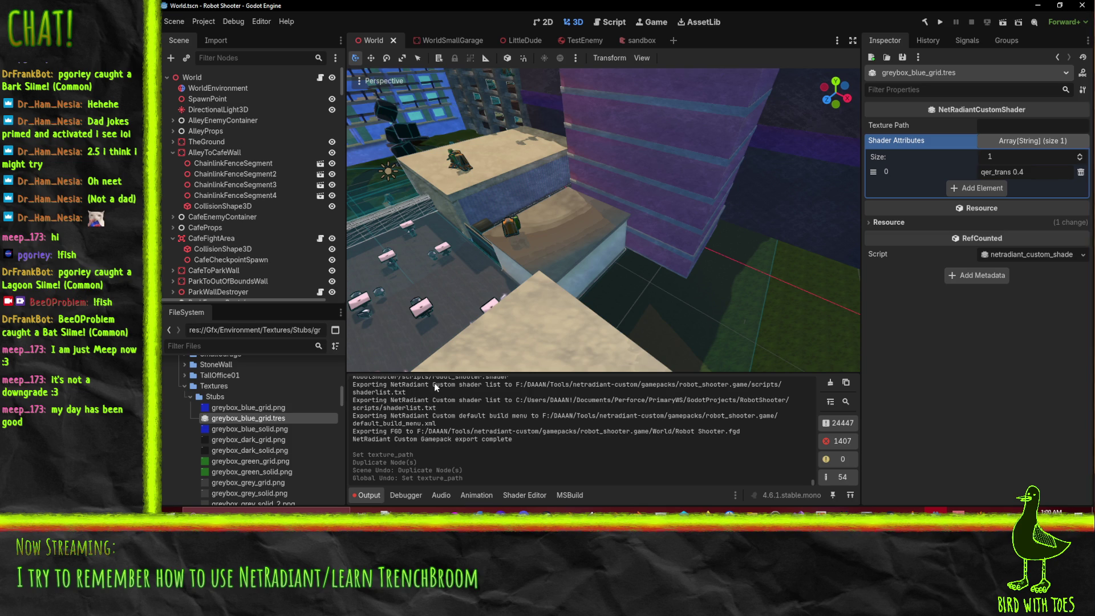
{"action": "right_click", "coordinate": [240, 419]}
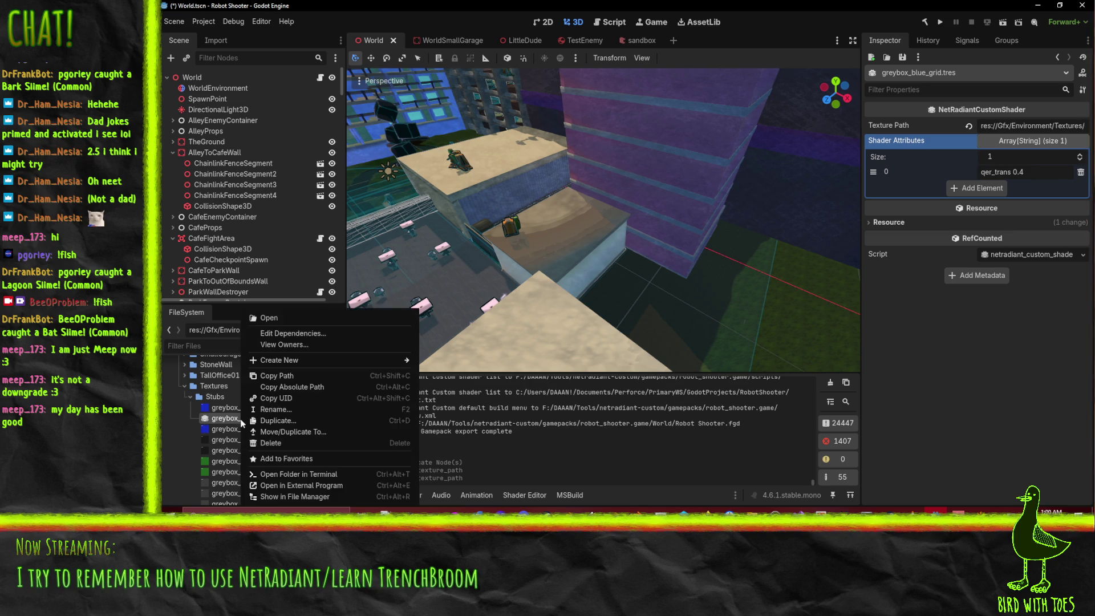
{"action": "left_click", "coordinate": [314, 423]}
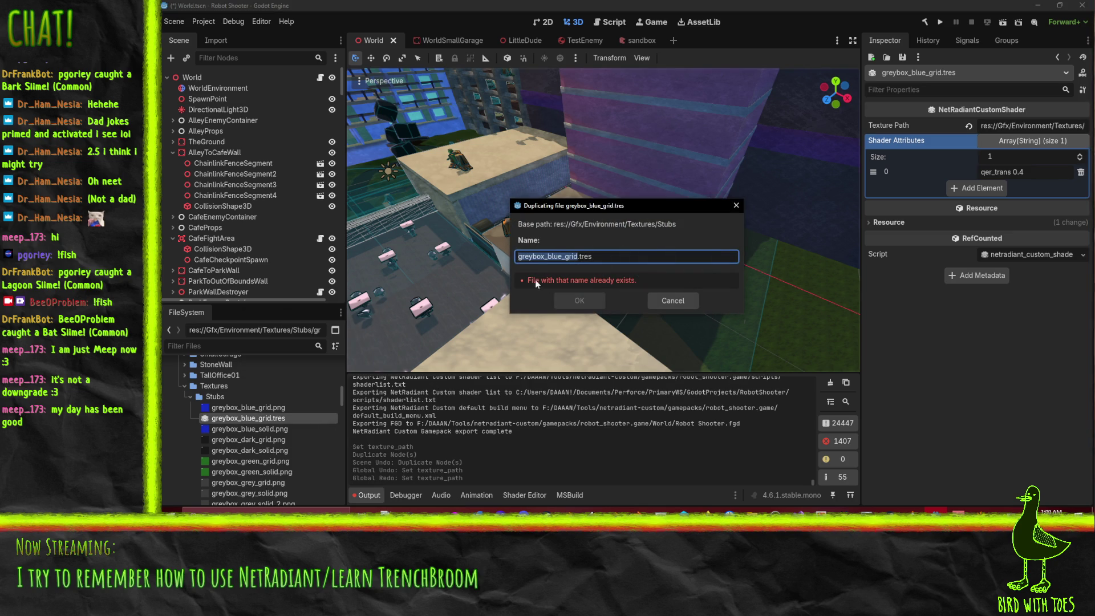
{"action": "left_click", "coordinate": [550, 256]}
{"action": "key", "text": "Delete"}
{"action": "key", "text": "Delete"}
{"action": "key", "text": "Delete"}
{"action": "type", "text": "oran_"}
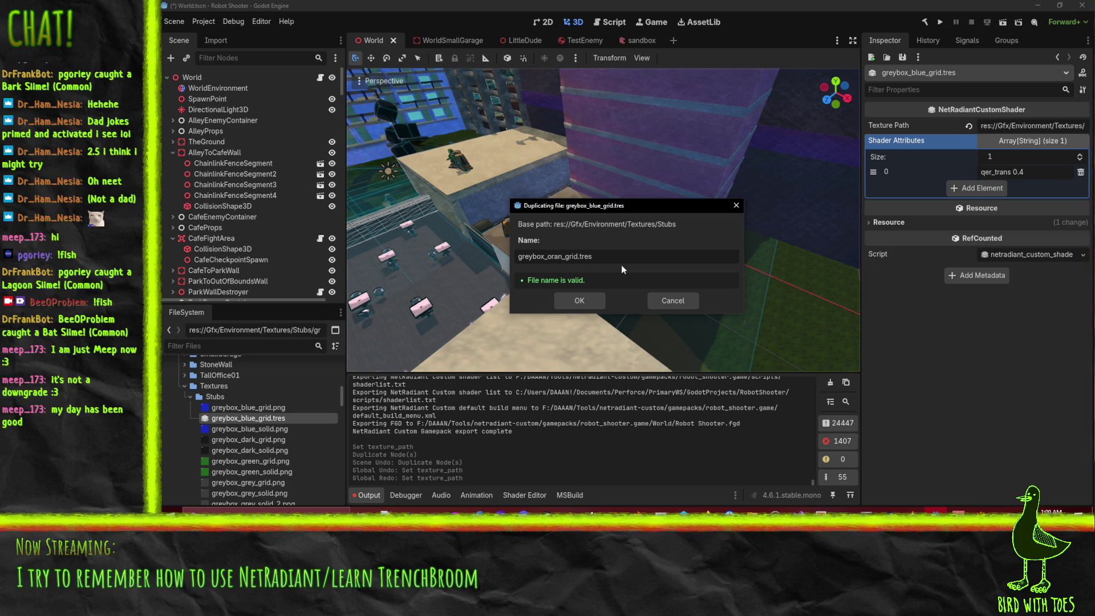
{"action": "key", "text": "Return"}
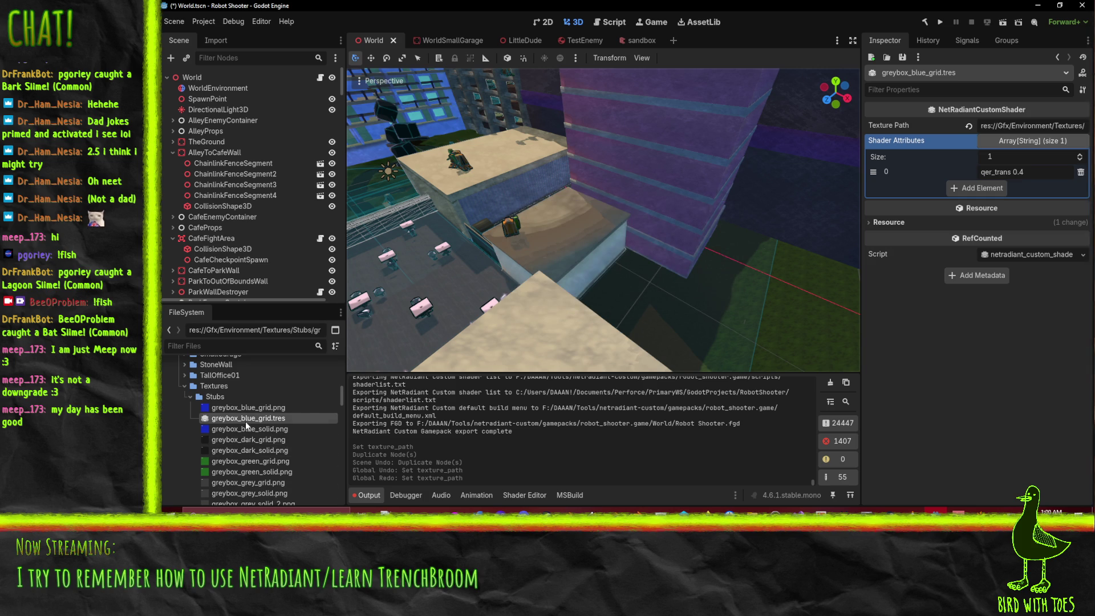
Step: Duplicate greybox_blue_grid.tres again as greybox_grey_grid.tres
{"action": "right_click", "coordinate": [246, 420]}
{"action": "left_click", "coordinate": [290, 420]}
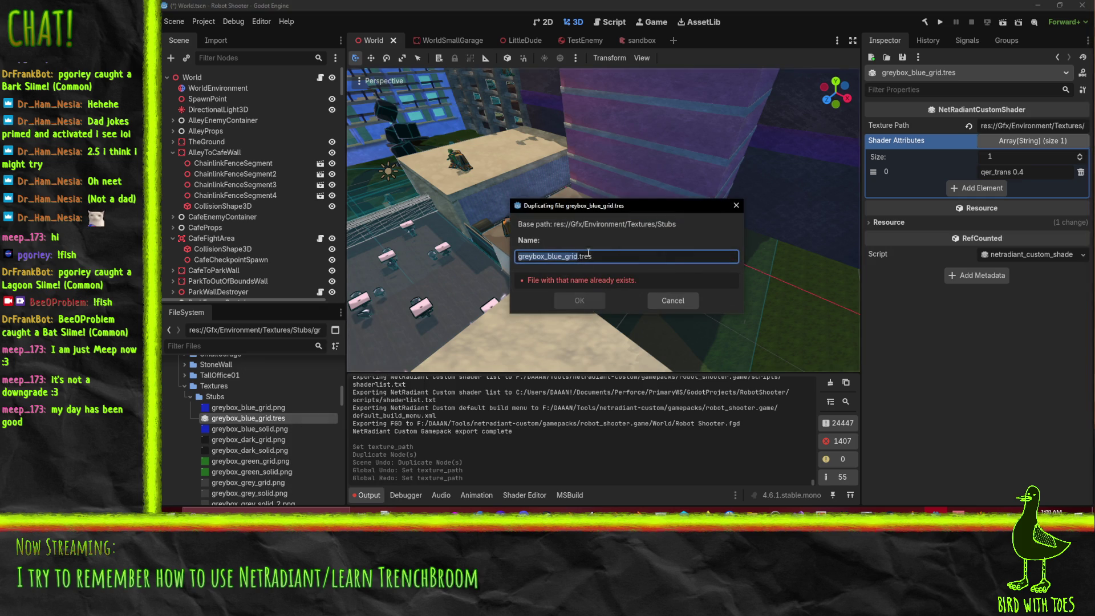
{"action": "left_click", "coordinate": [554, 256]}
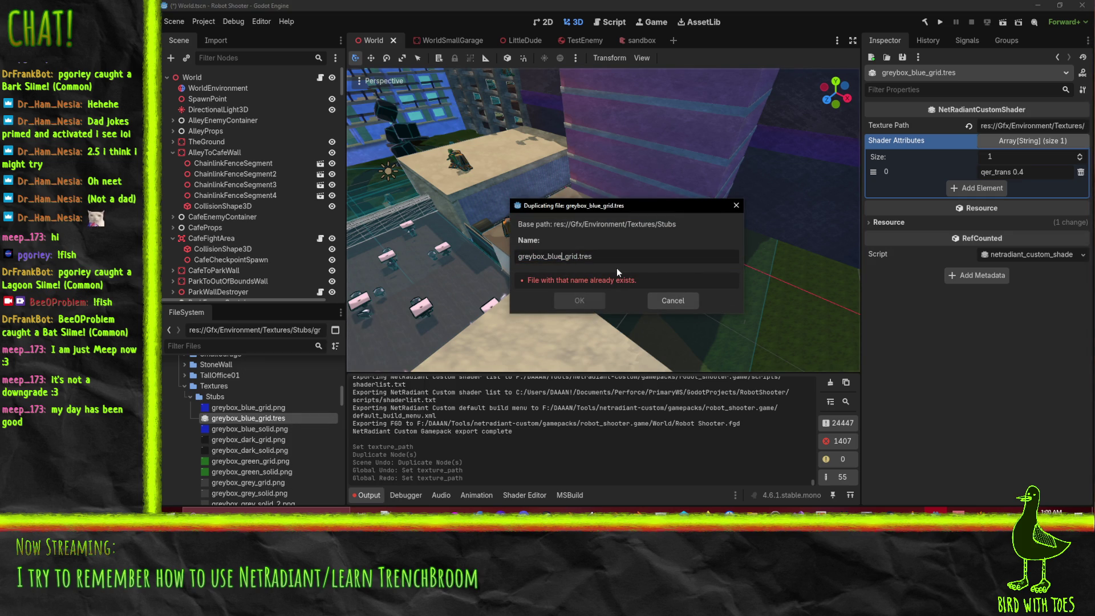
{"action": "key", "text": "BackSpace"}
{"action": "key", "text": "BackSpace"}
{"action": "key", "text": "Delete"}
{"action": "key", "text": "Delete"}
{"action": "type", "text": "gre"}
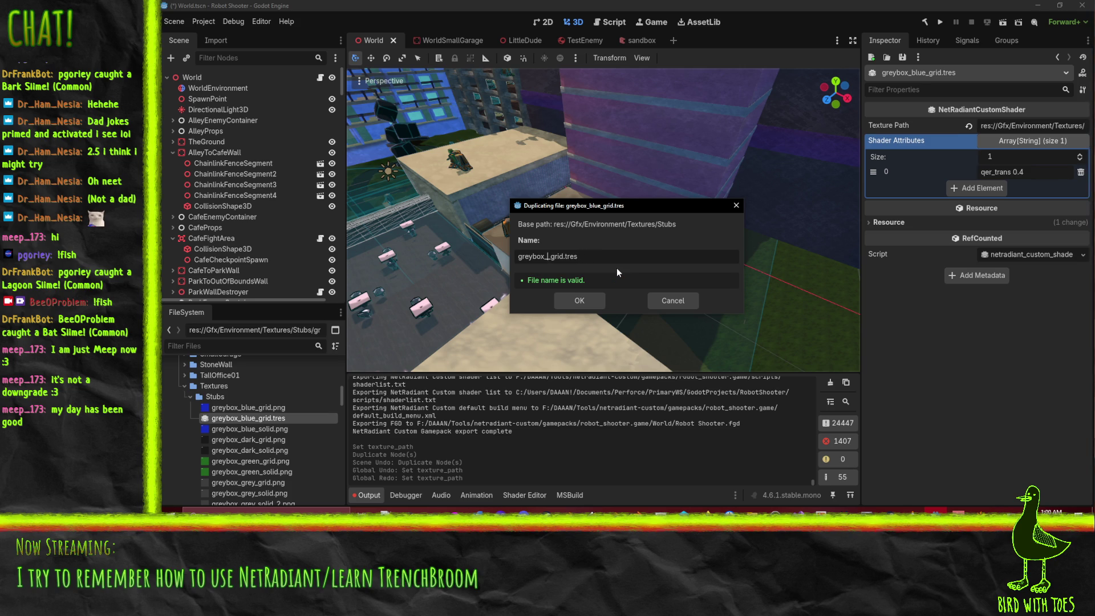
{"action": "type", "text": "y_gr"}
{"action": "key", "text": "Return"}
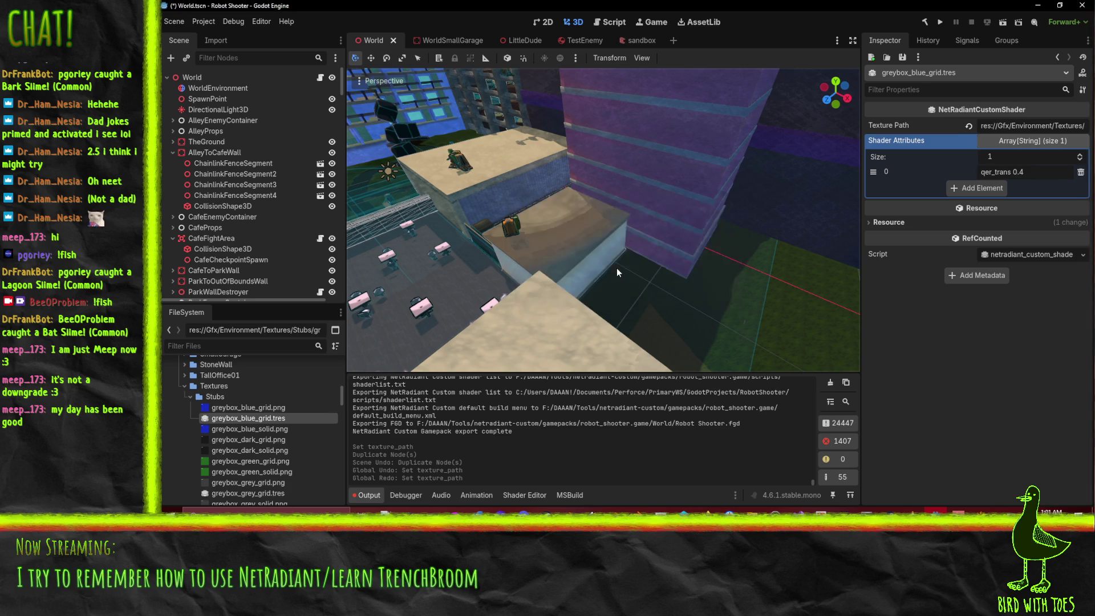
Step: Duplicate greybox_grey_grid.tres as greybox_light_grid.tres
{"action": "scroll", "coordinate": [305, 385], "scroll_direction": "down", "scroll_amount": 3}
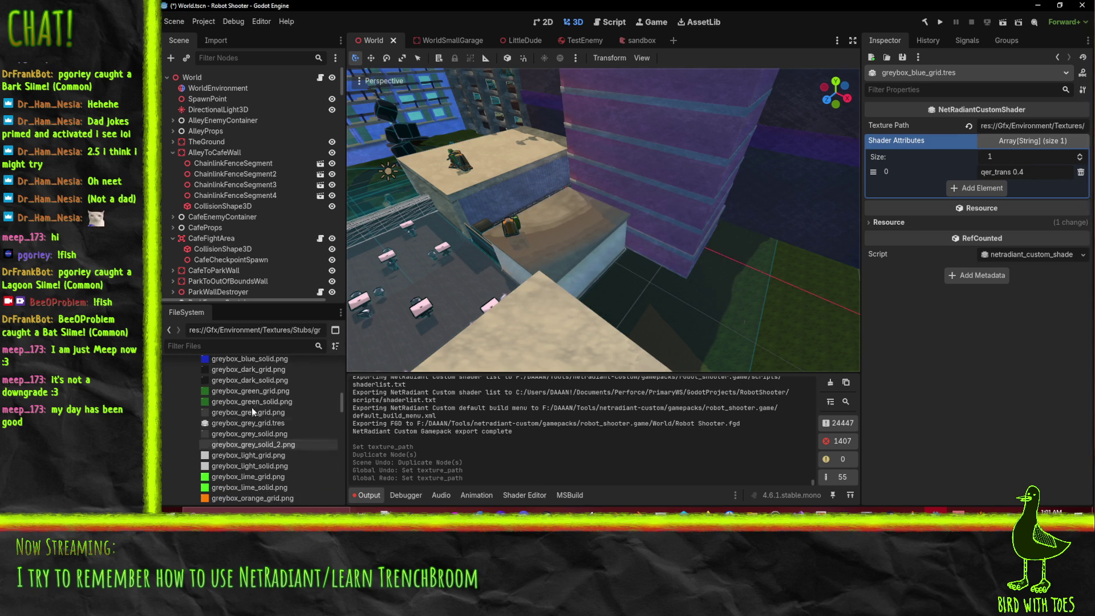
{"action": "left_click", "coordinate": [267, 422]}
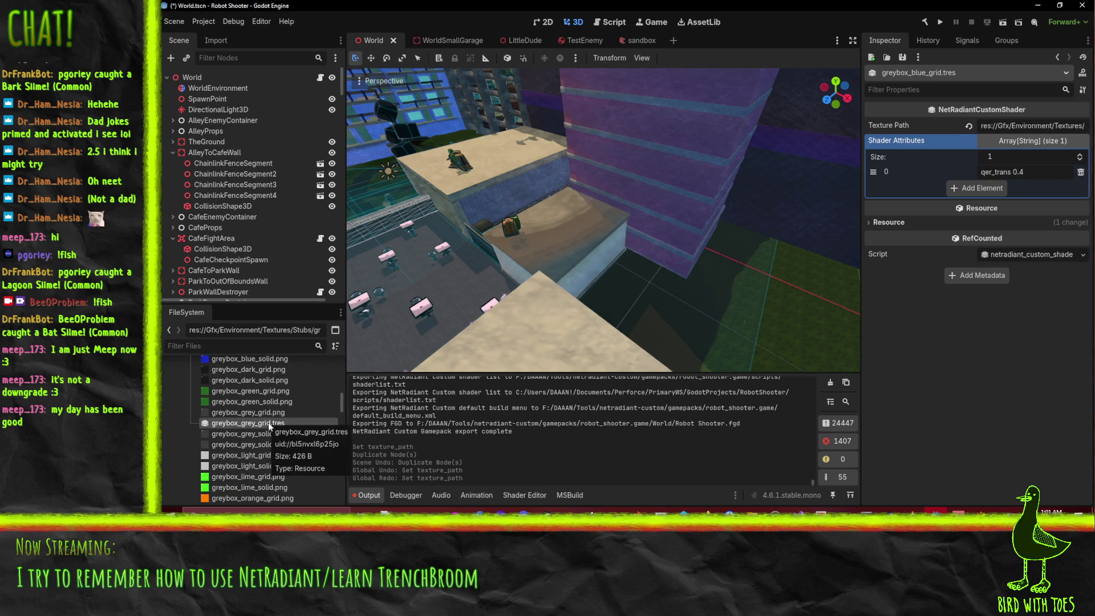
{"action": "right_click", "coordinate": [264, 434]}
{"action": "left_click", "coordinate": [251, 423]}
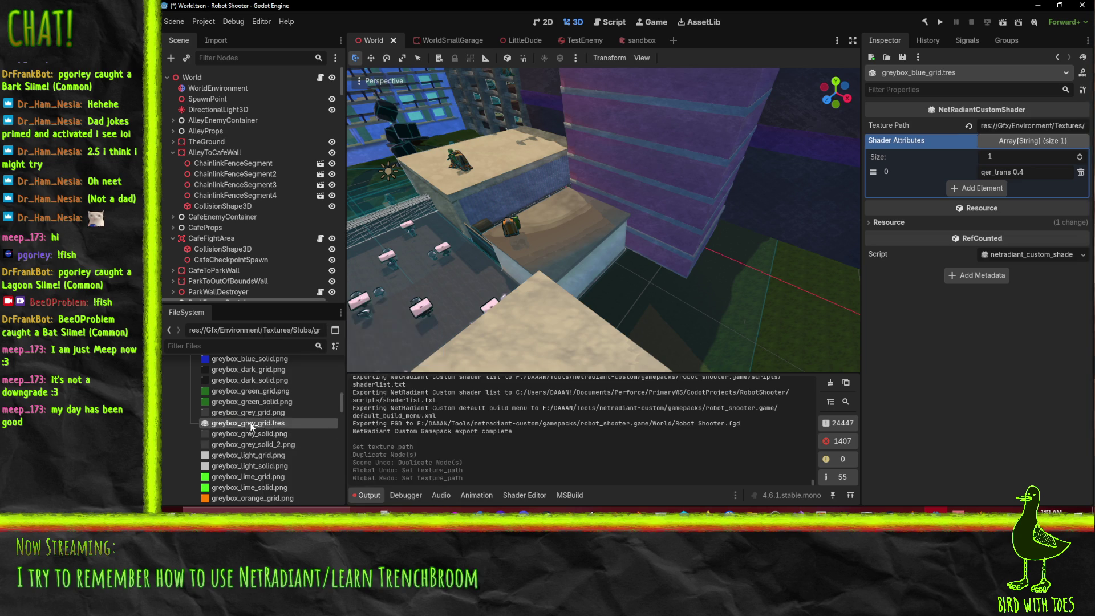
{"action": "right_click", "coordinate": [251, 423]}
{"action": "left_click", "coordinate": [285, 420]}
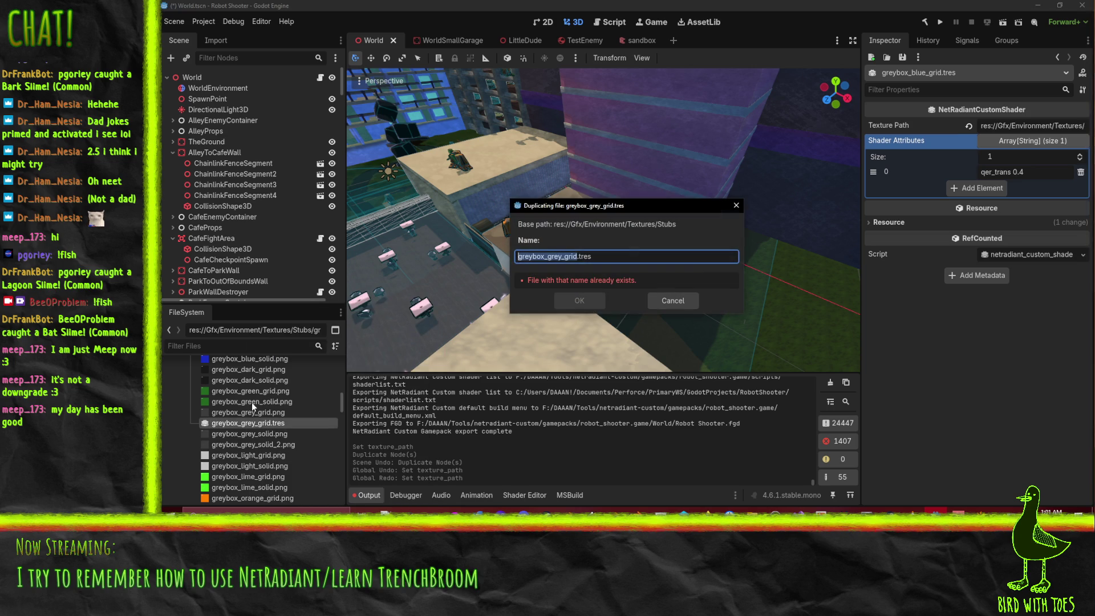
{"action": "left_click", "coordinate": [563, 256]}
{"action": "key", "text": "BackSpace"}
{"action": "key", "text": "BackSpace"}
{"action": "key", "text": "BackSpace"}
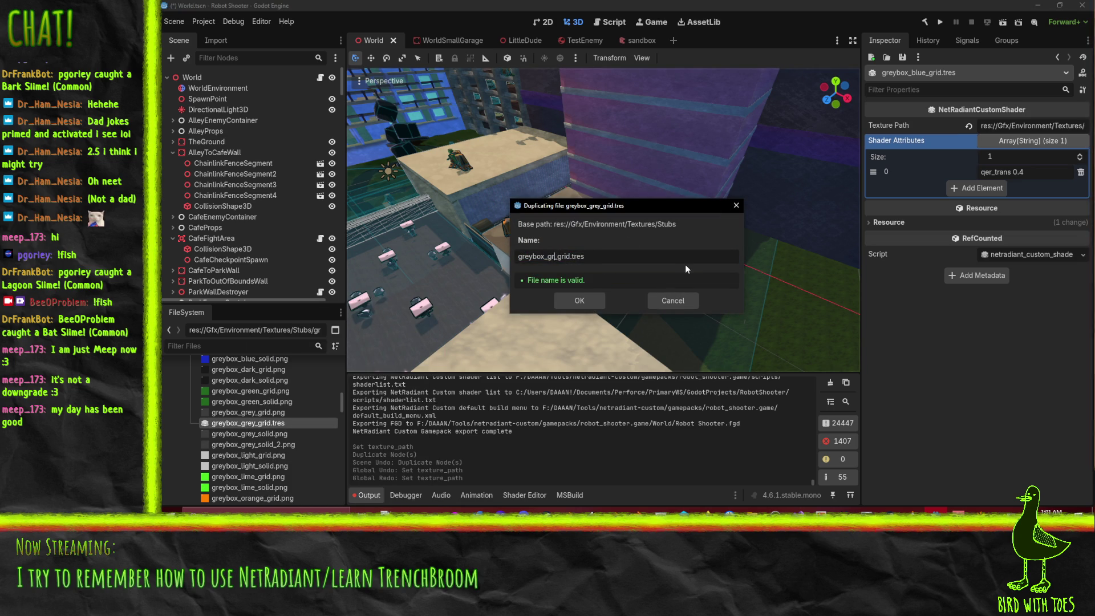
{"action": "key", "text": "BackSpace"}
{"action": "type", "text": "light"}
{"action": "key", "text": "Return"}
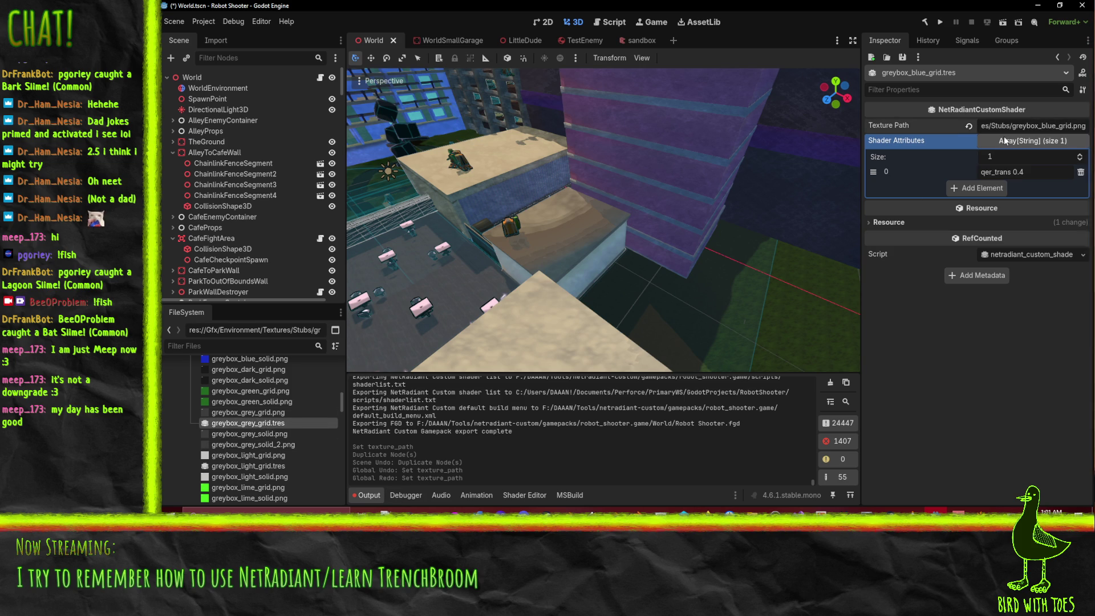
Step: Restore the blue resource's texture path and point greybox_grey_grid.tres at greybox_grey_grid.png
{"action": "key", "text": "BackSpace"}
{"action": "key", "text": "BackSpace"}
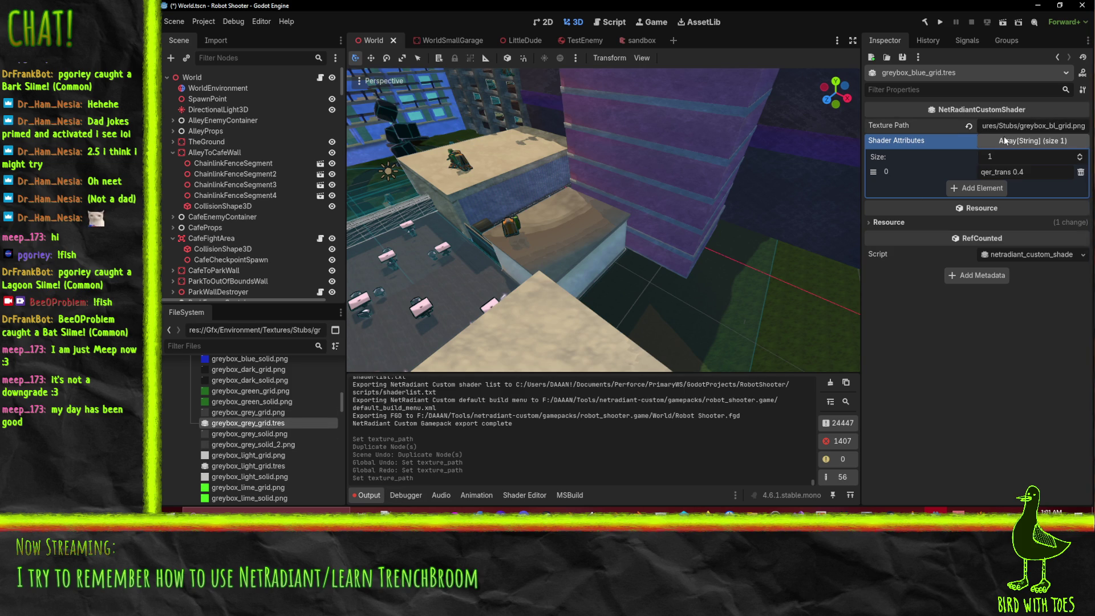
{"action": "type", "text": "ue"}
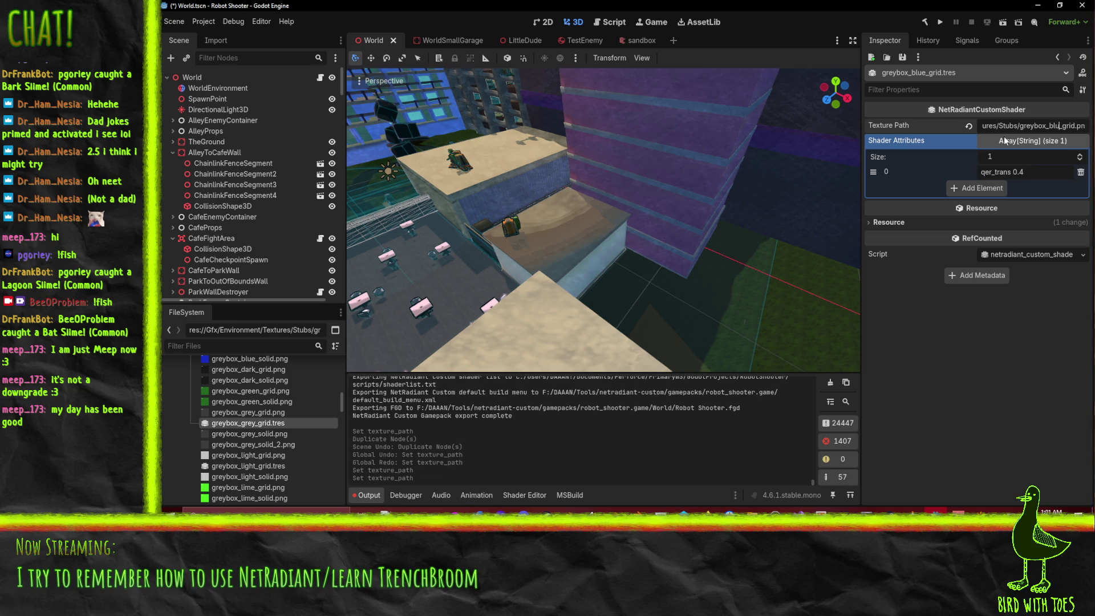
{"action": "left_click", "coordinate": [268, 423]}
{"action": "left_click", "coordinate": [1067, 126]}
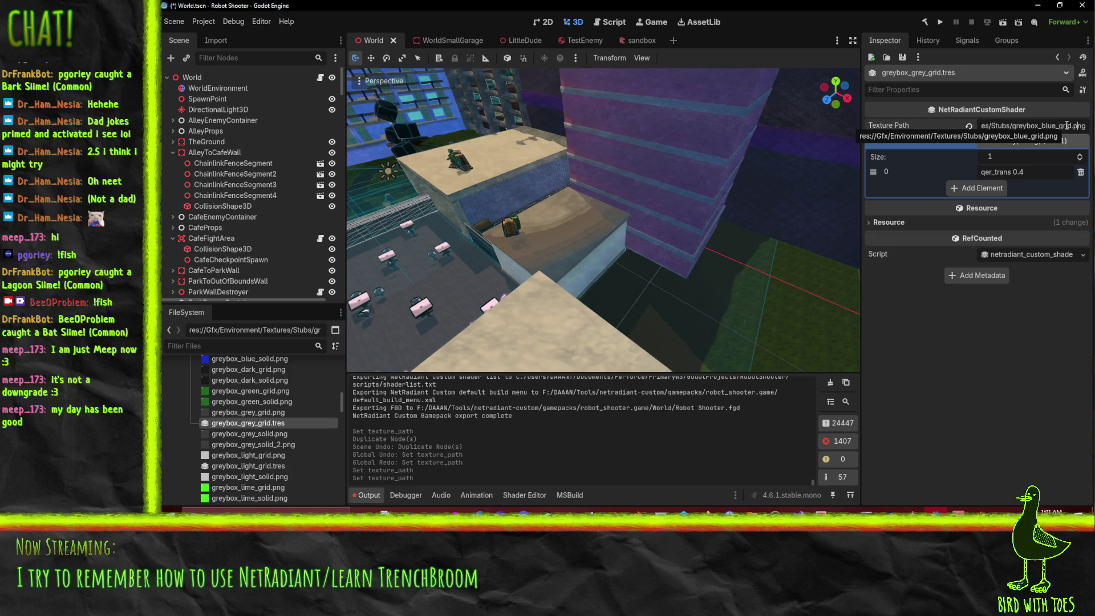
{"action": "key", "text": "BackSpace"}
{"action": "key", "text": "BackSpace"}
{"action": "key", "text": "BackSpace"}
{"action": "type", "text": "grey"}
{"action": "key", "text": "BackSpace"}
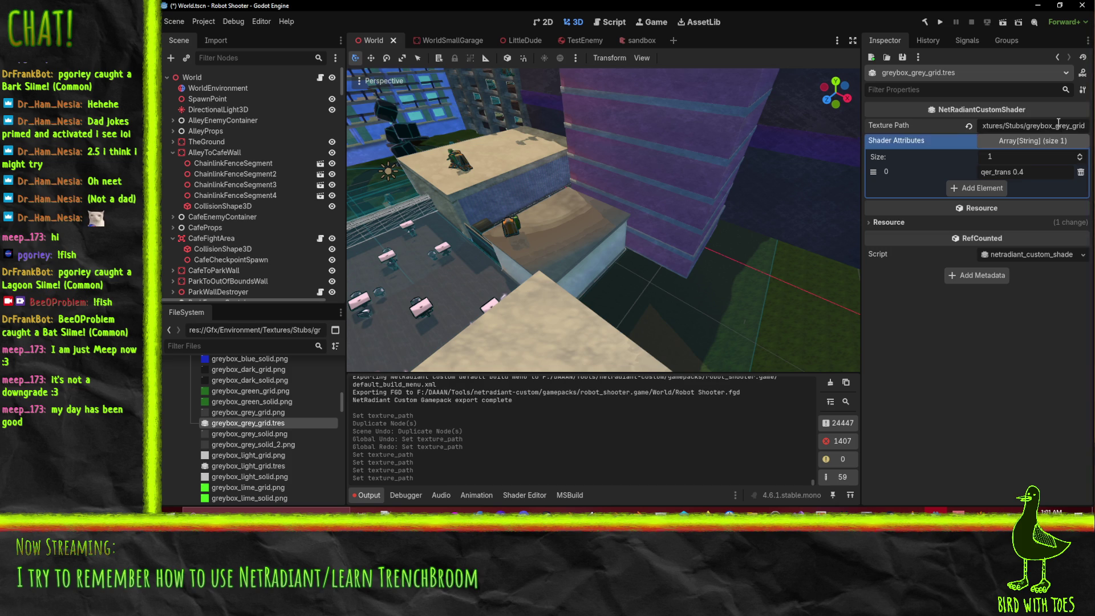
{"action": "scroll", "coordinate": [251, 416], "scroll_direction": "down", "scroll_amount": 1}
Step: Change greybox_light_grid.tres's Texture Path from the blue to the light grid texture
{"action": "scroll", "coordinate": [251, 417], "scroll_direction": "down", "scroll_amount": 2}
{"action": "left_click", "coordinate": [243, 415]}
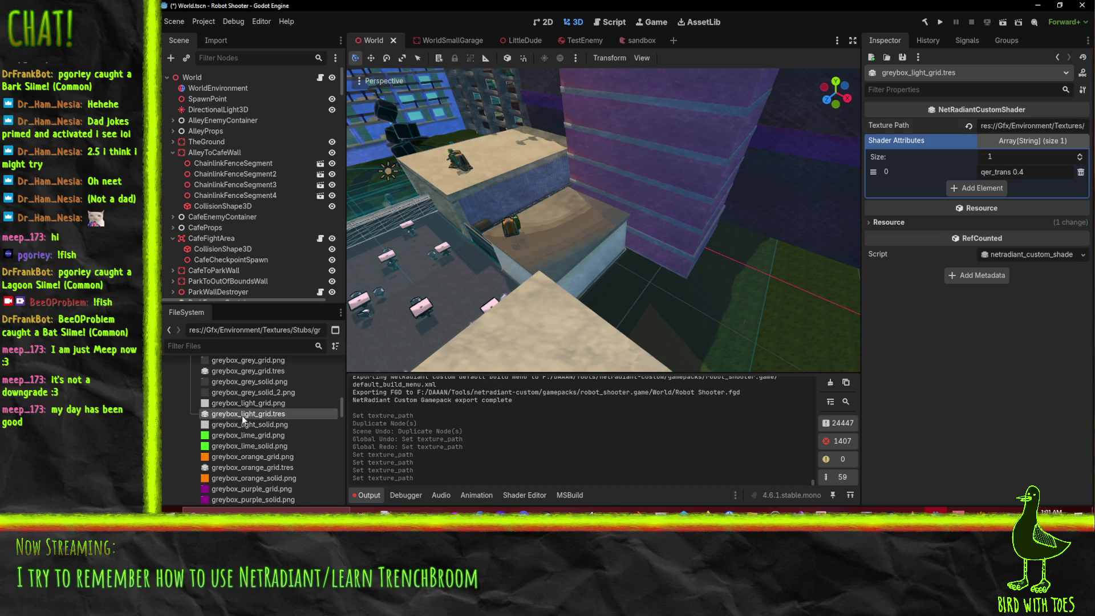
{"action": "left_click", "coordinate": [1047, 126]}
{"action": "key", "text": "BackSpace"}
{"action": "key", "text": "BackSpace"}
{"action": "key", "text": "BackSpace"}
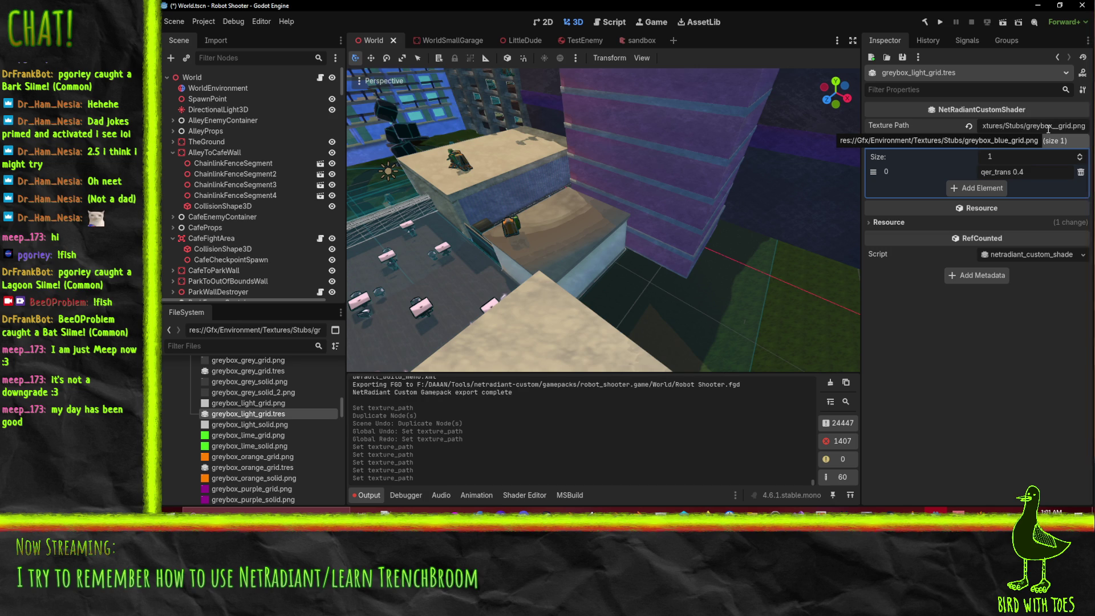
{"action": "type", "text": "light"}
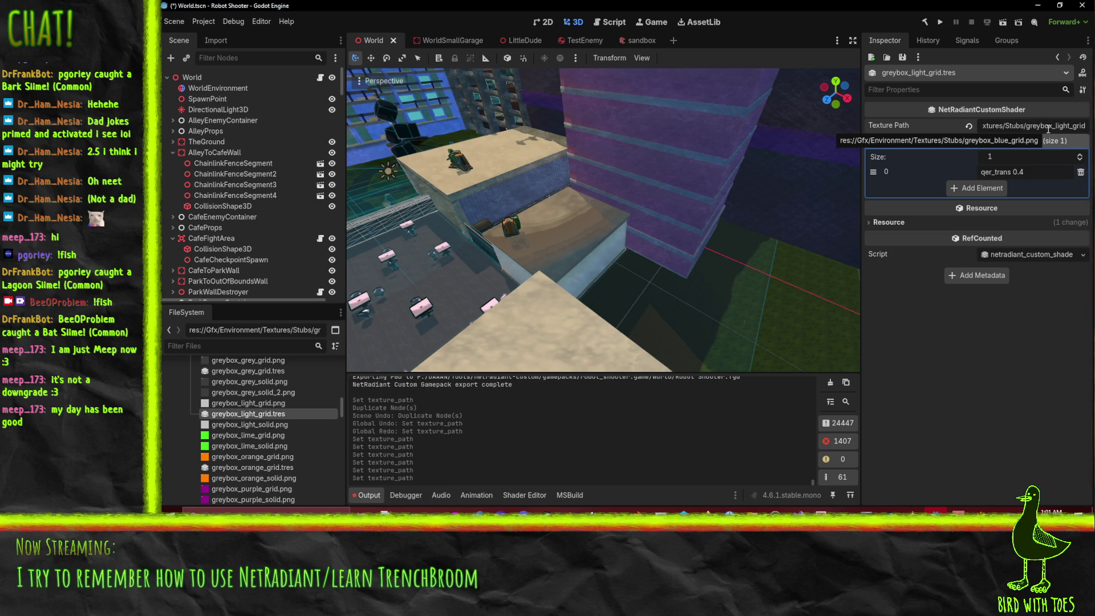
Step: Point greybox_orange_grid.tres's Texture Path at the orange grid texture, then recheck the light one
{"action": "left_click", "coordinate": [246, 468]}
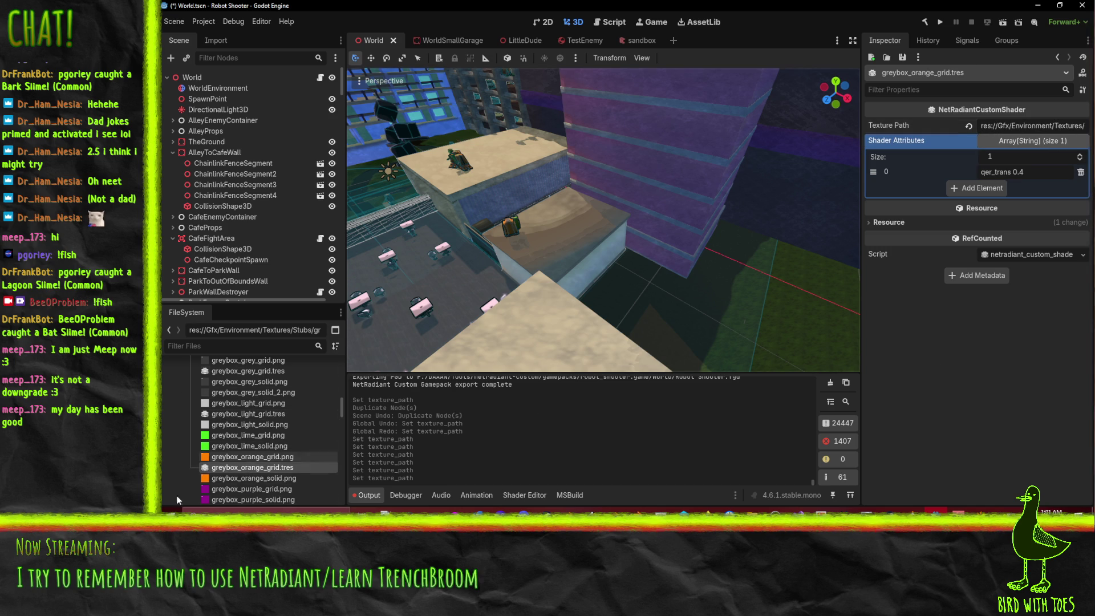
{"action": "mouse_move", "coordinate": [253, 457]}
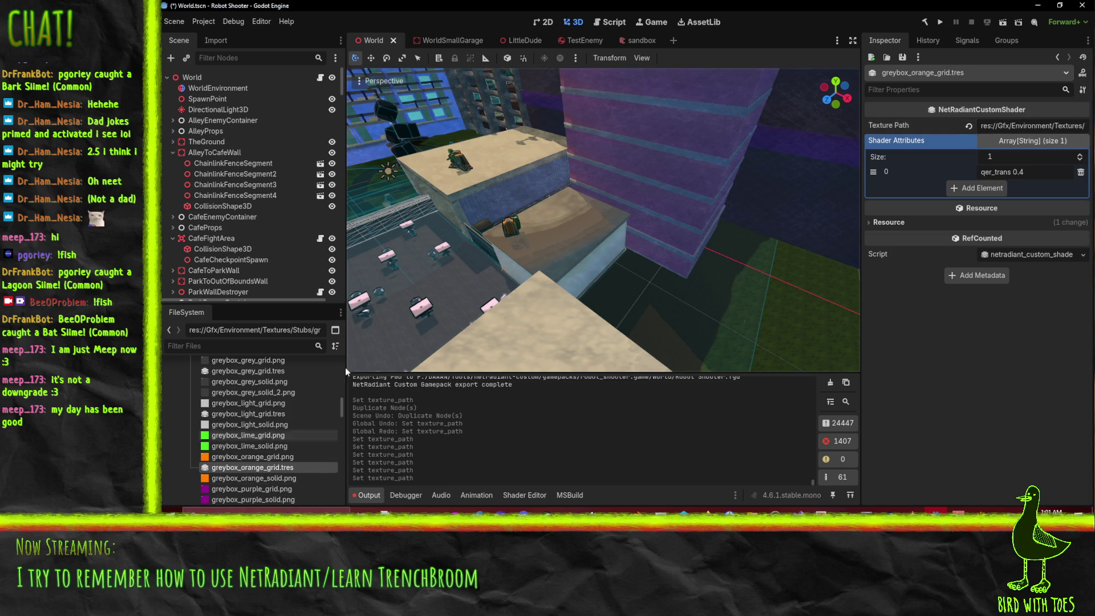
{"action": "left_click", "coordinate": [1037, 126]}
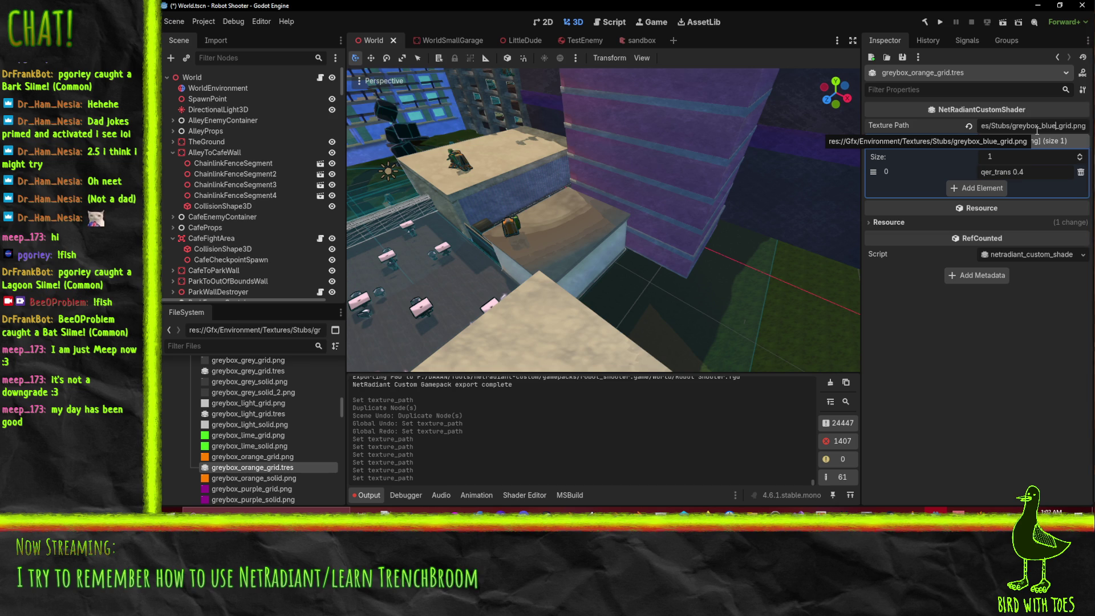
{"action": "key", "text": "BackSpace"}
{"action": "key", "text": "BackSpace"}
{"action": "key", "text": "BackSpace"}
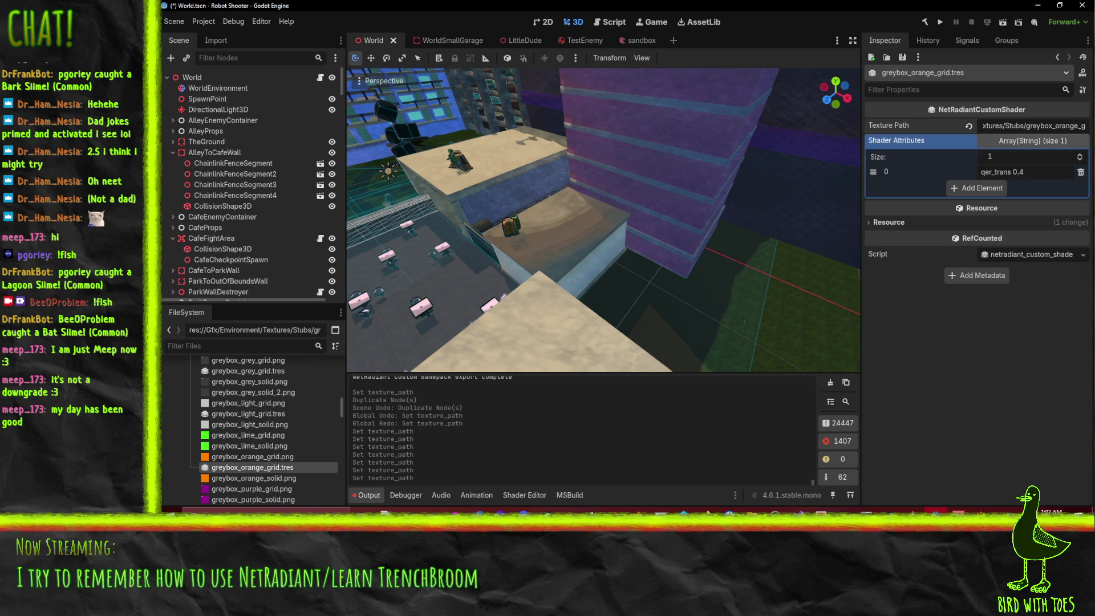
{"action": "scroll", "coordinate": [286, 464], "scroll_direction": "down", "scroll_amount": 6}
{"action": "scroll", "coordinate": [273, 443], "scroll_direction": "up", "scroll_amount": 5}
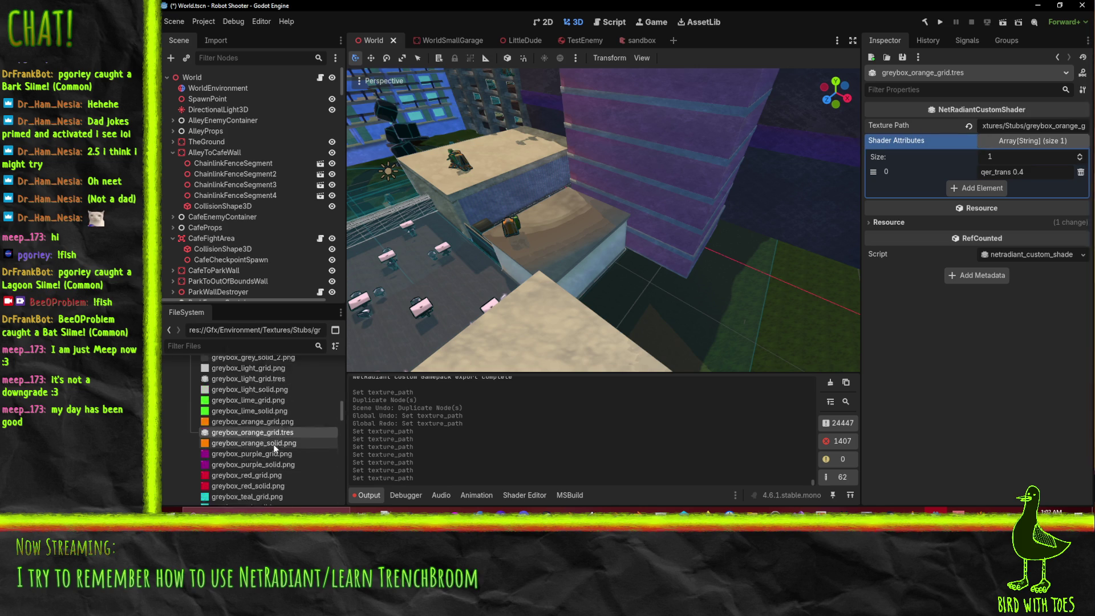
{"action": "left_click", "coordinate": [269, 430]}
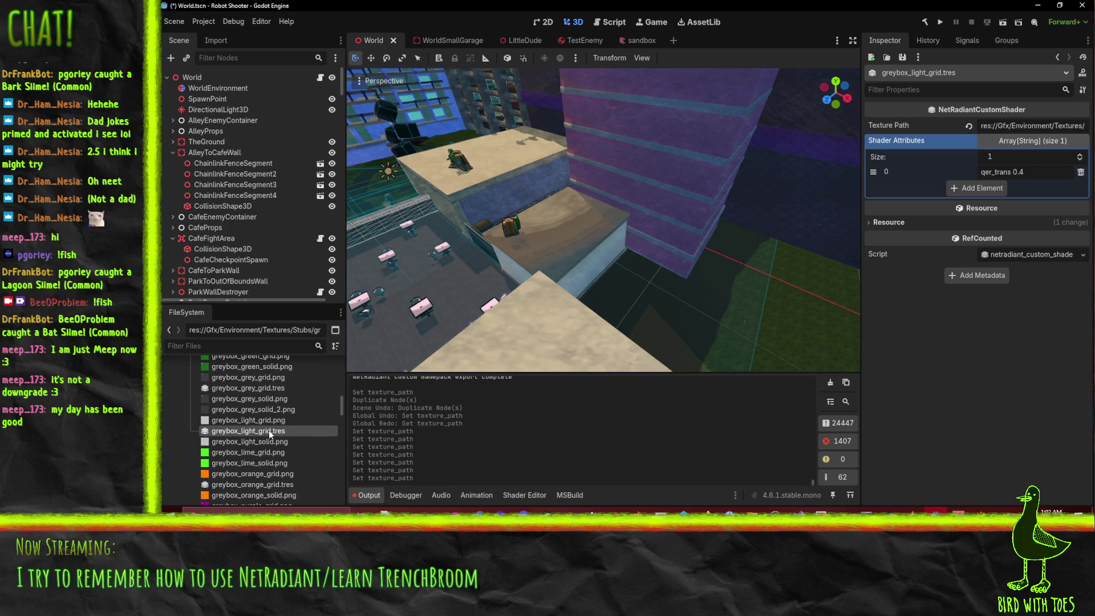
Step: Inspect greybox_grey_grid.tres and its qer_trans shader attribute in the Inspector
{"action": "left_click", "coordinate": [1026, 141]}
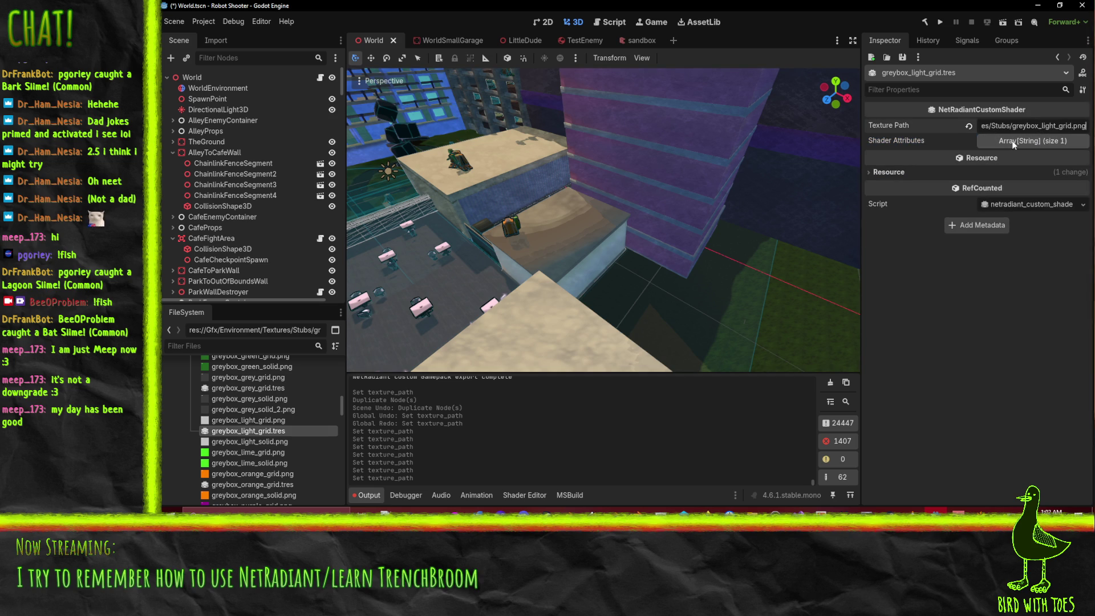
{"action": "left_click", "coordinate": [1012, 142]}
{"action": "left_click", "coordinate": [1011, 142]}
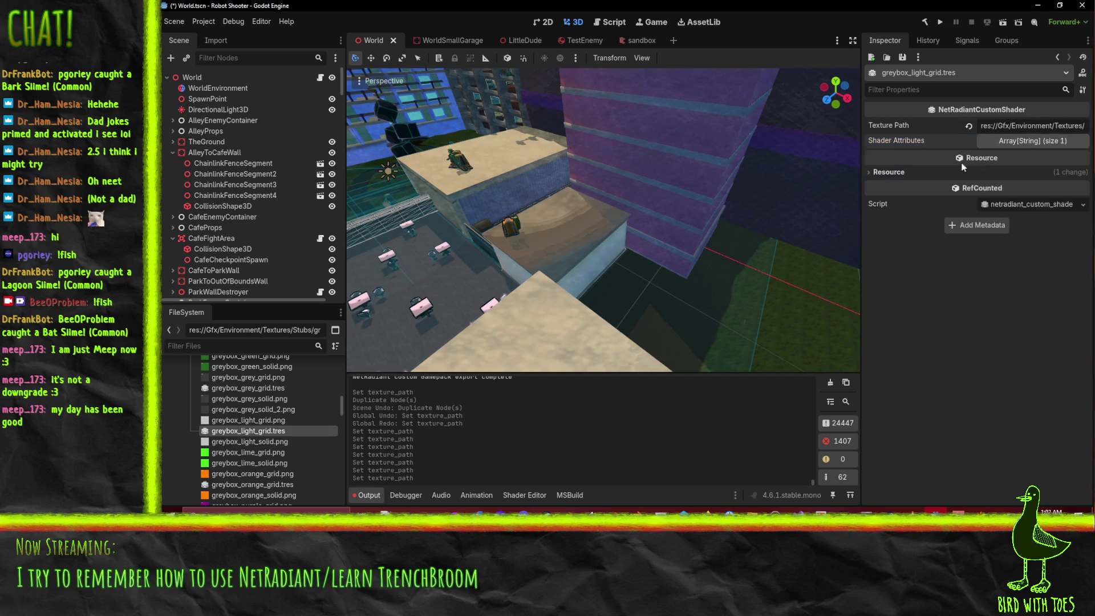
{"action": "scroll", "coordinate": [275, 433], "scroll_direction": "up", "scroll_amount": 3}
{"action": "left_click", "coordinate": [255, 459]}
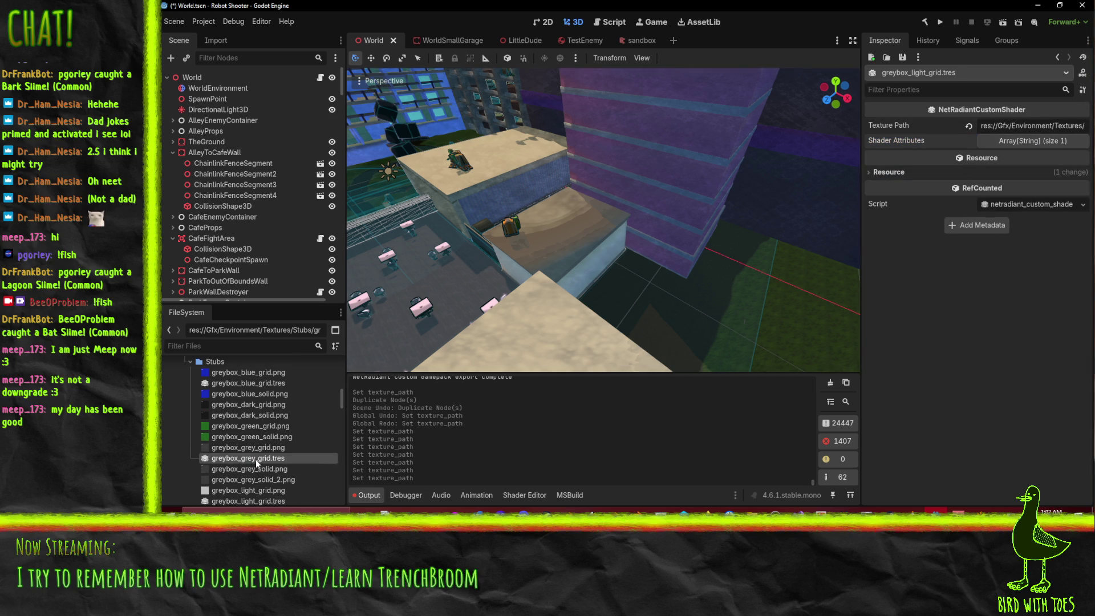
{"action": "left_click", "coordinate": [1027, 141]}
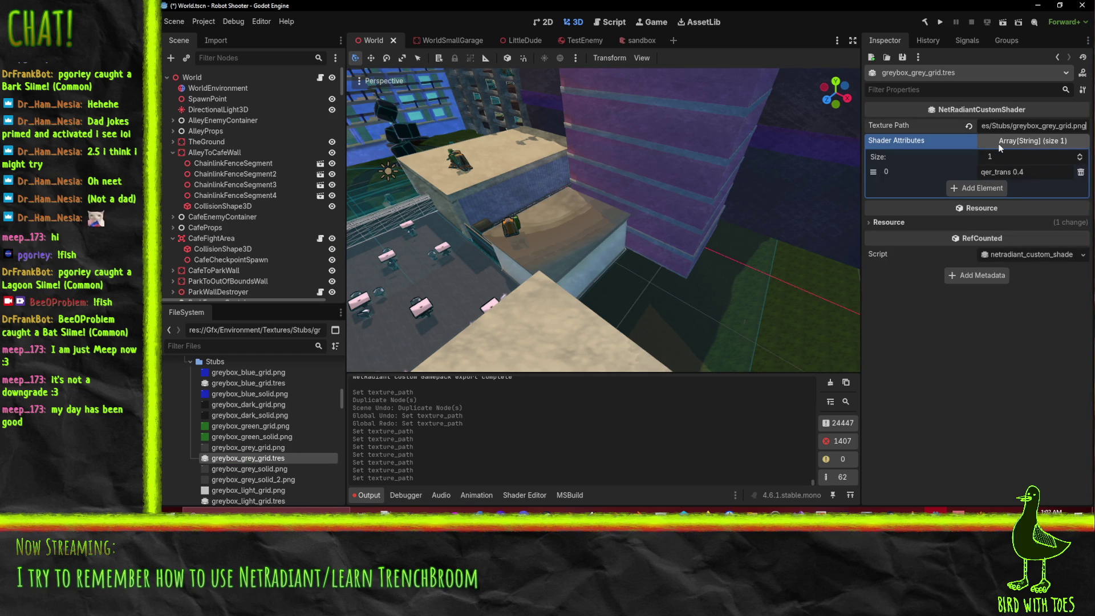
Step: Save the scene and bring up RobotShooterFgd.tres in the Inspector
{"action": "left_click", "coordinate": [287, 405]}
{"action": "scroll", "coordinate": [282, 402], "scroll_direction": "up", "scroll_amount": 3}
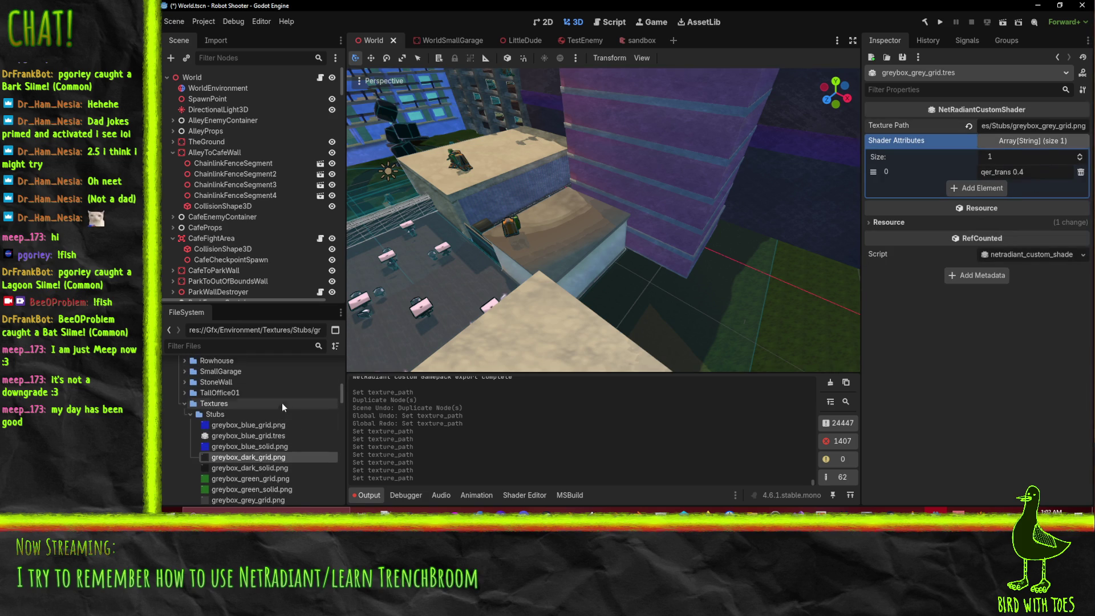
{"action": "key", "text": "ctrl+s"}
{"action": "scroll", "coordinate": [307, 403], "scroll_direction": "up", "scroll_amount": 10}
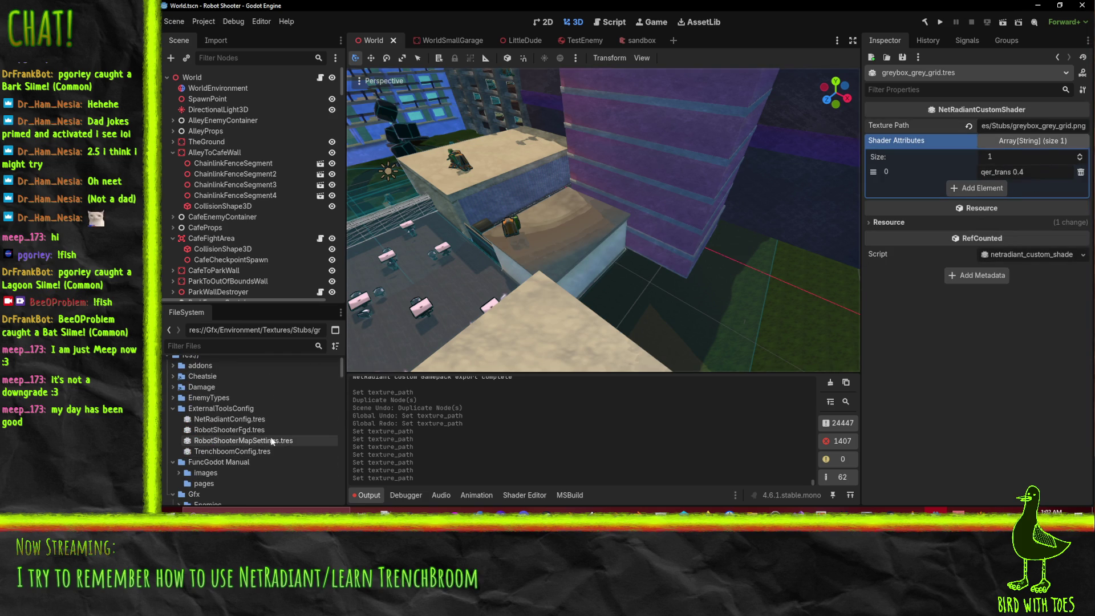
{"action": "left_click", "coordinate": [252, 431]}
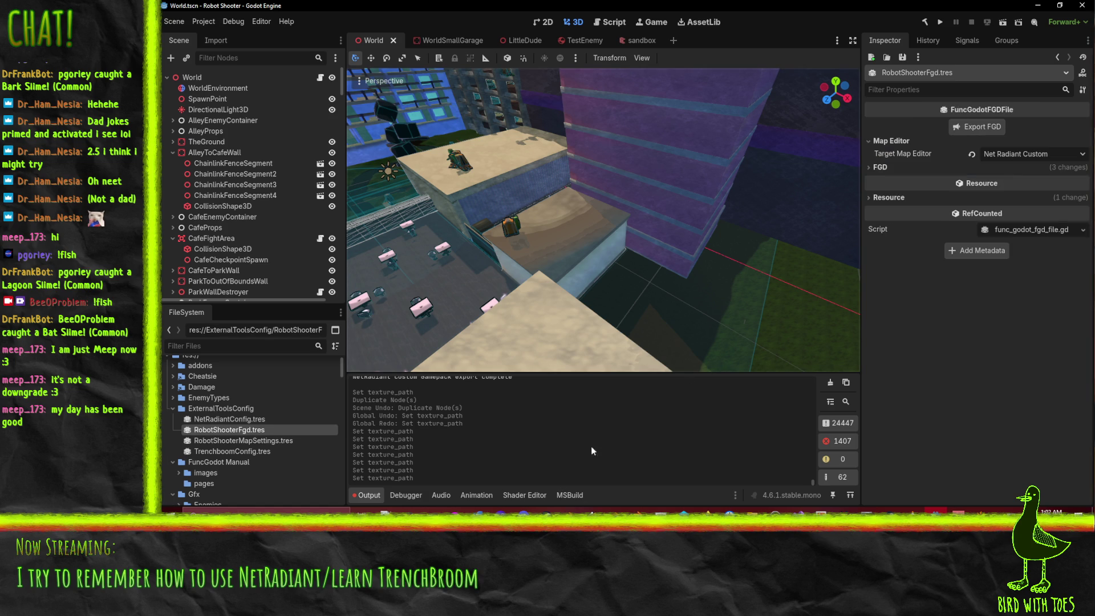
{"action": "left_click", "coordinate": [700, 531]}
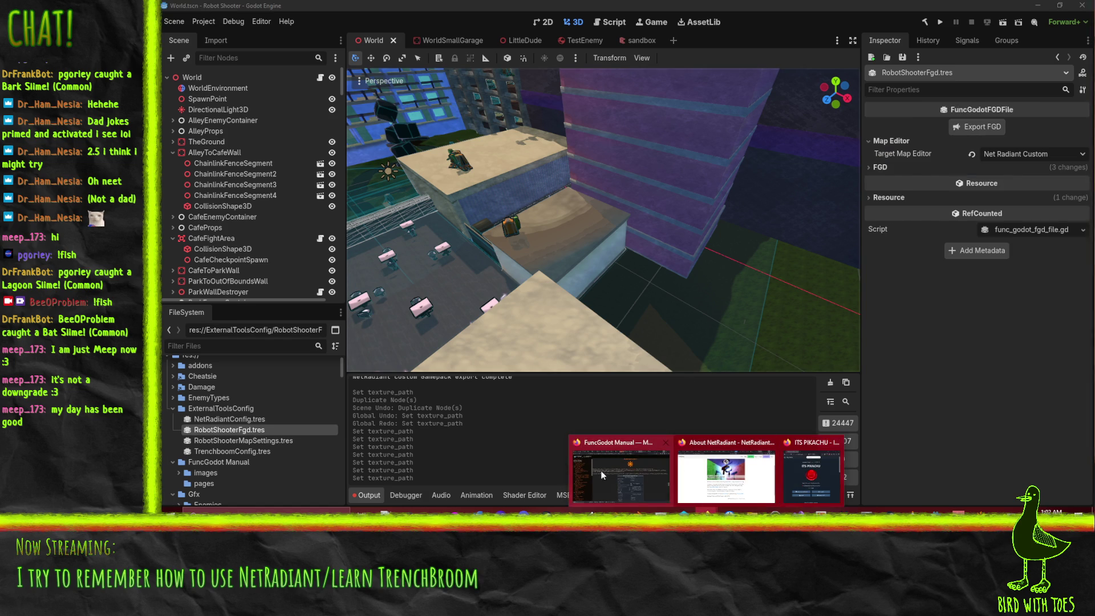
Step: Scroll the FuncGodot Manual to the NetRadiantCustomGamePackConfig property table, then return to Godot
{"action": "left_click", "coordinate": [620, 473]}
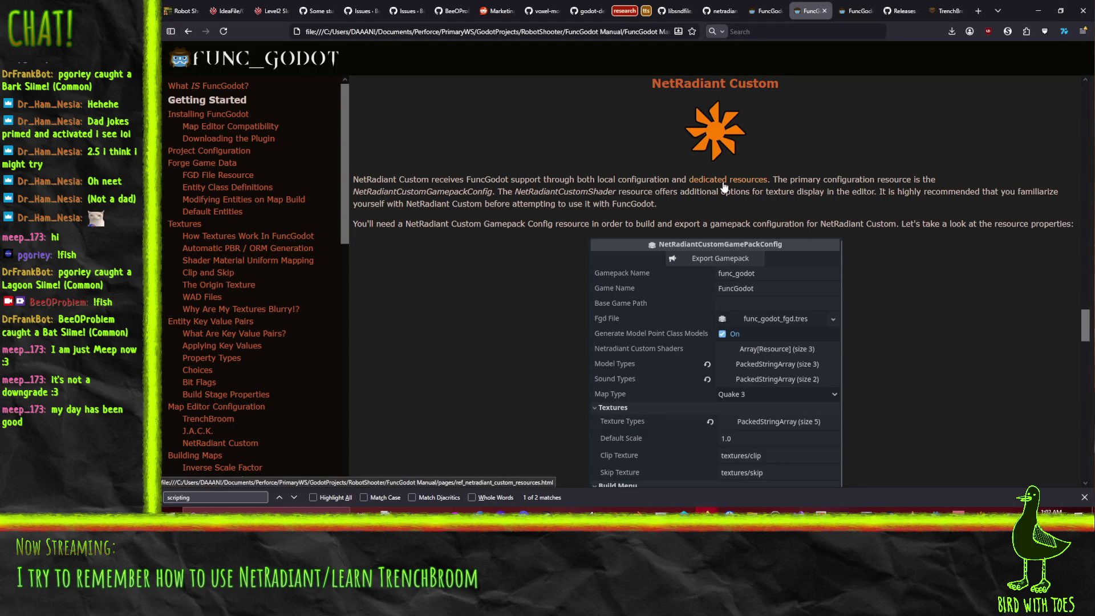
{"action": "scroll", "coordinate": [531, 315], "scroll_direction": "down", "scroll_amount": 6}
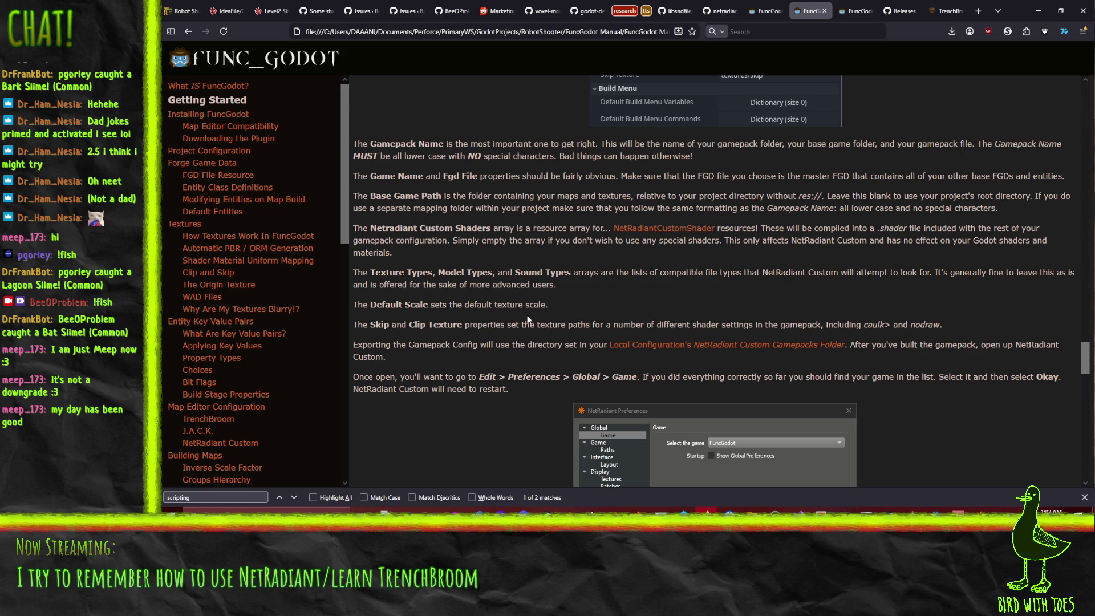
{"action": "scroll", "coordinate": [528, 319], "scroll_direction": "up", "scroll_amount": 2}
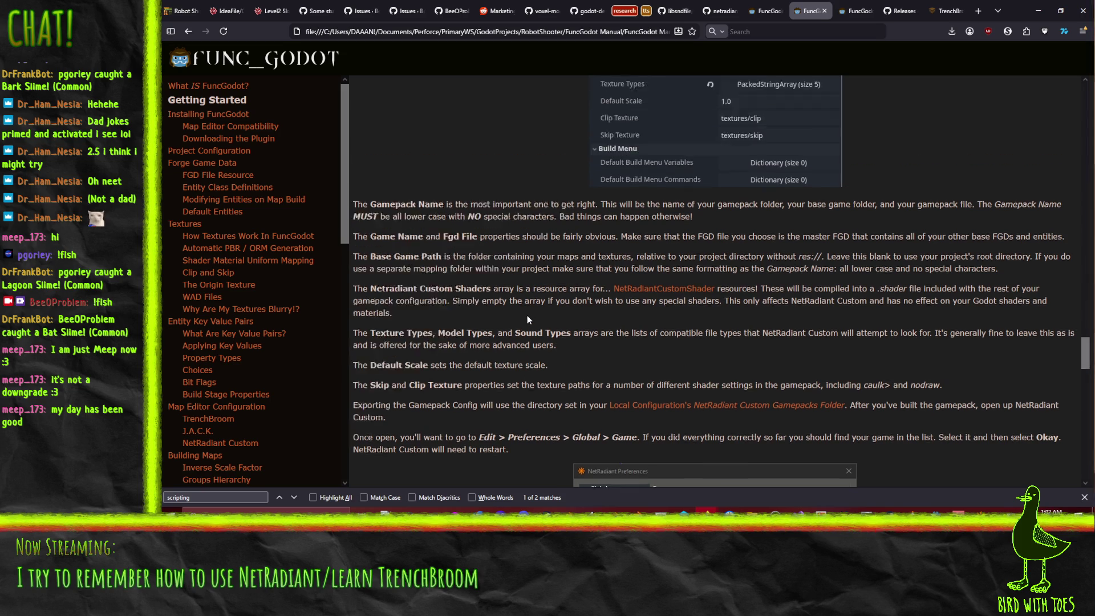
{"action": "scroll", "coordinate": [527, 319], "scroll_direction": "up", "scroll_amount": 2}
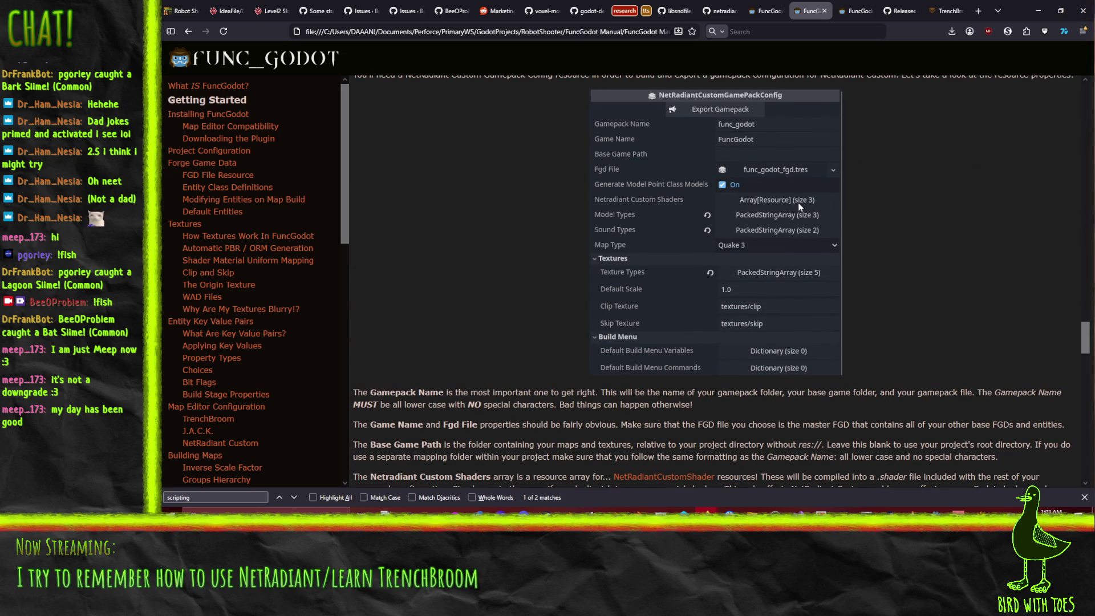
{"action": "left_click", "coordinate": [1038, 10]}
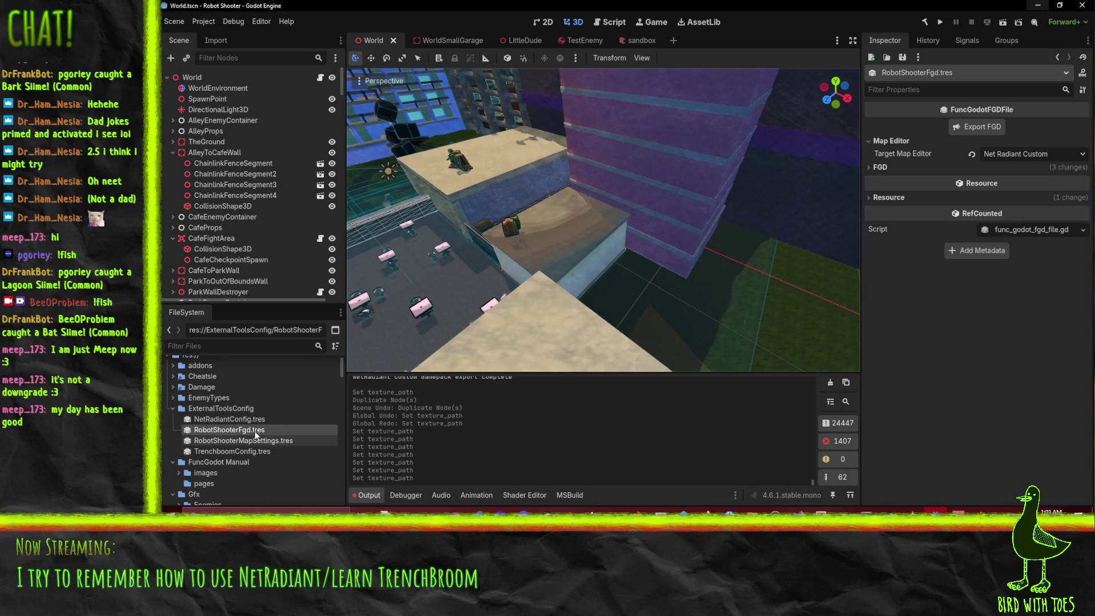
Step: Open NetRadiantConfig.tres and put greybox_blue_grid.tres into a new custom shader slot 3
{"action": "left_click", "coordinate": [249, 419]}
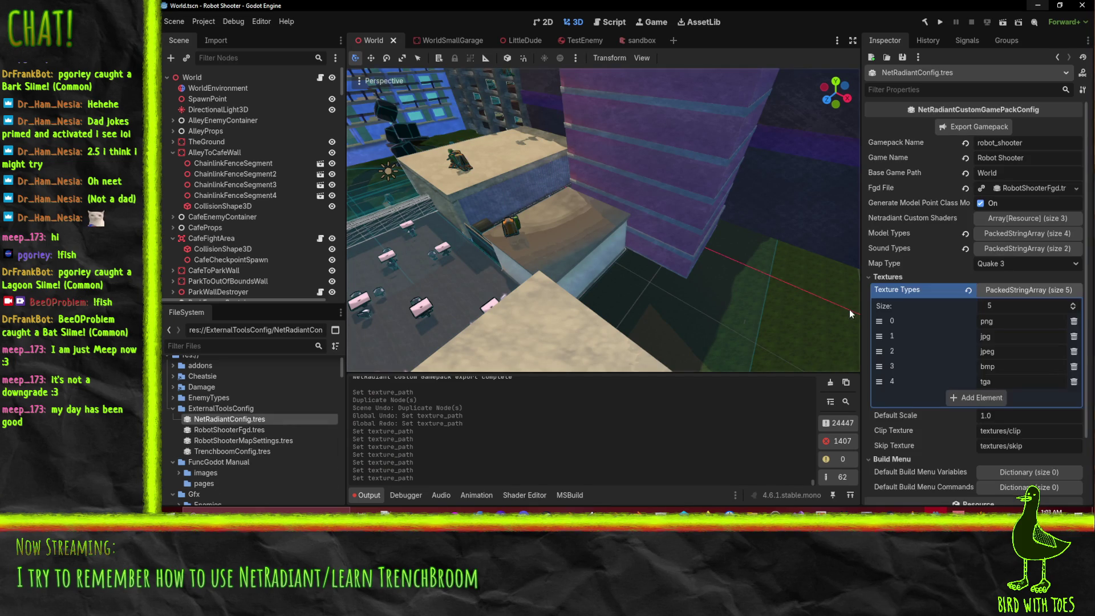
{"action": "left_click", "coordinate": [1047, 220]}
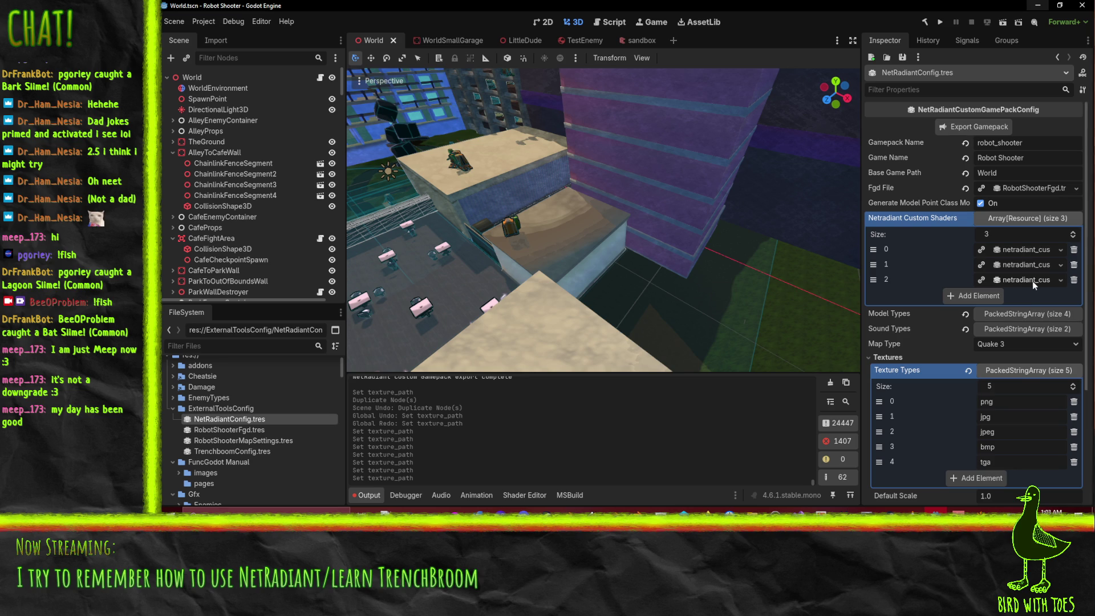
{"action": "left_click", "coordinate": [993, 293]}
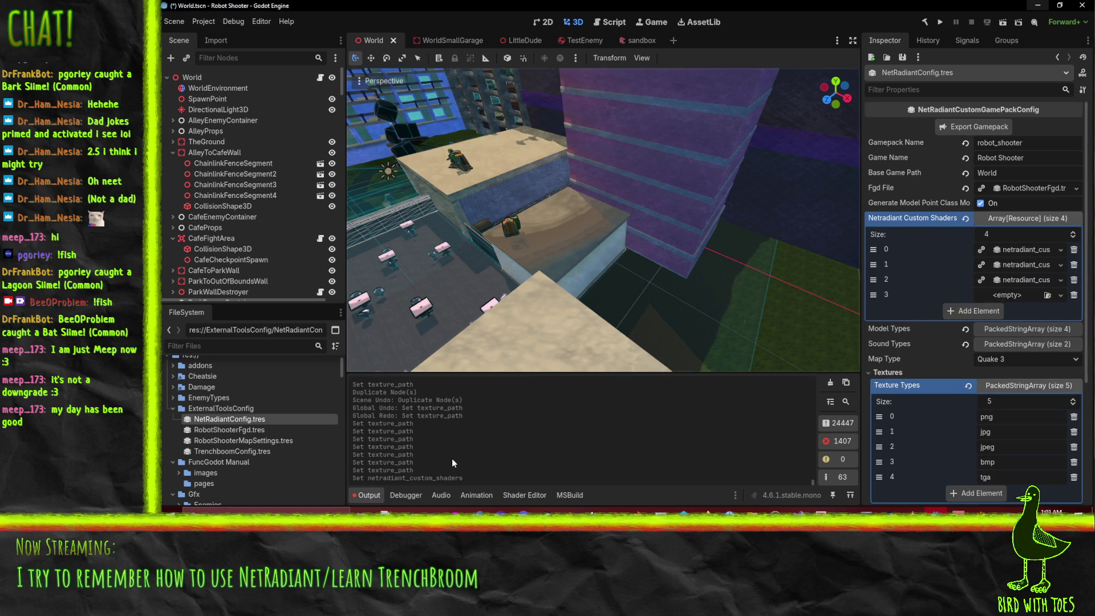
{"action": "left_click", "coordinate": [1059, 295]}
{"action": "scroll", "coordinate": [942, 456], "scroll_direction": "down", "scroll_amount": 20}
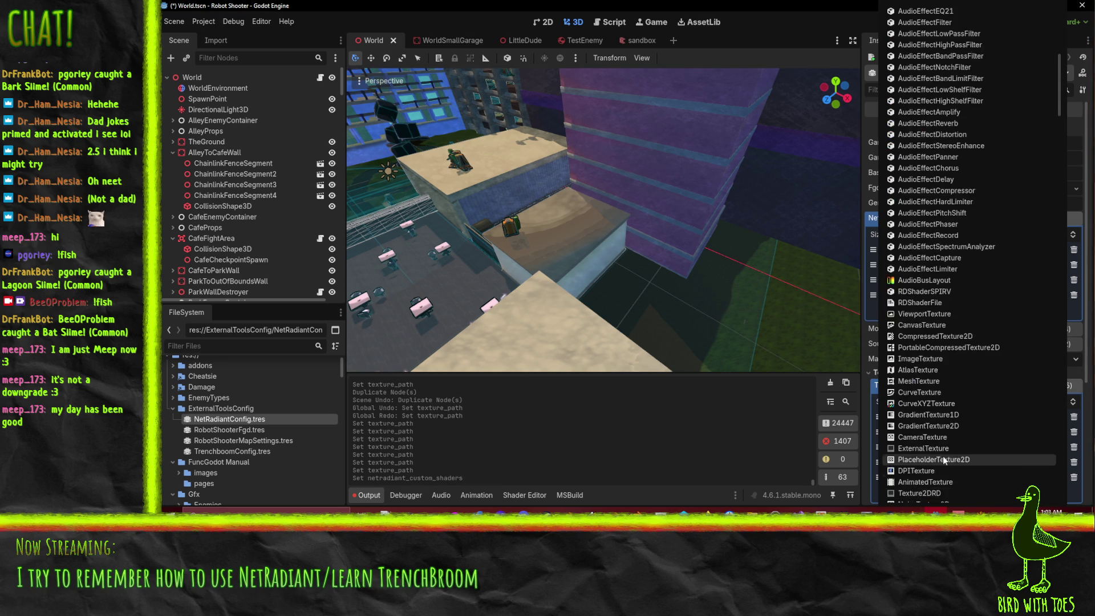
{"action": "left_click", "coordinate": [255, 445]}
{"action": "scroll", "coordinate": [245, 434], "scroll_direction": "down", "scroll_amount": 10}
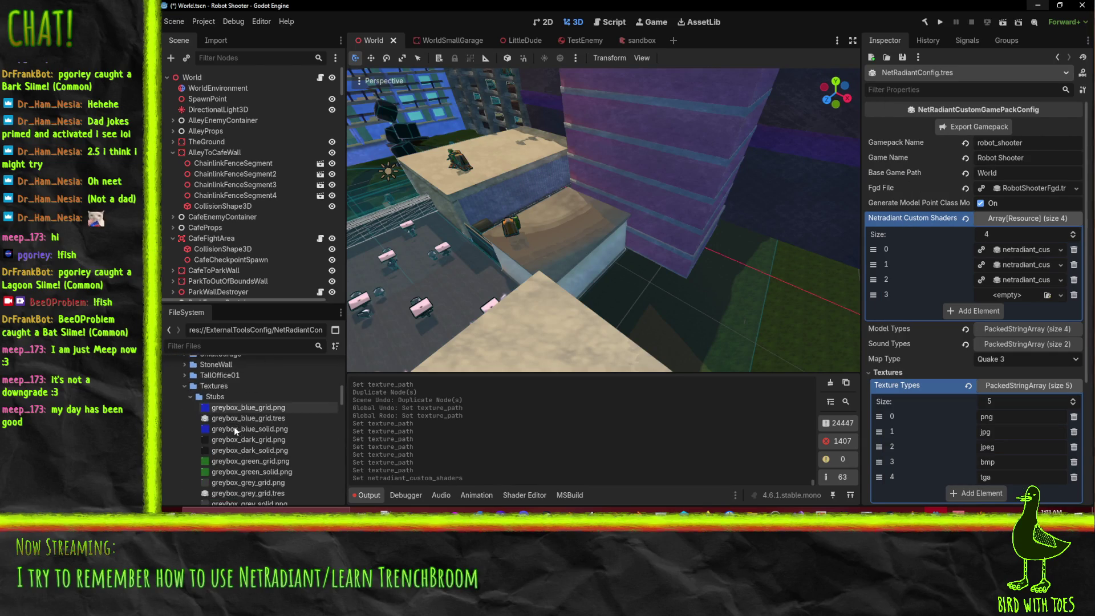
{"action": "mouse_move", "coordinate": [221, 418]}
{"action": "left_mouse_down"}
{"action": "mouse_move", "coordinate": [416, 509]}
{"action": "mouse_move", "coordinate": [1026, 298]}
{"action": "left_mouse_up"}
Step: Add shader slots up to seven and fill them with the grey, light and orange greybox grid shaders
{"action": "left_click", "coordinate": [975, 311]}
{"action": "left_click", "coordinate": [970, 332]}
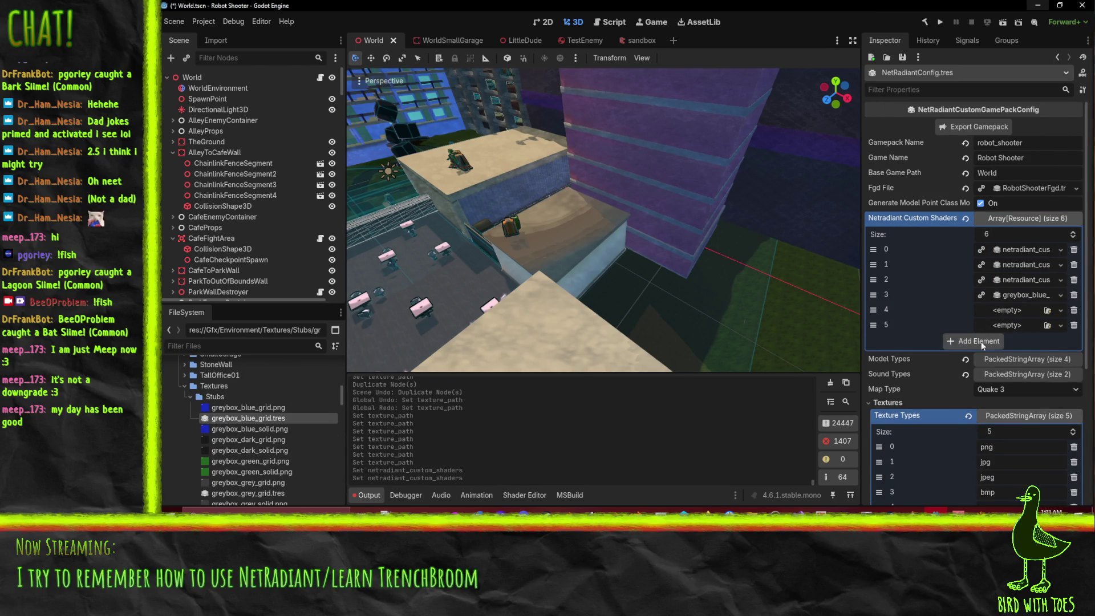
{"action": "left_click", "coordinate": [981, 341]}
{"action": "scroll", "coordinate": [245, 432], "scroll_direction": "down", "scroll_amount": 2}
{"action": "mouse_move", "coordinate": [248, 440]}
{"action": "left_mouse_down"}
{"action": "mouse_move", "coordinate": [1027, 320]}
{"action": "mouse_move", "coordinate": [1021, 311]}
{"action": "left_mouse_up"}
{"action": "scroll", "coordinate": [250, 429], "scroll_direction": "down", "scroll_amount": 2}
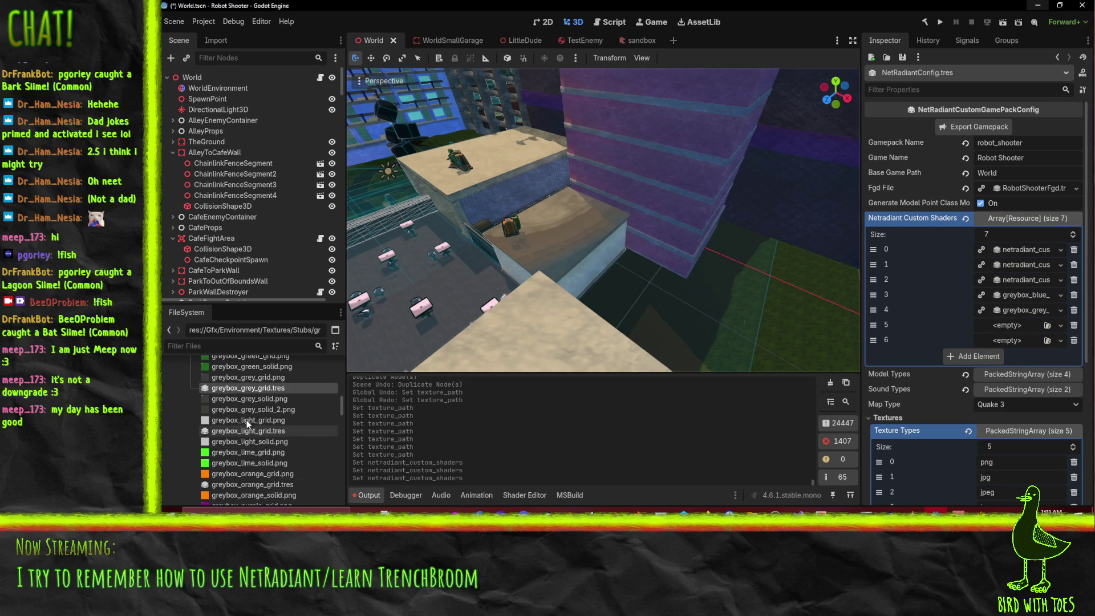
{"action": "mouse_move", "coordinate": [246, 431]}
{"action": "left_mouse_down"}
{"action": "mouse_move", "coordinate": [1024, 367]}
{"action": "mouse_move", "coordinate": [1021, 333]}
{"action": "mouse_move", "coordinate": [1006, 325]}
{"action": "left_mouse_up"}
{"action": "left_click", "coordinate": [245, 484]}
{"action": "mouse_move", "coordinate": [365, 477]}
{"action": "left_mouse_down"}
{"action": "mouse_move", "coordinate": [1049, 357]}
{"action": "mouse_move", "coordinate": [1021, 341]}
{"action": "left_mouse_up"}
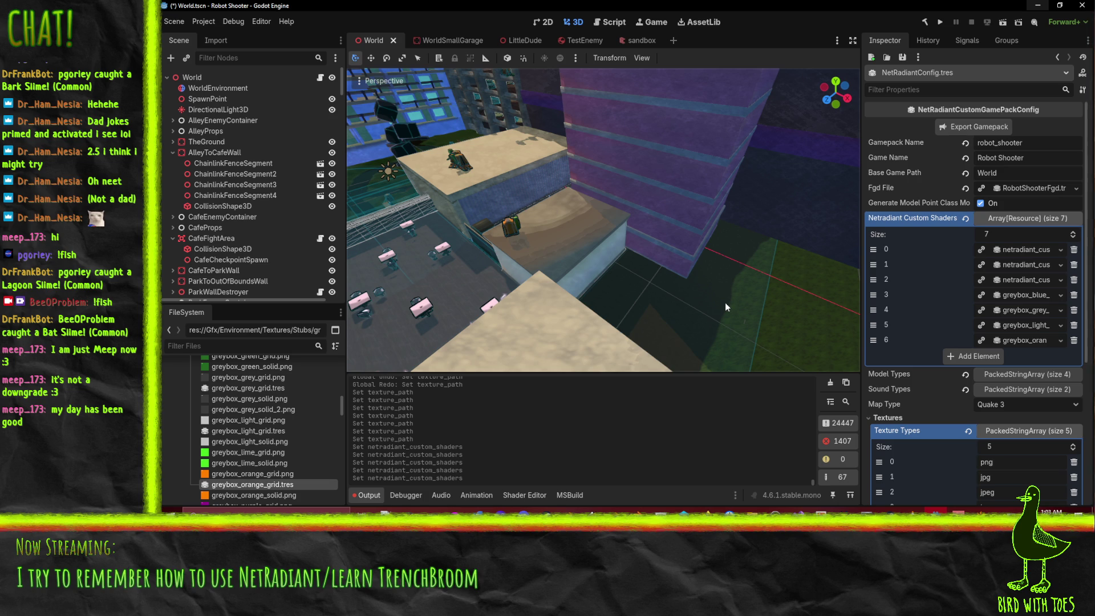
Step: Save, keep the map type as Quake 3, and export the NetRadiant Custom gamepack
{"action": "key", "text": "ctrl+s"}
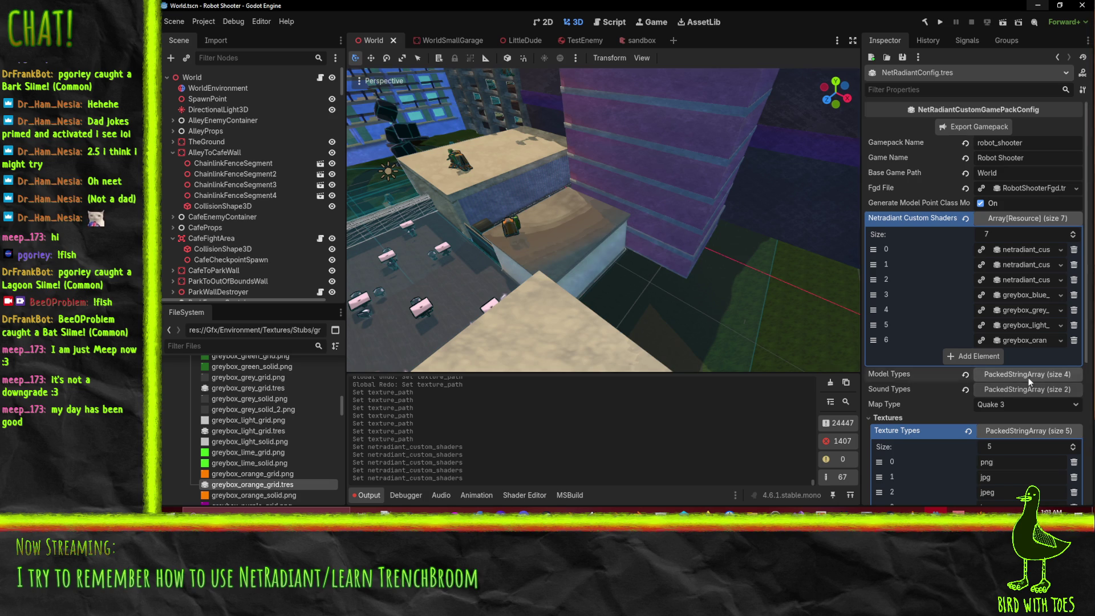
{"action": "left_click", "coordinate": [1027, 377]}
{"action": "left_click", "coordinate": [1027, 376]}
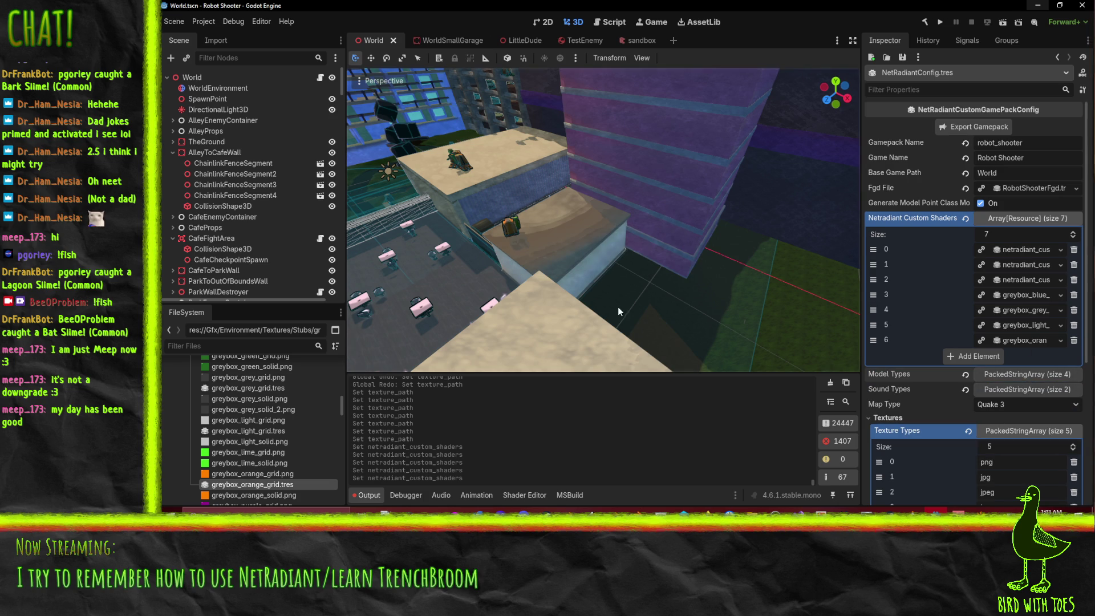
{"action": "left_click", "coordinate": [1008, 404]}
{"action": "left_click", "coordinate": [1008, 404]}
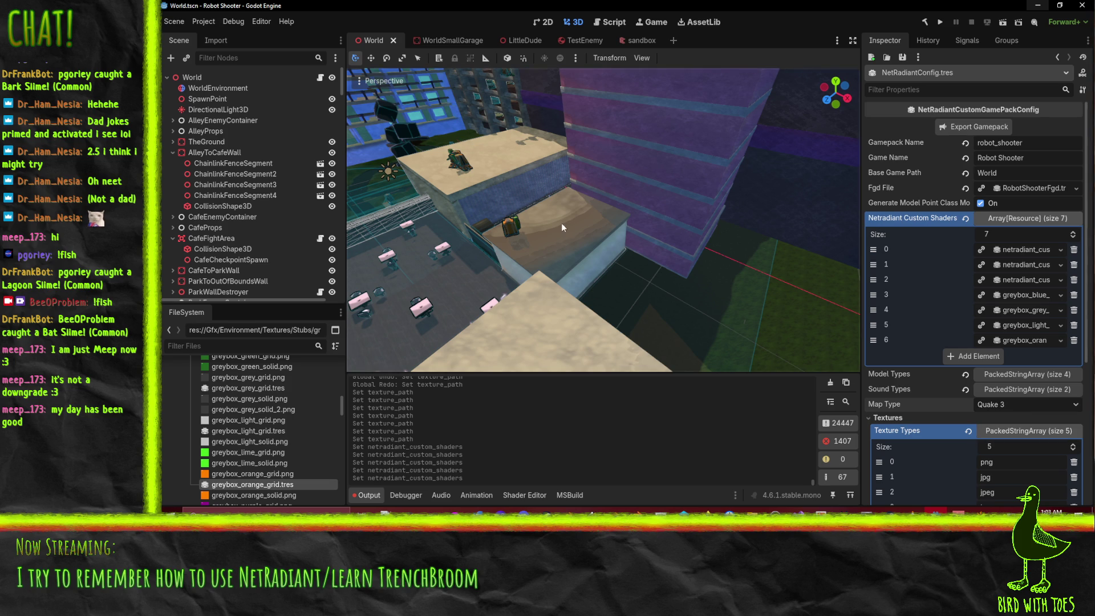
{"action": "left_click", "coordinate": [970, 124]}
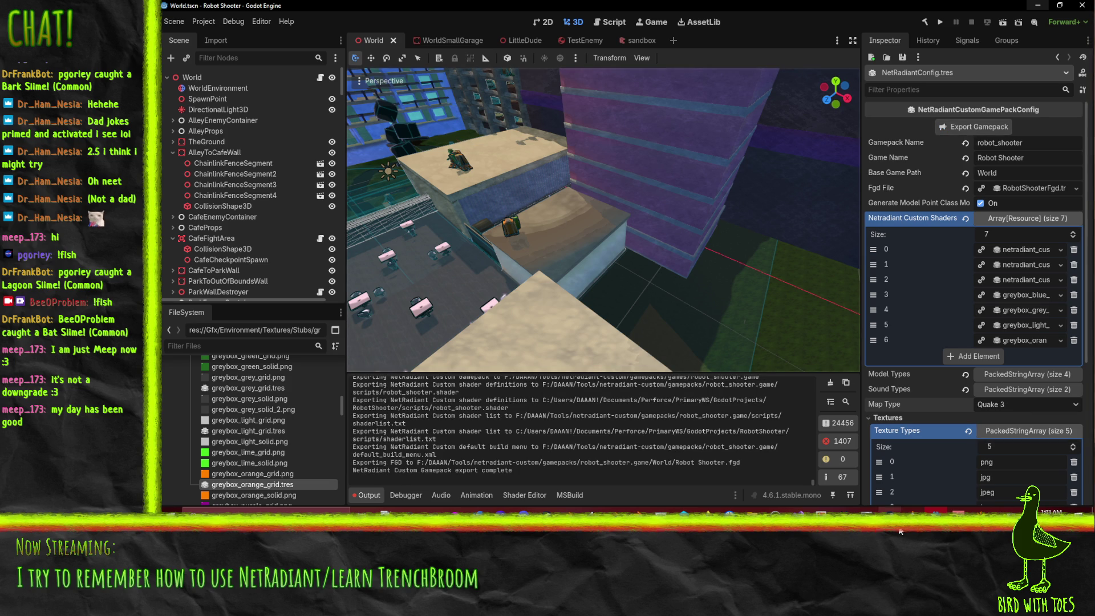
{"action": "key", "text": "alt+Tab"}
{"action": "left_click", "coordinate": [304, 16]}
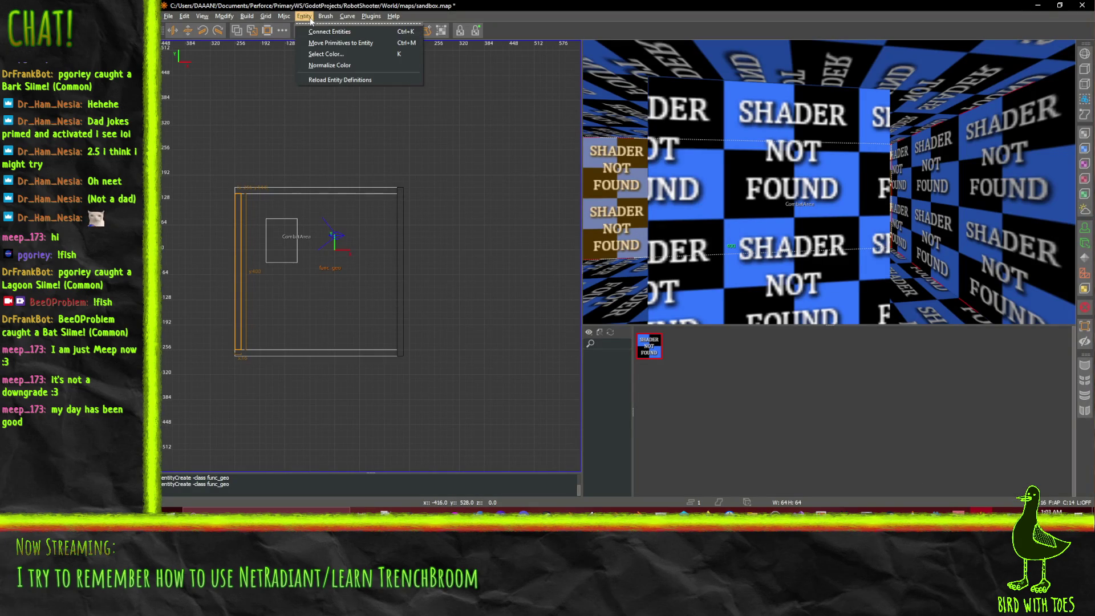
Step: Reload entity definitions, saving the map first, and select the left wall brush
{"action": "mouse_move", "coordinate": [283, 16]}
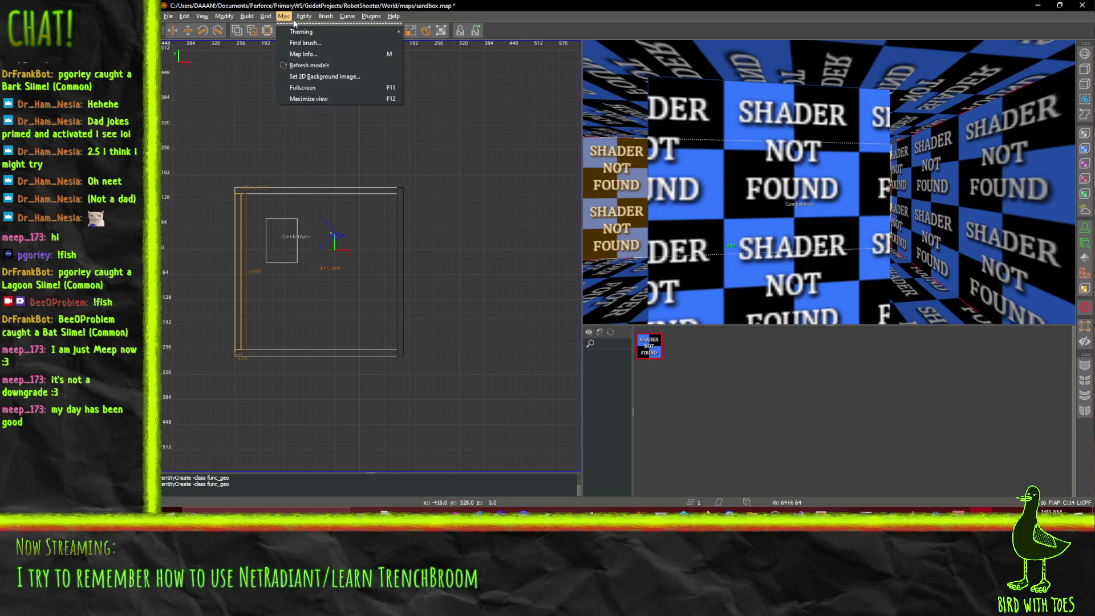
{"action": "left_click", "coordinate": [328, 81]}
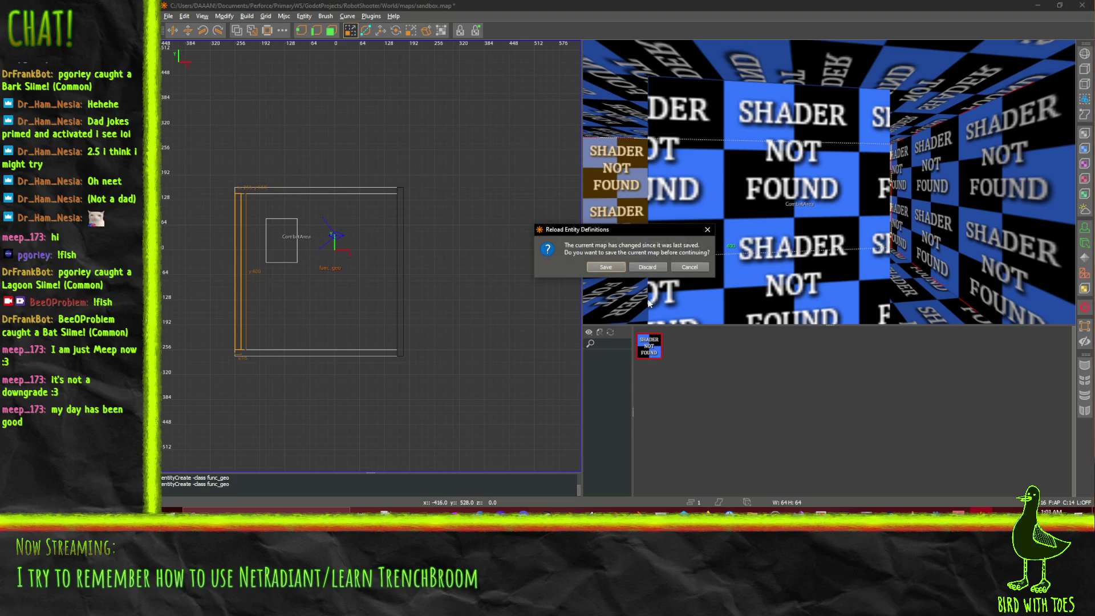
{"action": "left_click", "coordinate": [610, 268]}
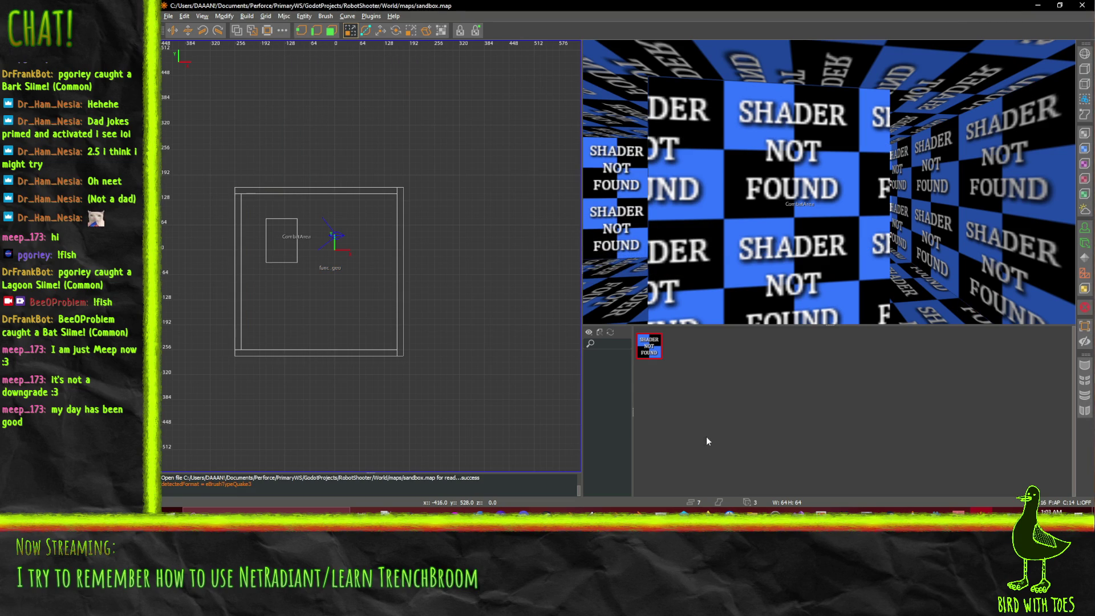
{"action": "left_click", "coordinate": [763, 207], "text": "shift"}
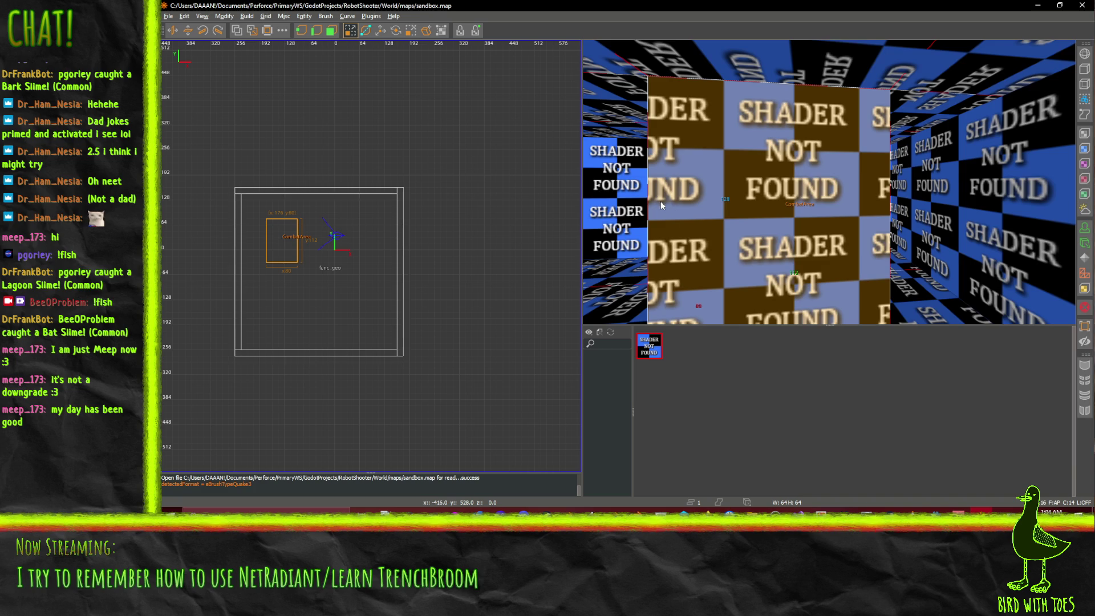
{"action": "scroll", "coordinate": [662, 201], "scroll_direction": "down", "scroll_amount": 4}
{"action": "left_click", "coordinate": [803, 195], "text": "shift"}
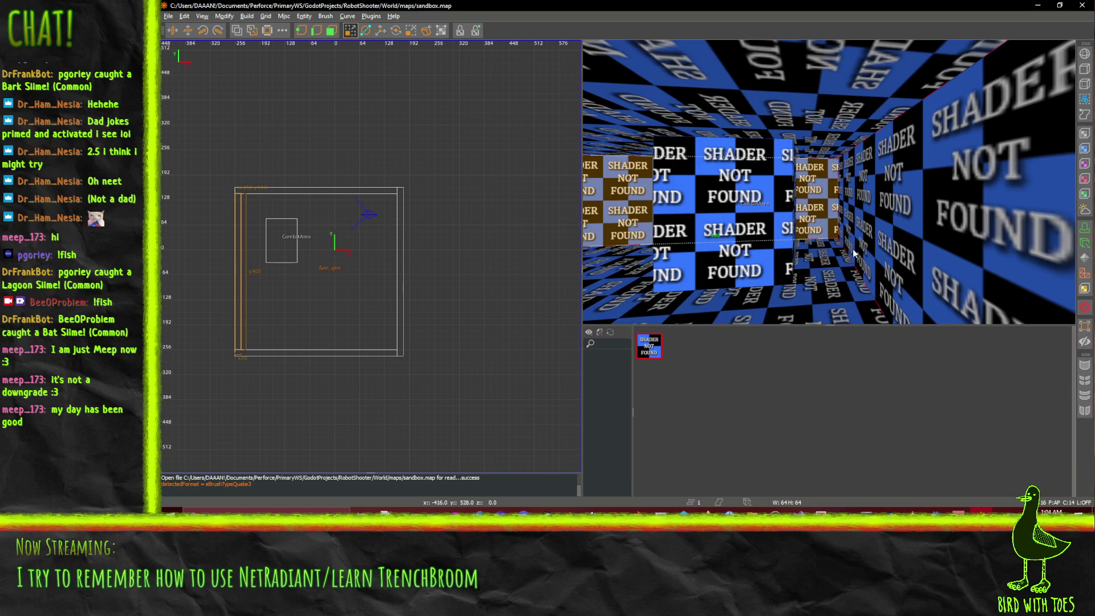
Step: Explore the missing-shader texture's options and apply a texture to the left wall brush
{"action": "right_click", "coordinate": [810, 308]}
{"action": "left_click", "coordinate": [759, 408]}
{"action": "right_click", "coordinate": [709, 430]}
{"action": "left_click", "coordinate": [785, 415]}
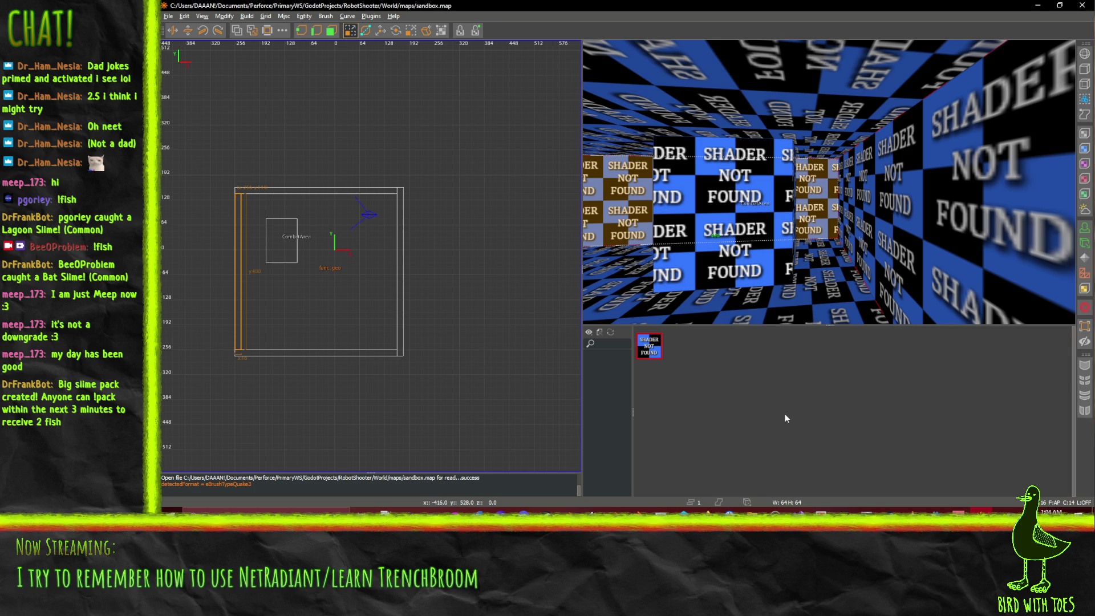
{"action": "right_click", "coordinate": [717, 391]}
{"action": "left_click", "coordinate": [750, 399]}
{"action": "left_click", "coordinate": [659, 350]}
{"action": "left_click", "coordinate": [723, 234], "text": "shift"}
{"action": "key", "text": "Escape"}
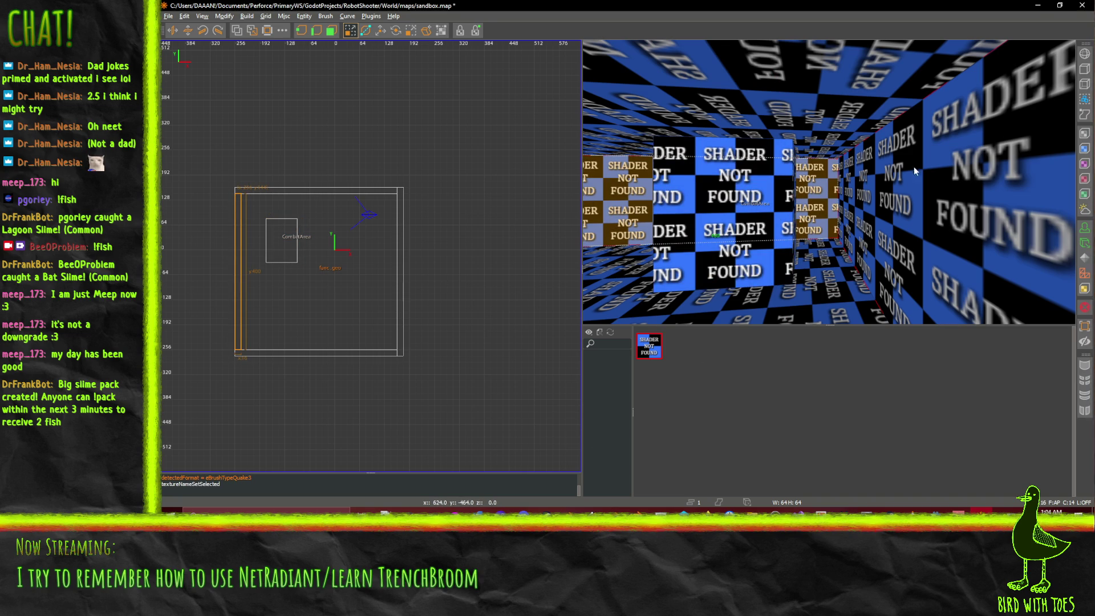
{"action": "key", "text": "alt+Tab"}
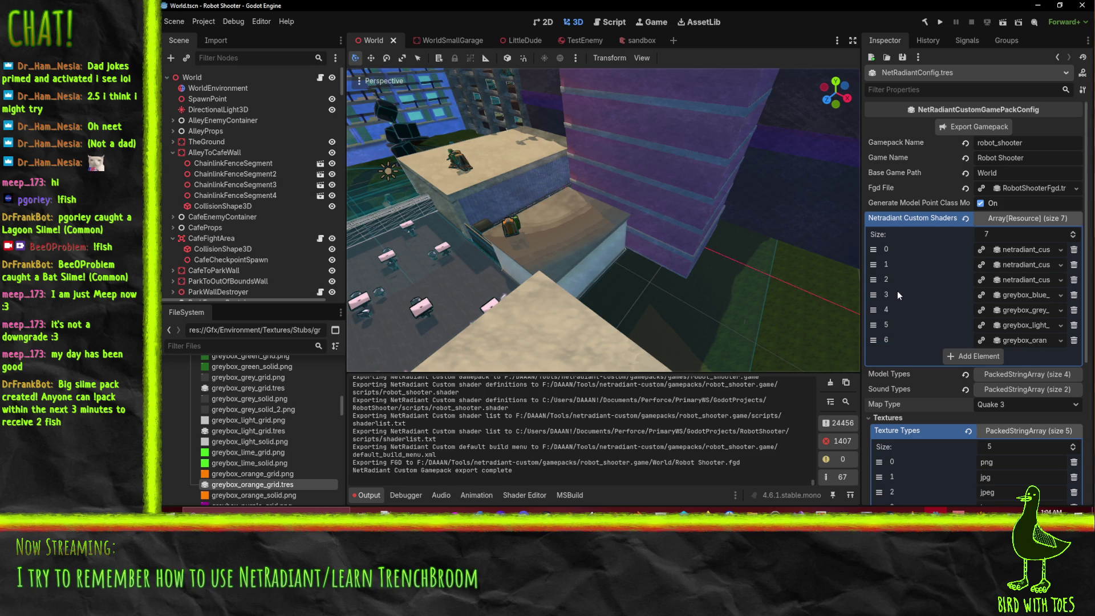
Step: Clear the Base Game Path value 'World' and re-export the gamepack
{"action": "mouse_move", "coordinate": [903, 204]}
{"action": "mouse_move", "coordinate": [902, 177]}
{"action": "mouse_move", "coordinate": [897, 145]}
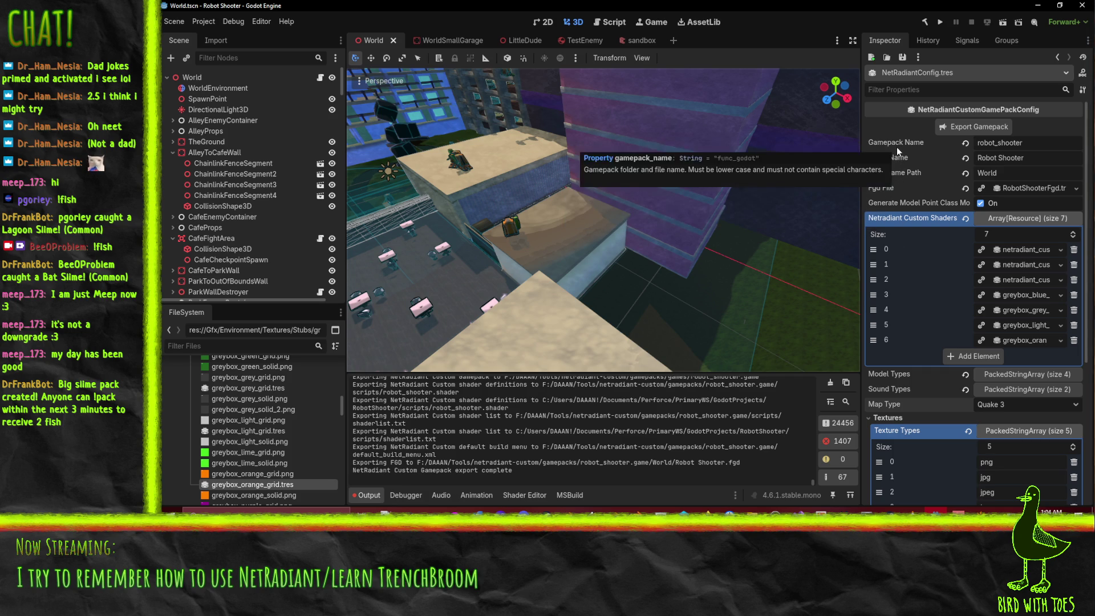
{"action": "double_click", "coordinate": [1015, 170]}
{"action": "key", "text": "BackSpace"}
{"action": "left_click", "coordinate": [959, 128]}
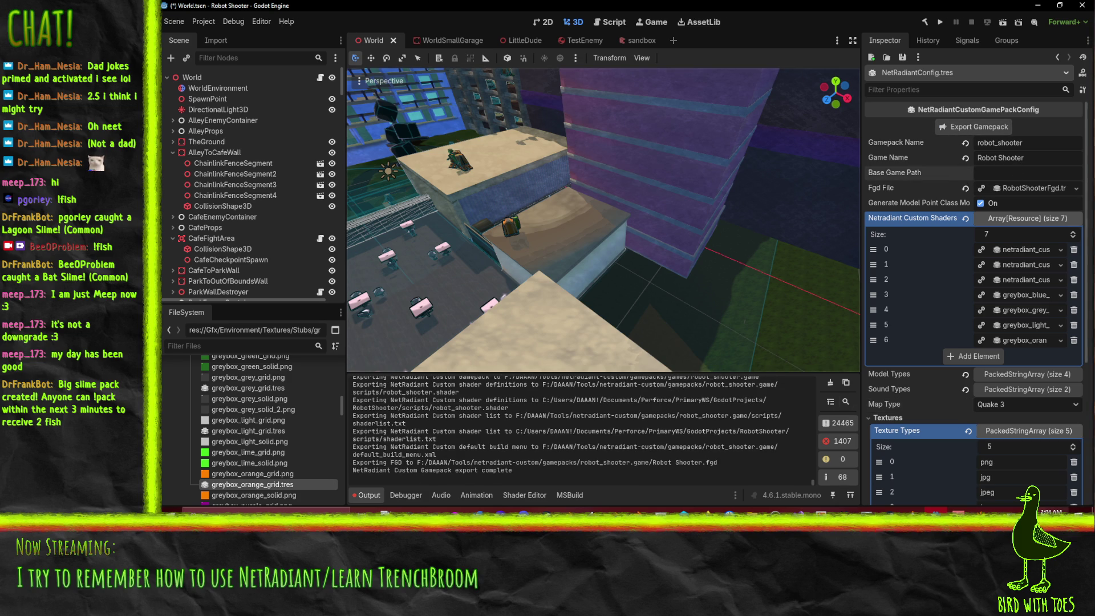
{"action": "key", "text": "alt+Tab"}
{"action": "left_click", "coordinate": [304, 16]}
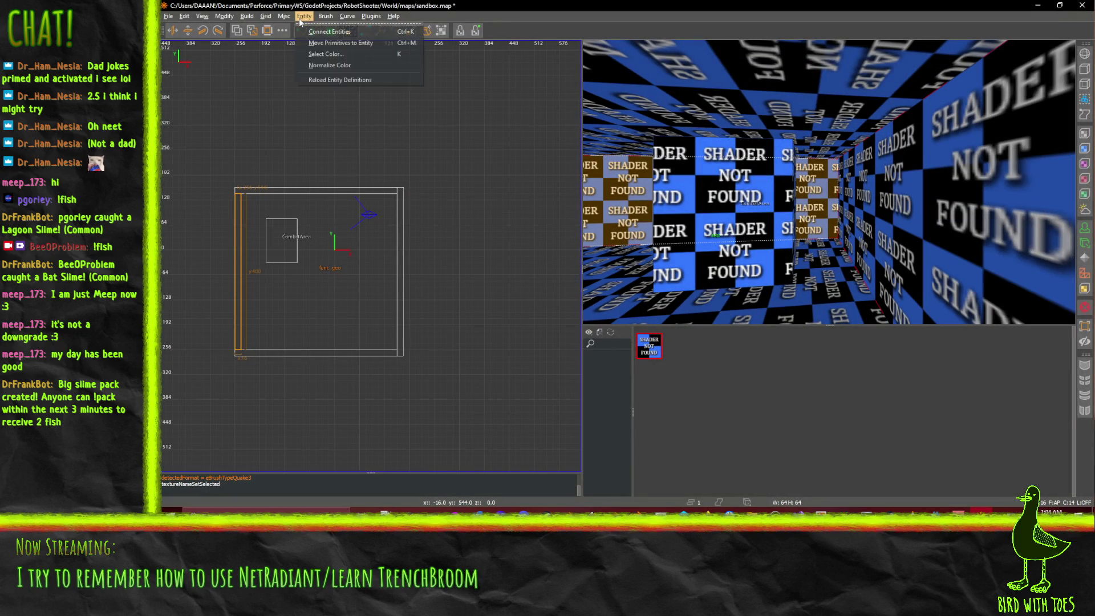
Step: Reload NetRadiant's entity definitions, discarding unsaved sandbox.map changes, then go back to Godot
{"action": "left_click", "coordinate": [324, 79]}
{"action": "left_click", "coordinate": [304, 16]}
{"action": "left_click", "coordinate": [326, 79]}
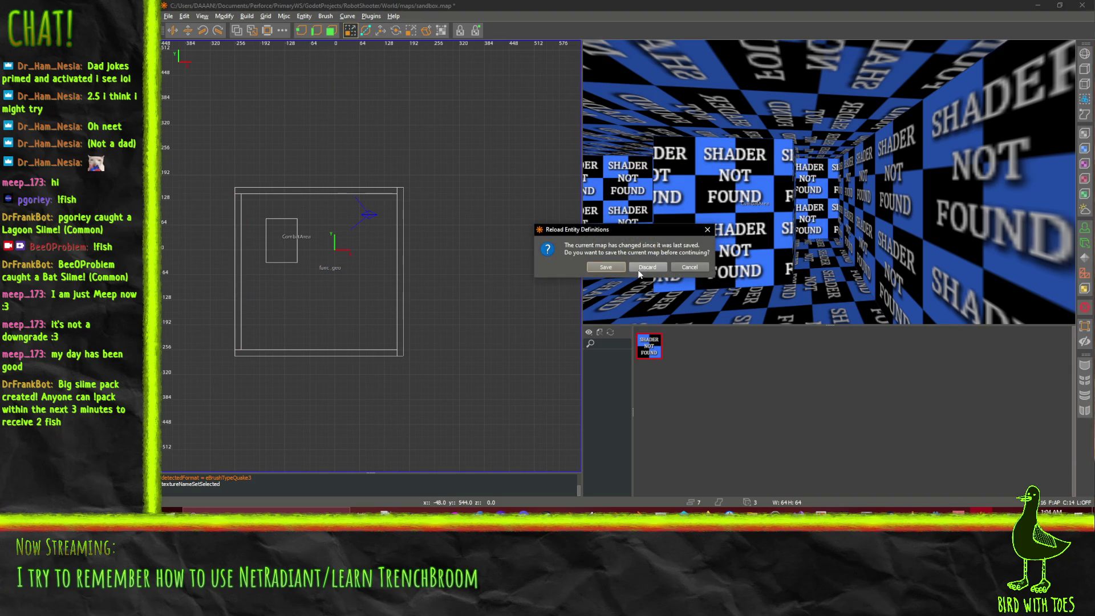
{"action": "left_click", "coordinate": [638, 269]}
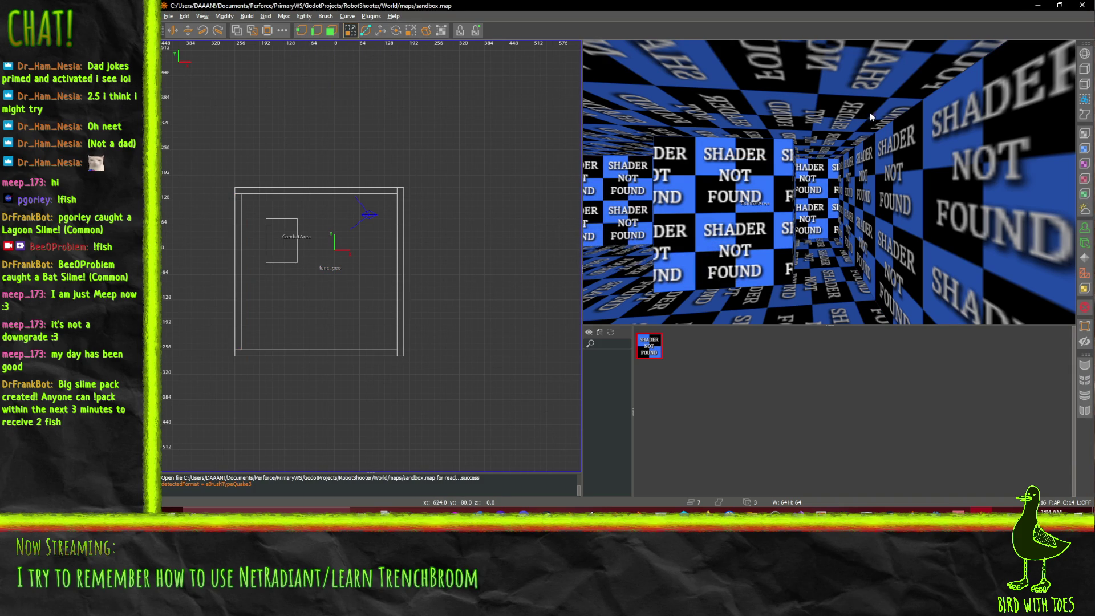
{"action": "key", "text": "alt+Tab"}
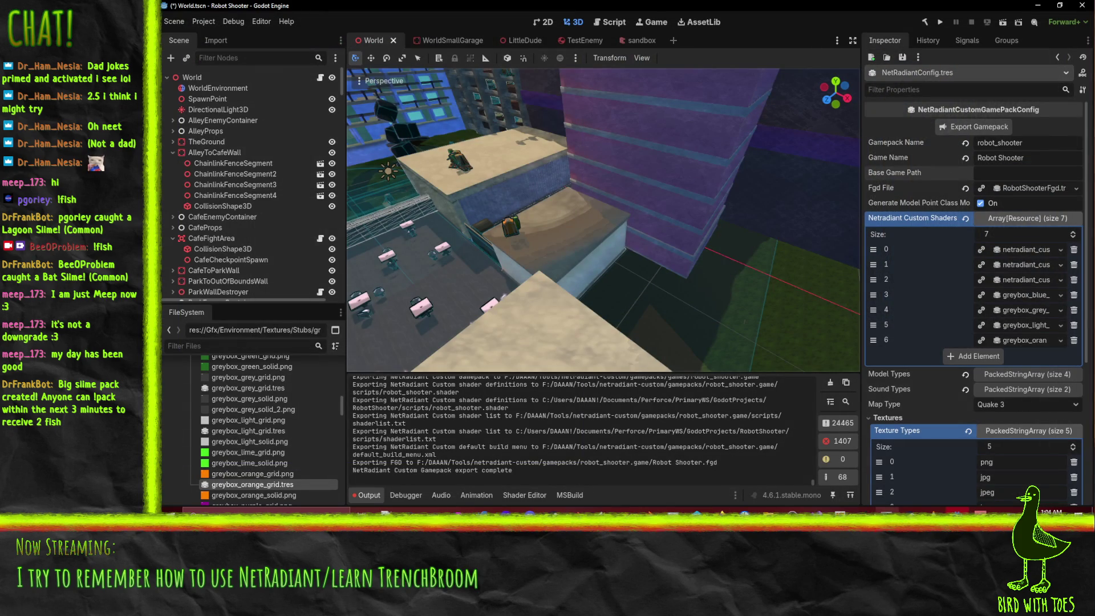
Step: Launch radiant.exe from the netradiant-custom folder and allow it past the security warning
{"action": "mouse_move", "coordinate": [767, 511]}
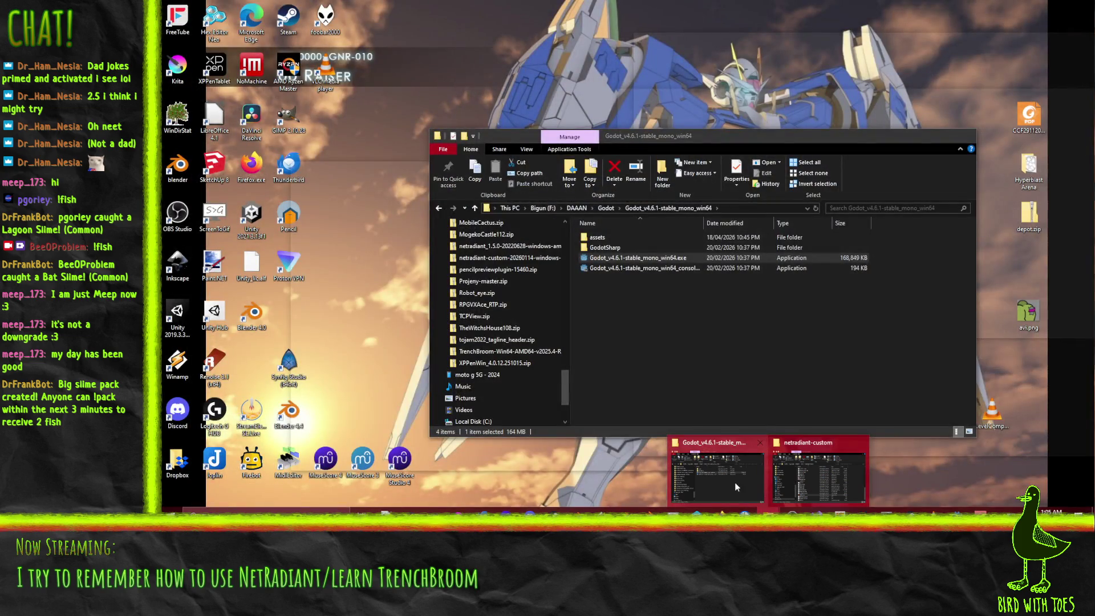
{"action": "left_click", "coordinate": [798, 481]}
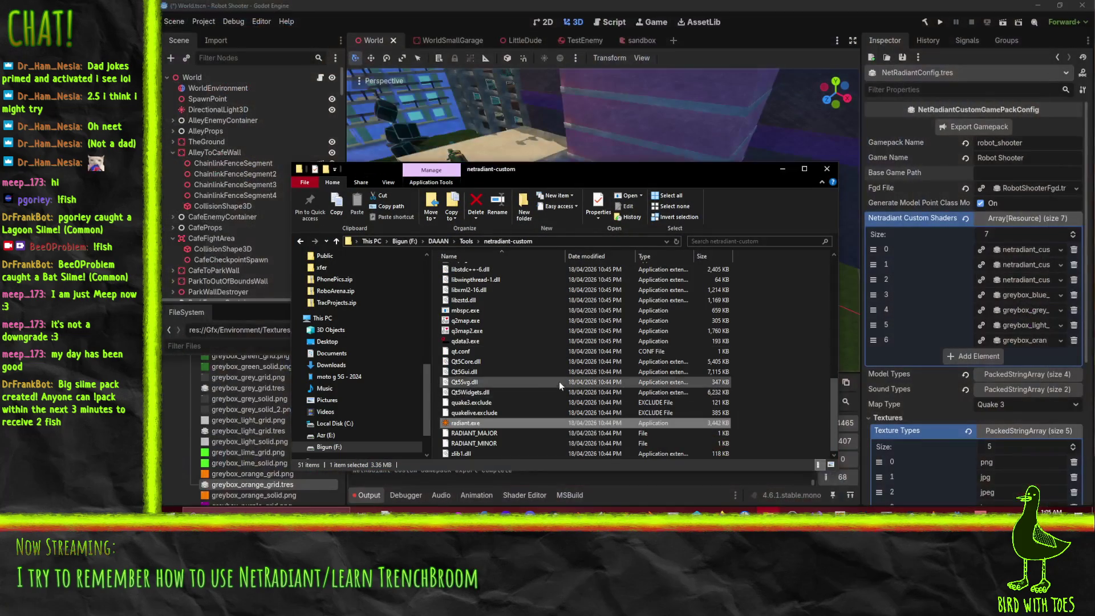
{"action": "double_click", "coordinate": [467, 422]}
{"action": "left_click", "coordinate": [650, 269]}
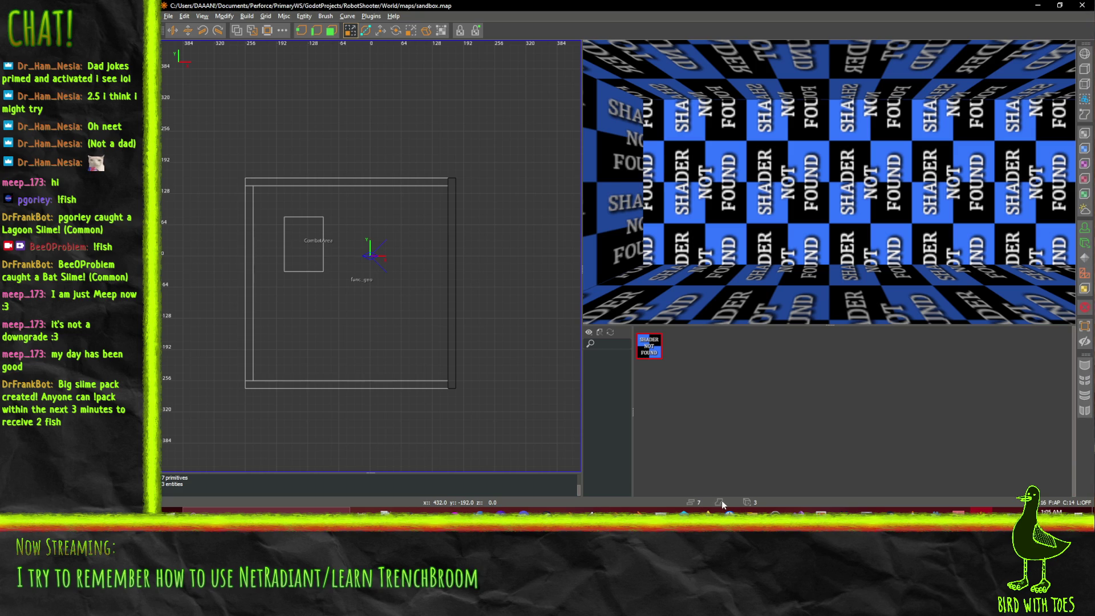
Step: Select all surfaces and brushes using the missing-shader texture, then clear the selection
{"action": "right_click", "coordinate": [761, 398]}
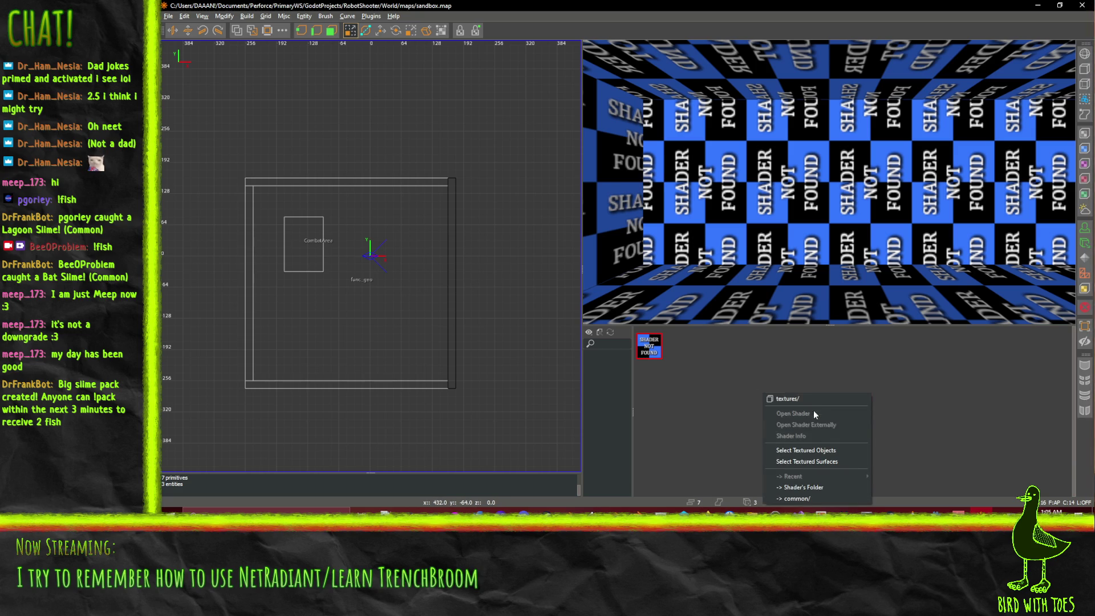
{"action": "left_click", "coordinate": [806, 450]}
{"action": "right_click", "coordinate": [645, 346]}
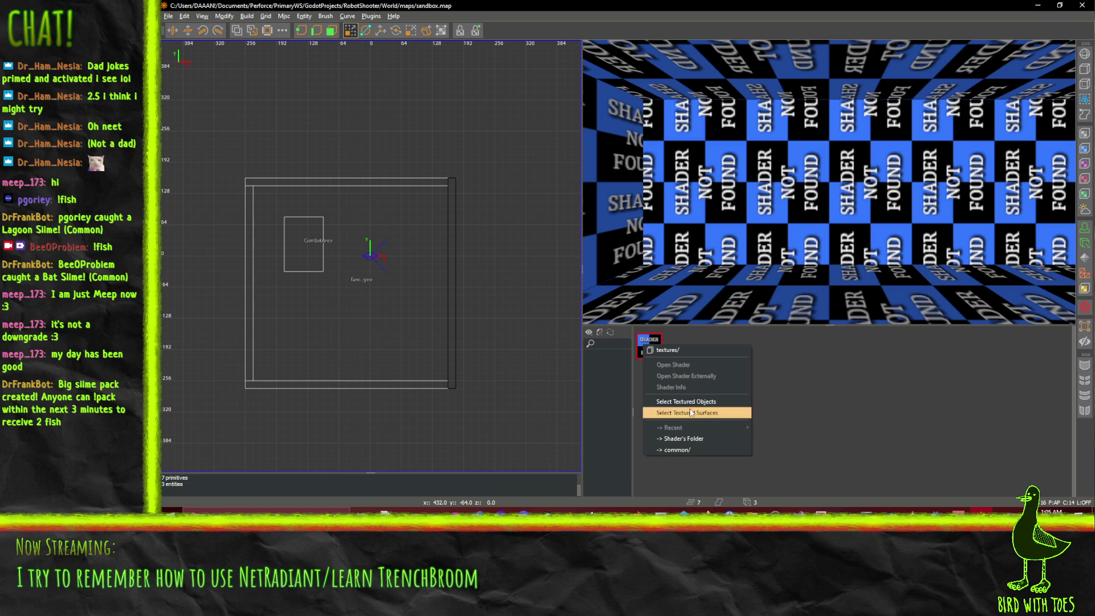
{"action": "left_click", "coordinate": [693, 415]}
{"action": "right_click", "coordinate": [648, 346]}
{"action": "left_click", "coordinate": [678, 408]}
{"action": "right_click", "coordinate": [649, 344]}
{"action": "left_click", "coordinate": [830, 378]}
{"action": "key", "text": "Escape"}
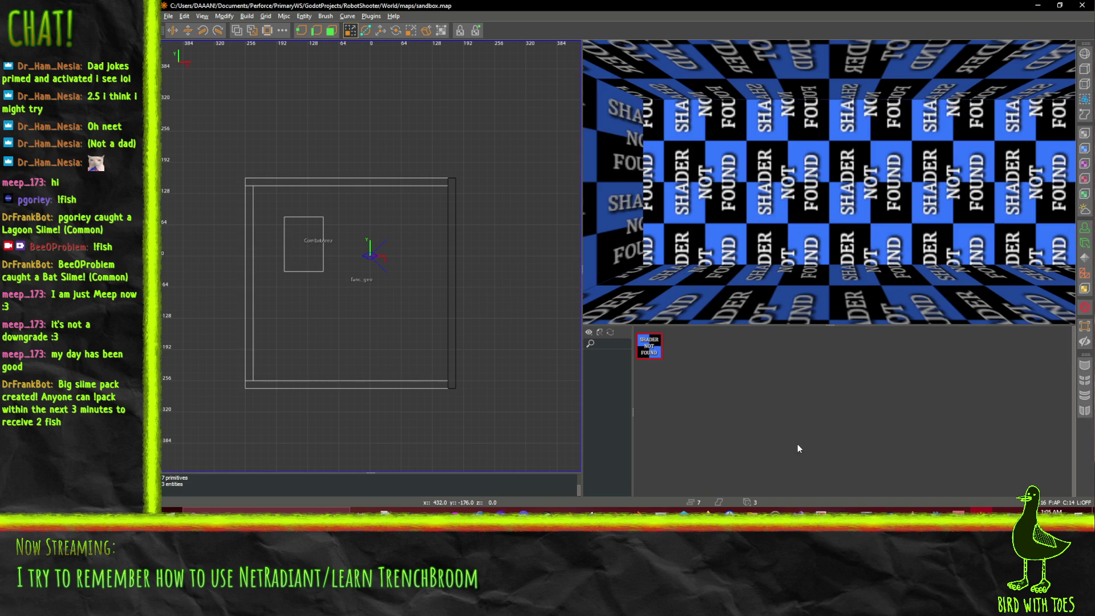
Step: Select only the right-hand wall brush and convert it to a func_geo entity
{"action": "left_click", "coordinate": [451, 357], "text": "shift"}
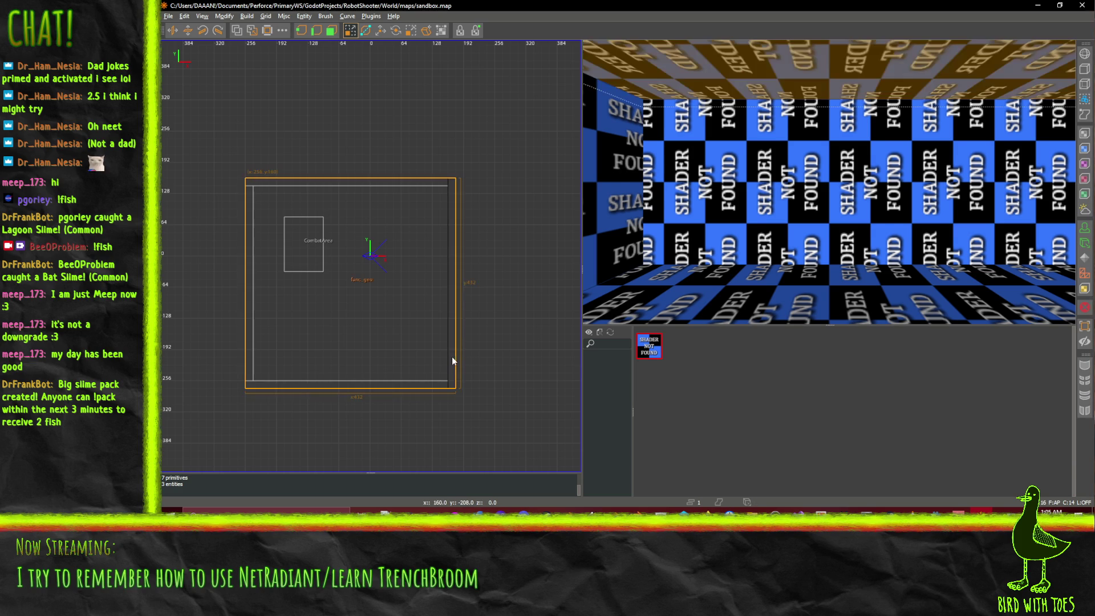
{"action": "left_click", "coordinate": [893, 180], "text": "shift"}
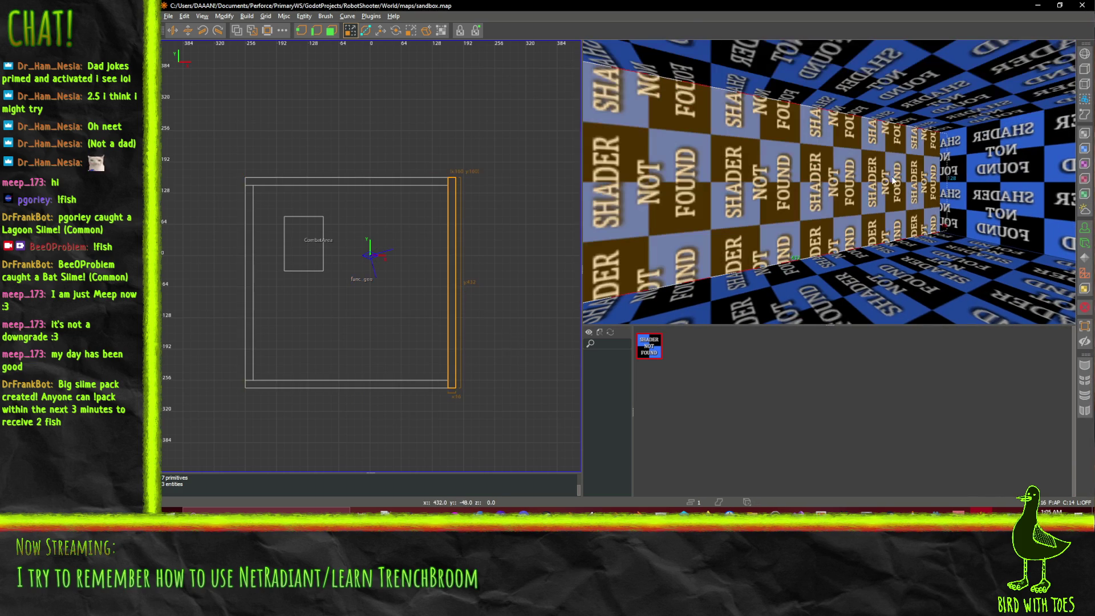
{"action": "right_click", "coordinate": [455, 150]}
{"action": "mouse_move", "coordinate": [489, 176]}
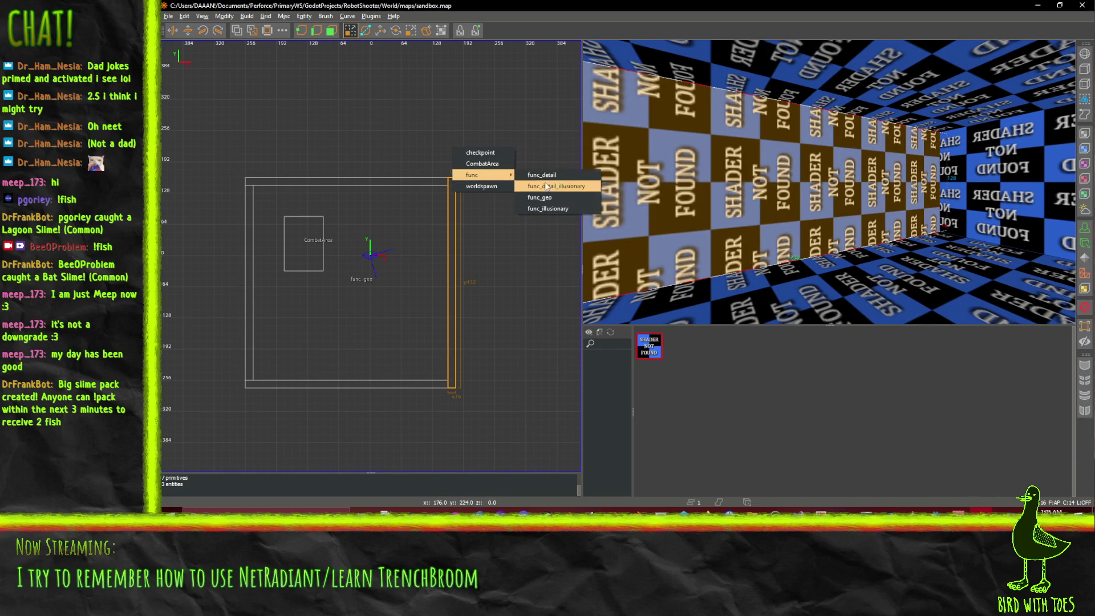
{"action": "left_click", "coordinate": [567, 198]}
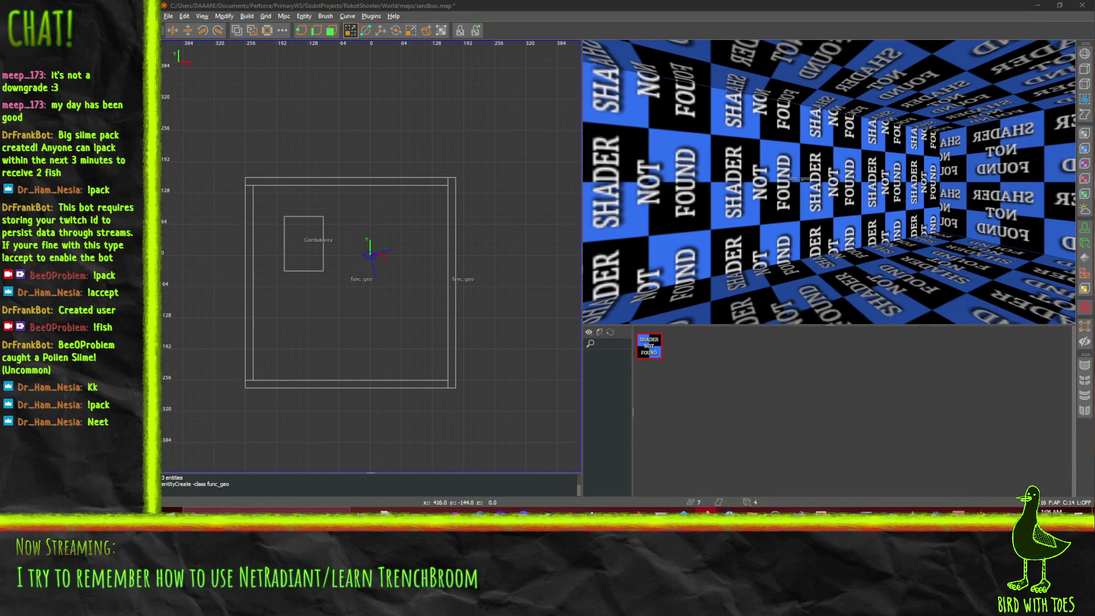
{"action": "mouse_move", "coordinate": [979, 510]}
{"action": "left_click", "coordinate": [979, 393]}
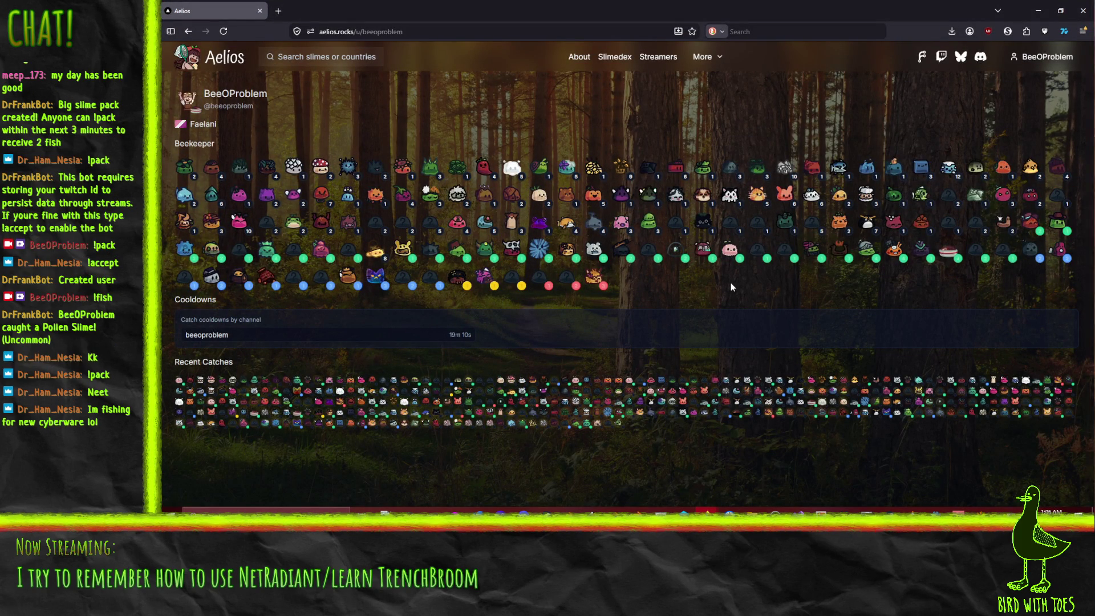
Step: View the Pollen Slime catch details, return to the profile to browse slimes, then close the results tab
{"action": "left_click", "coordinate": [179, 381]}
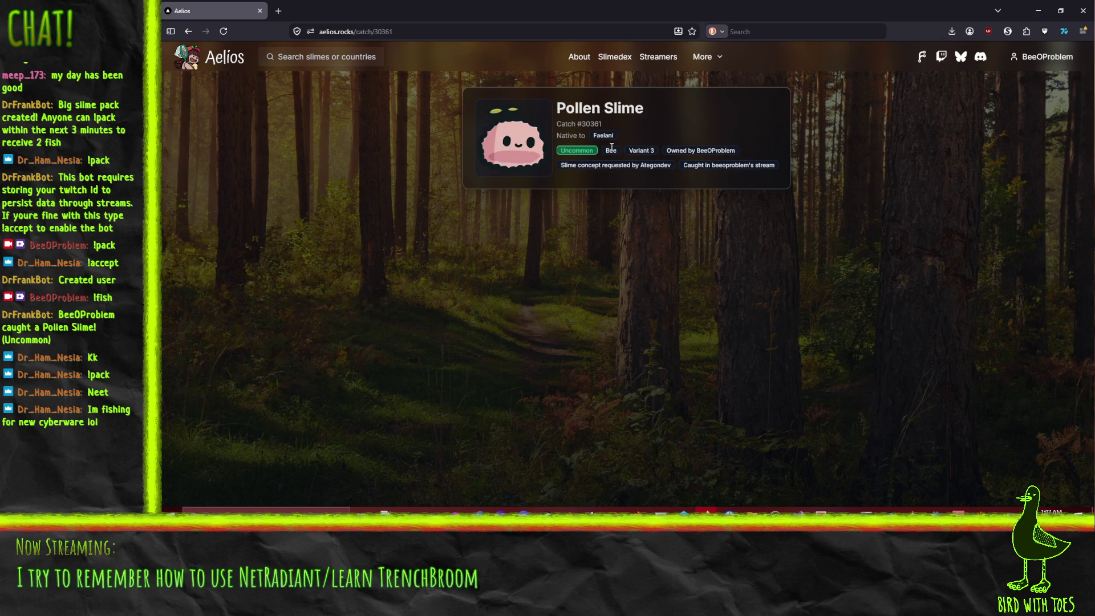
{"action": "left_click", "coordinate": [187, 31]}
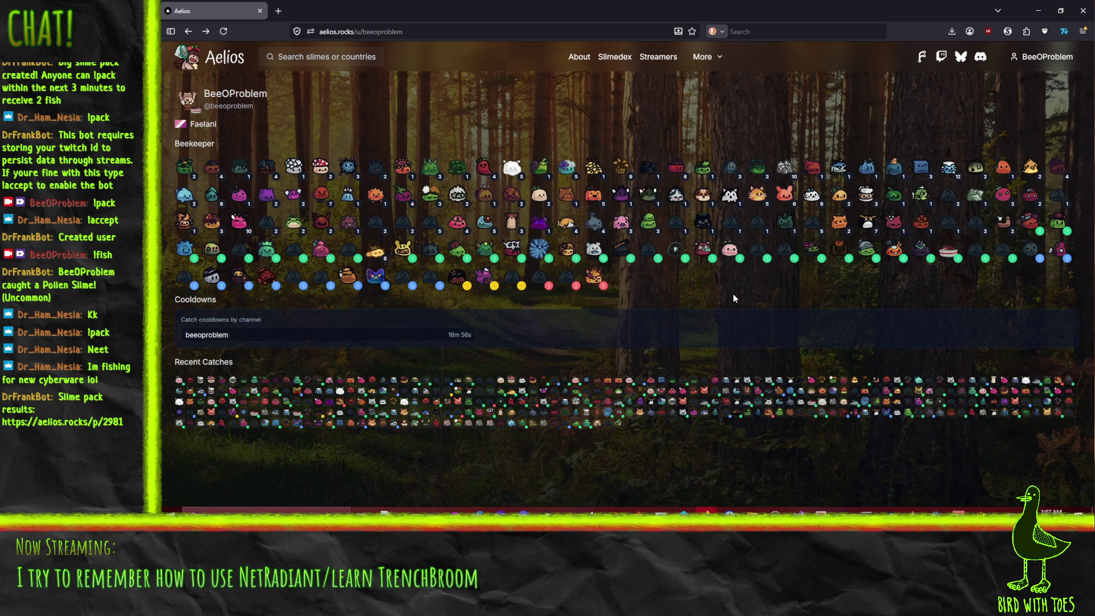
{"action": "mouse_move", "coordinate": [567, 279]}
{"action": "mouse_move", "coordinate": [343, 192]}
{"action": "mouse_move", "coordinate": [652, 199]}
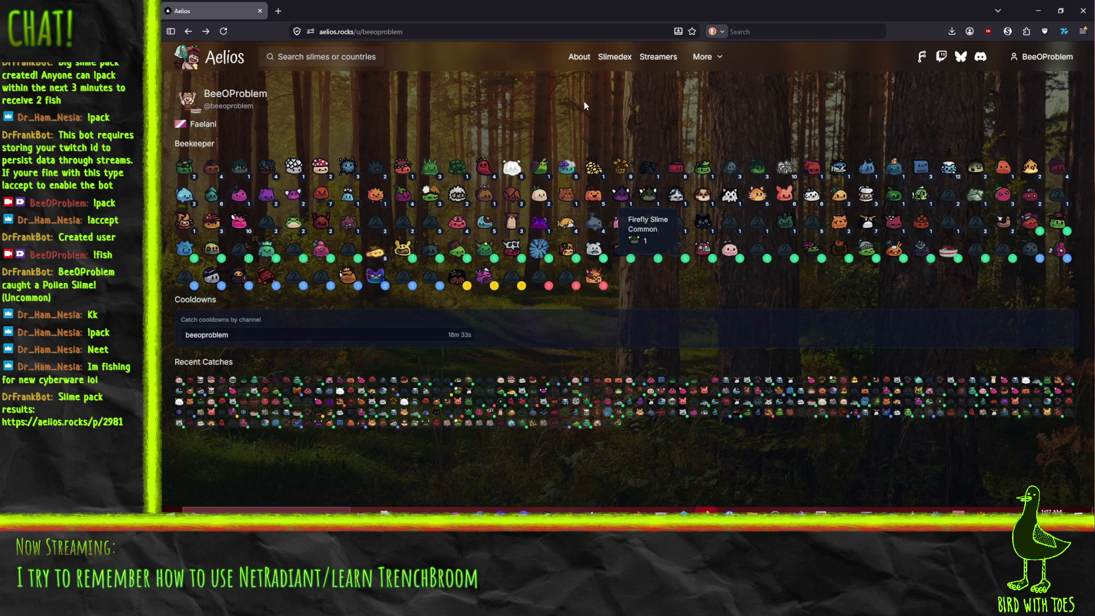
{"action": "mouse_move", "coordinate": [539, 199]}
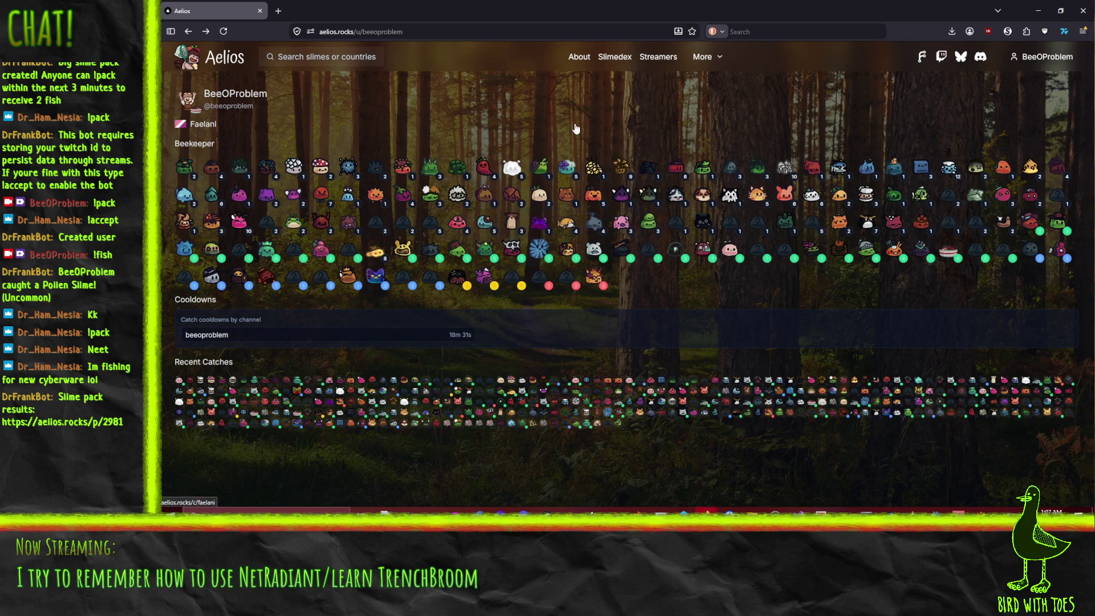
{"action": "mouse_move", "coordinate": [539, 167]}
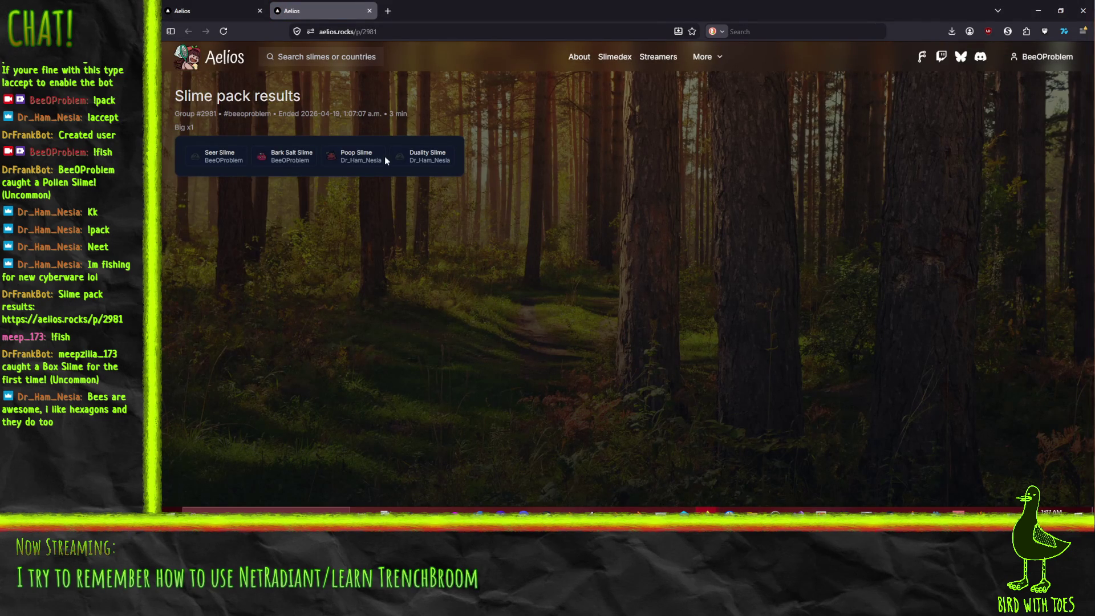
{"action": "left_click", "coordinate": [369, 11]}
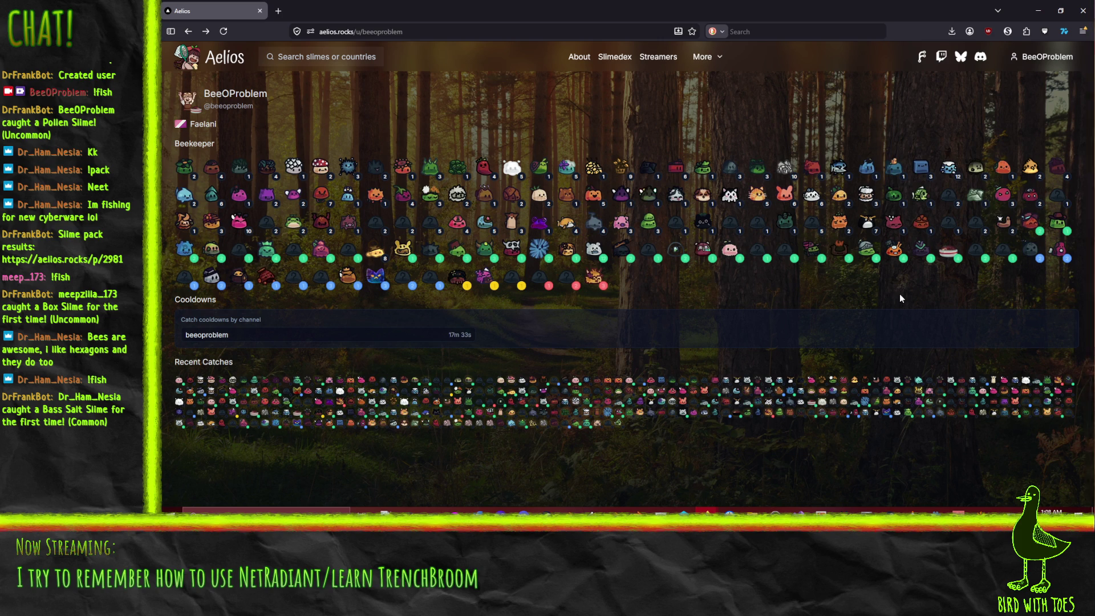
Step: Look over a few more slimes on the profile, then close the browser window
{"action": "mouse_move", "coordinate": [566, 251]}
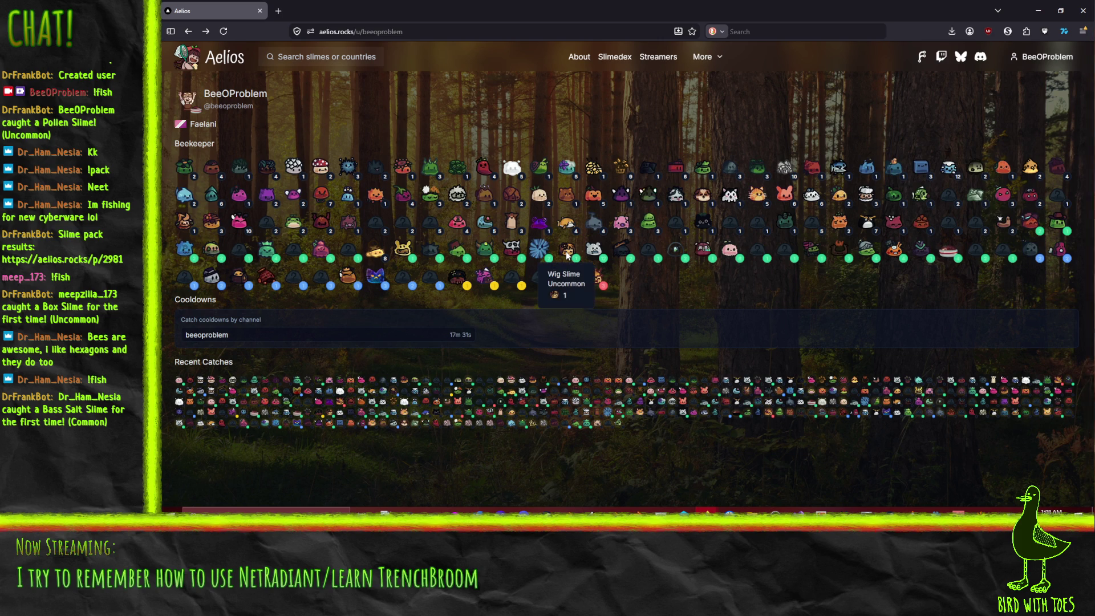
{"action": "mouse_move", "coordinate": [677, 249]}
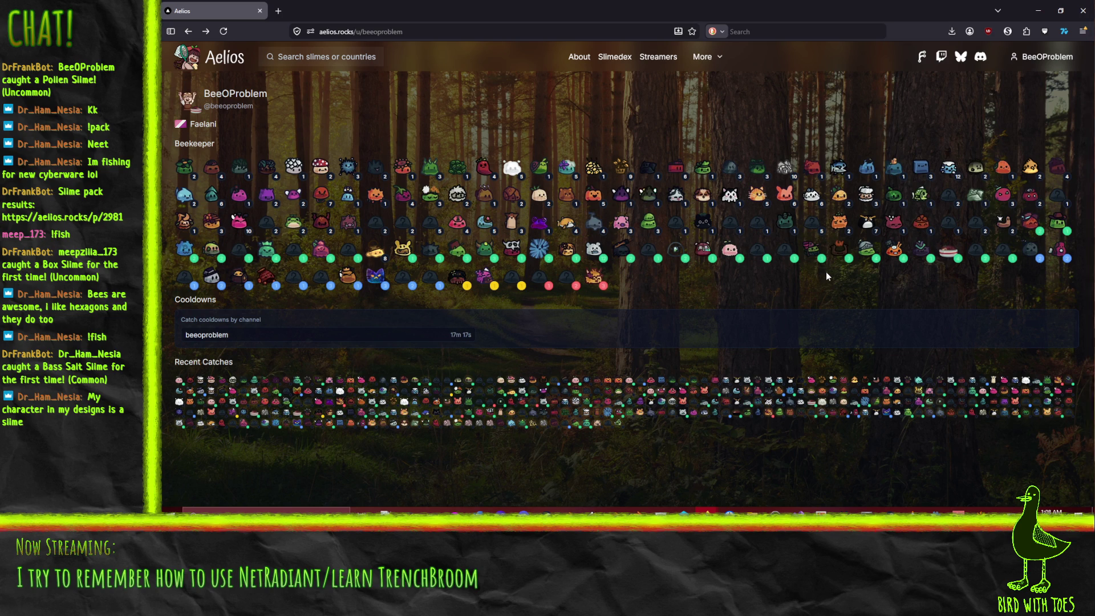
{"action": "left_click", "coordinate": [1085, 12]}
Step: Free-look and fly toward the sandbox room's walls in the 3D view, then switch to the FuncGodot Manual in Firefox
{"action": "right_click", "coordinate": [829, 182]}
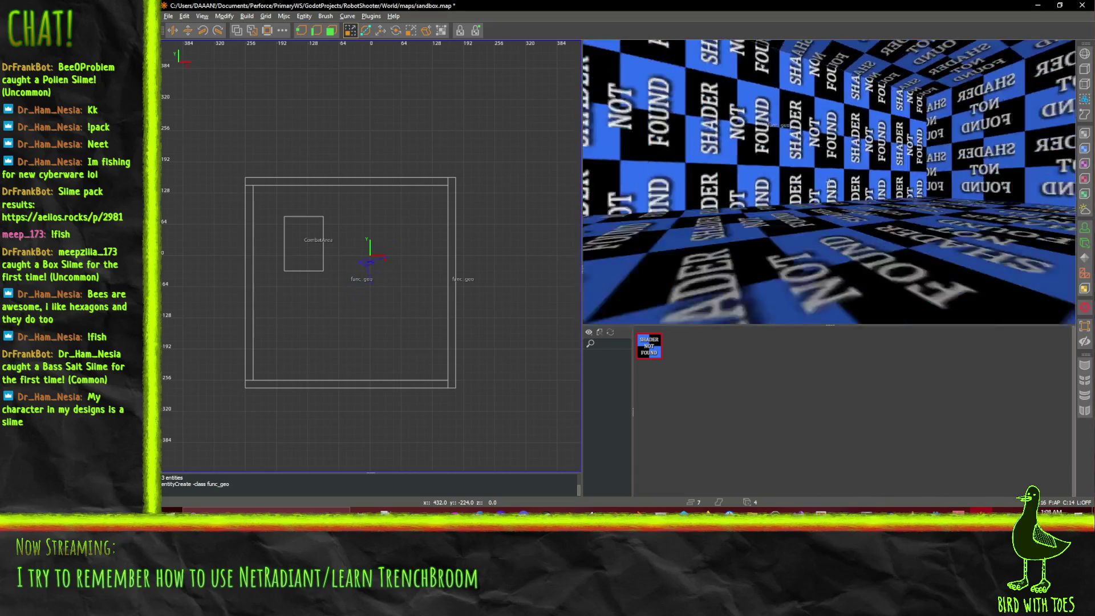
{"action": "key", "text": "Up"}
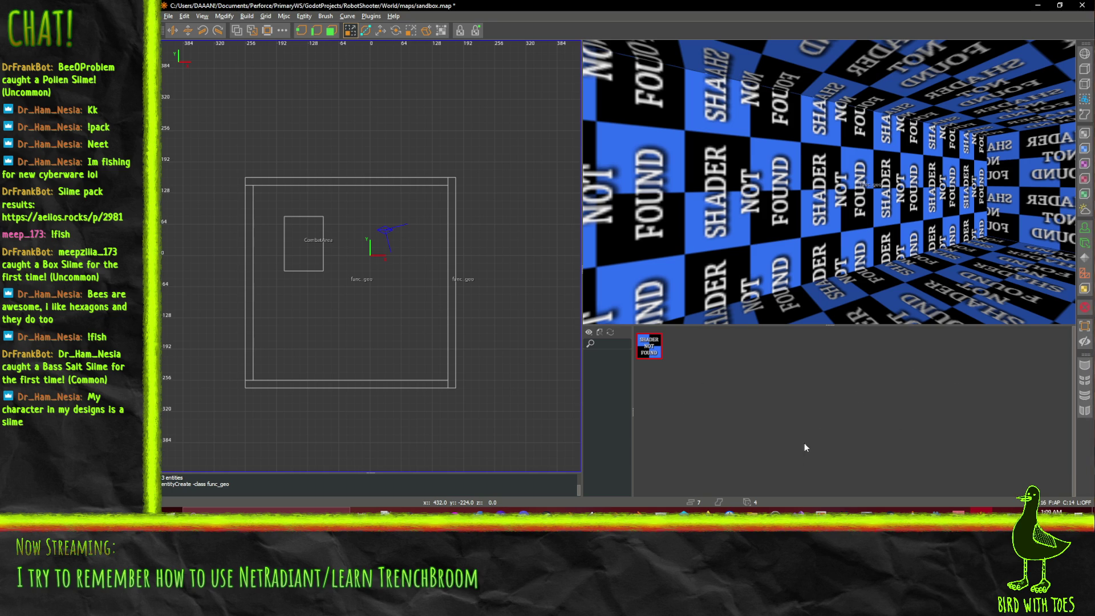
{"action": "mouse_move", "coordinate": [707, 512]}
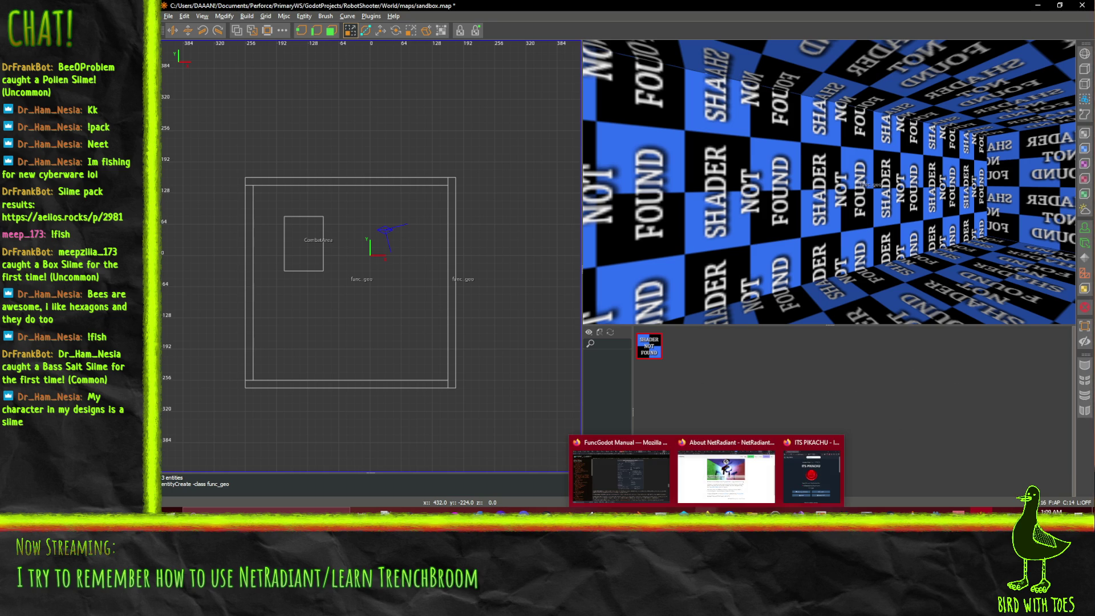
{"action": "left_click", "coordinate": [614, 473]}
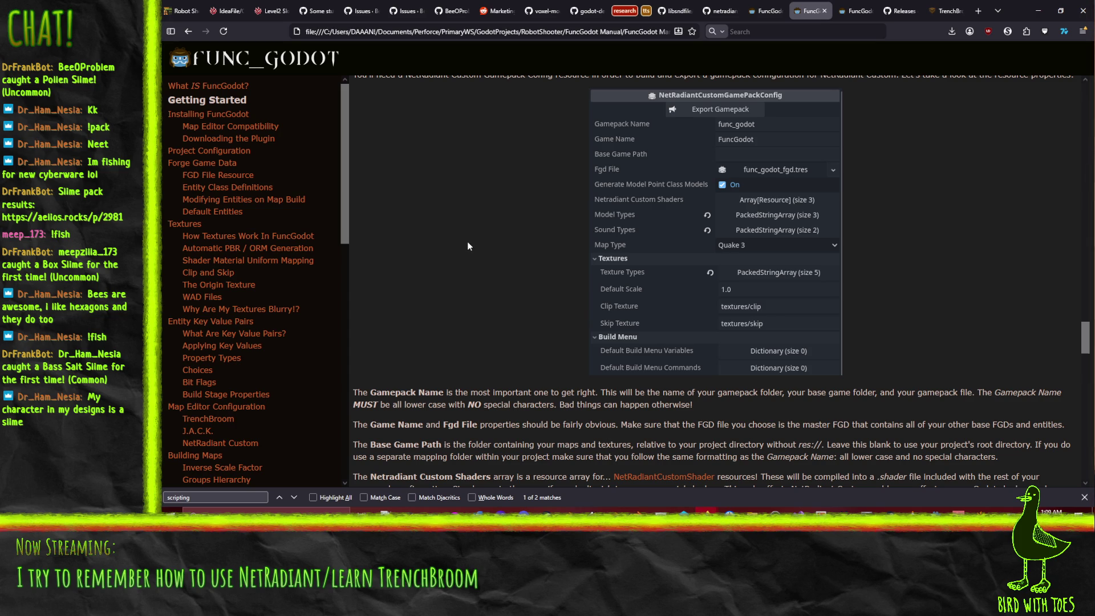
Step: Scroll down to the NetRadiantCustomGamePackConfig property table and its Gamepack Name and Base Game Path explanations
{"action": "scroll", "coordinate": [467, 243], "scroll_direction": "down", "scroll_amount": 3}
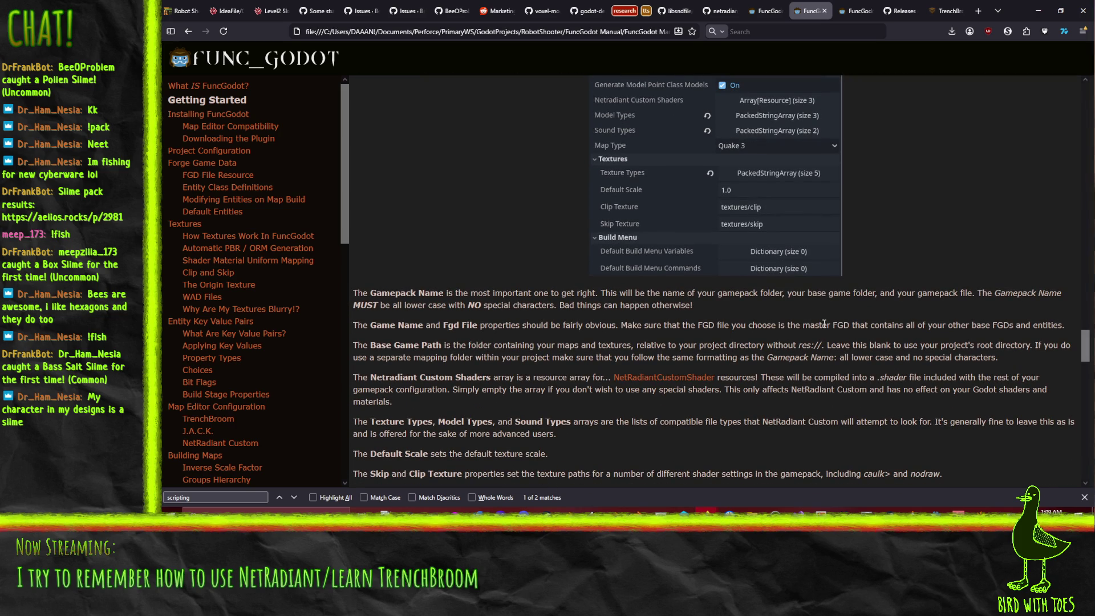
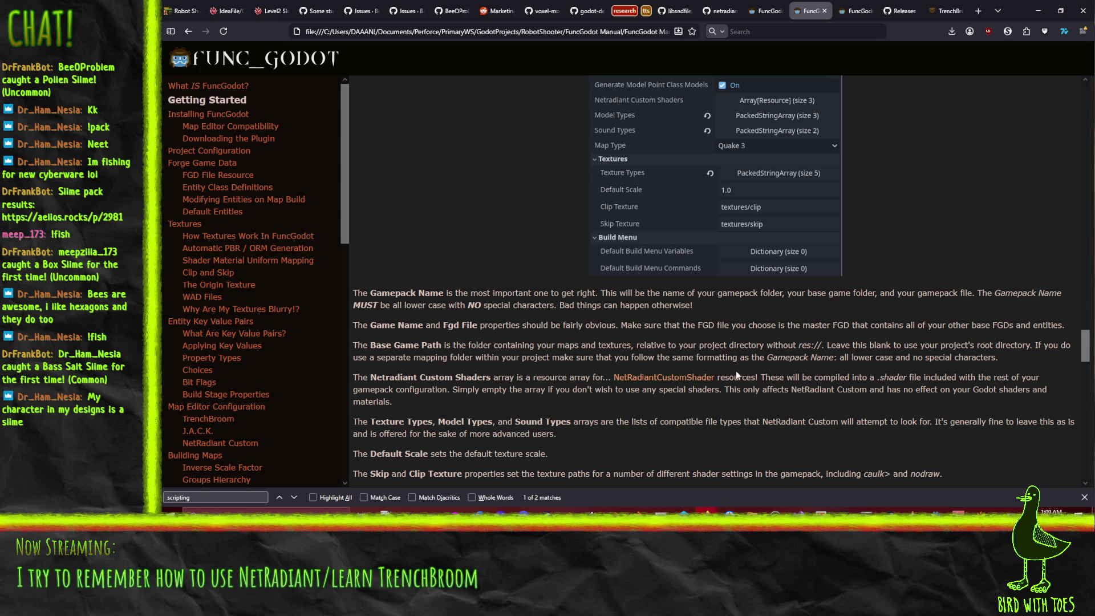
Step: Find the manual's Edit > Preferences > Settings > Brush instruction for Valve 220, then return to NetRadiant
{"action": "scroll", "coordinate": [953, 376], "scroll_direction": "down", "scroll_amount": 3}
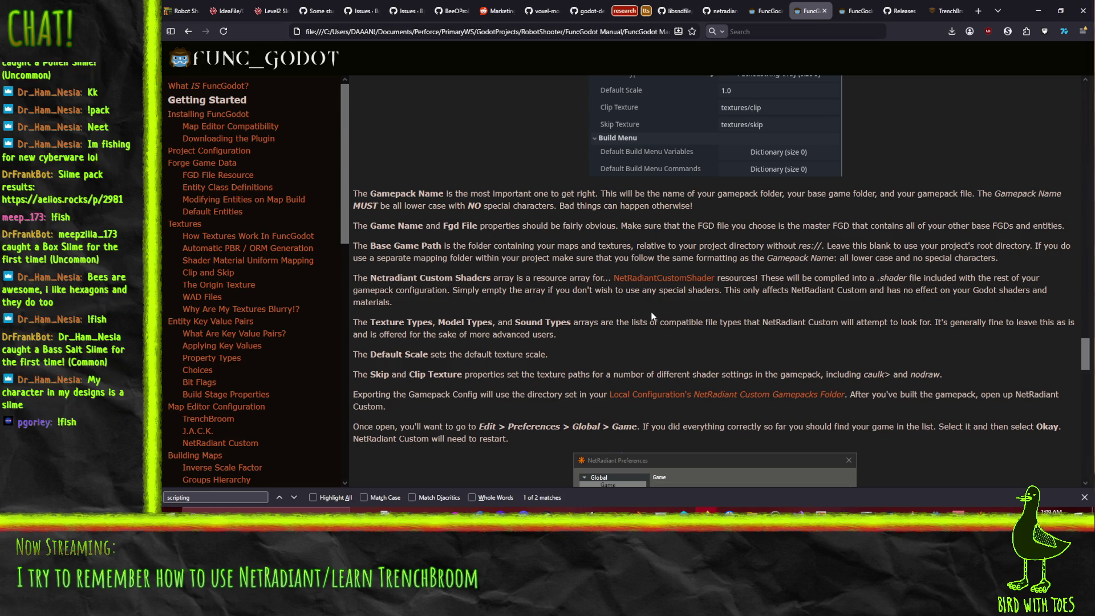
{"action": "scroll", "coordinate": [414, 318], "scroll_direction": "down", "scroll_amount": 2}
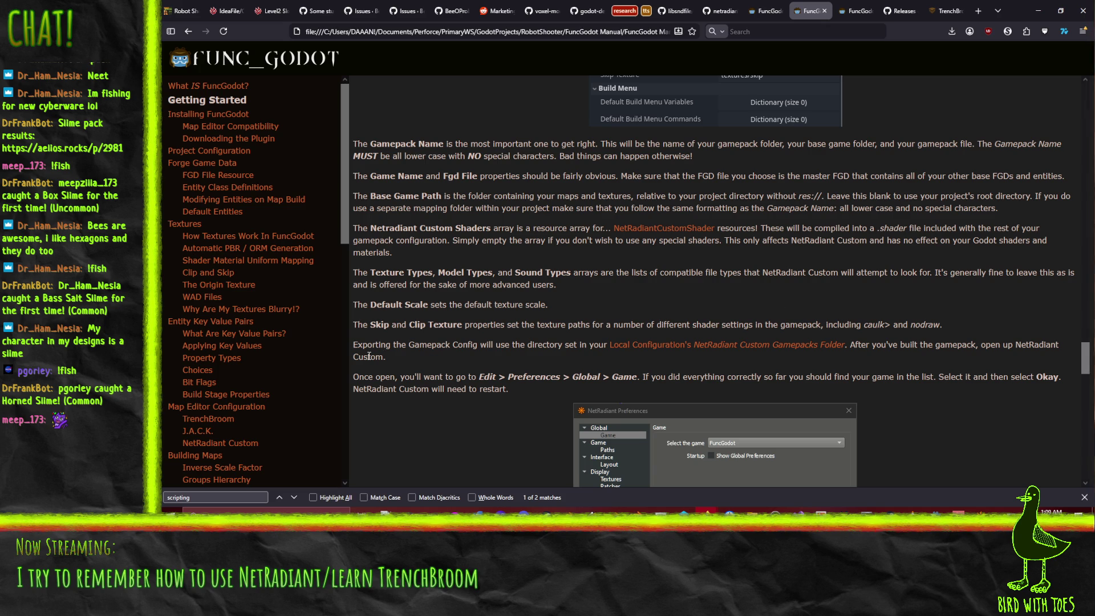
{"action": "scroll", "coordinate": [372, 349], "scroll_direction": "down", "scroll_amount": 1}
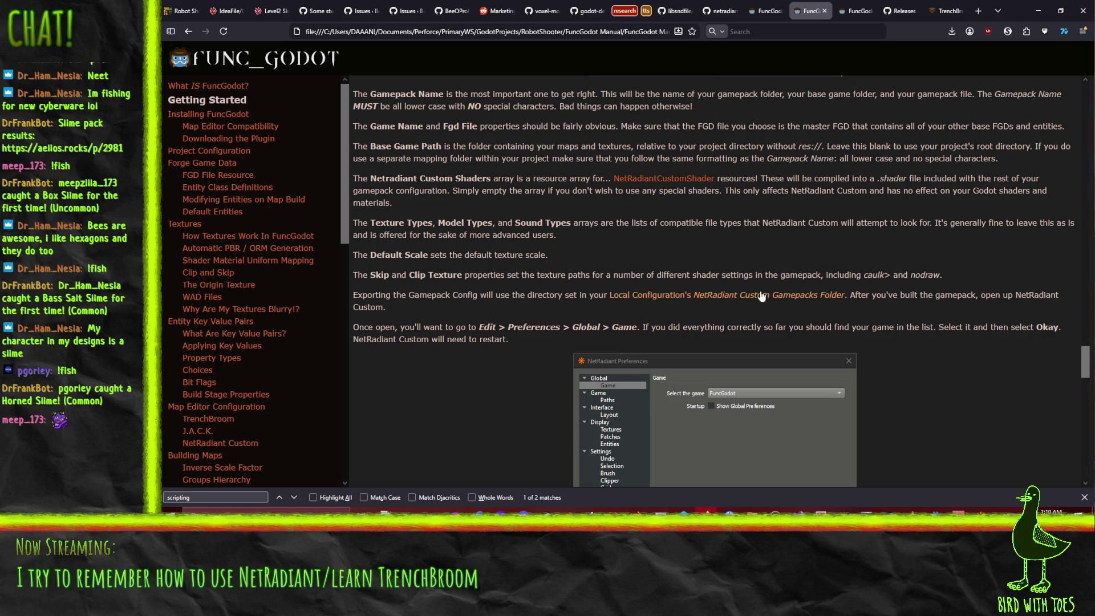
{"action": "scroll", "coordinate": [935, 282], "scroll_direction": "down", "scroll_amount": 3}
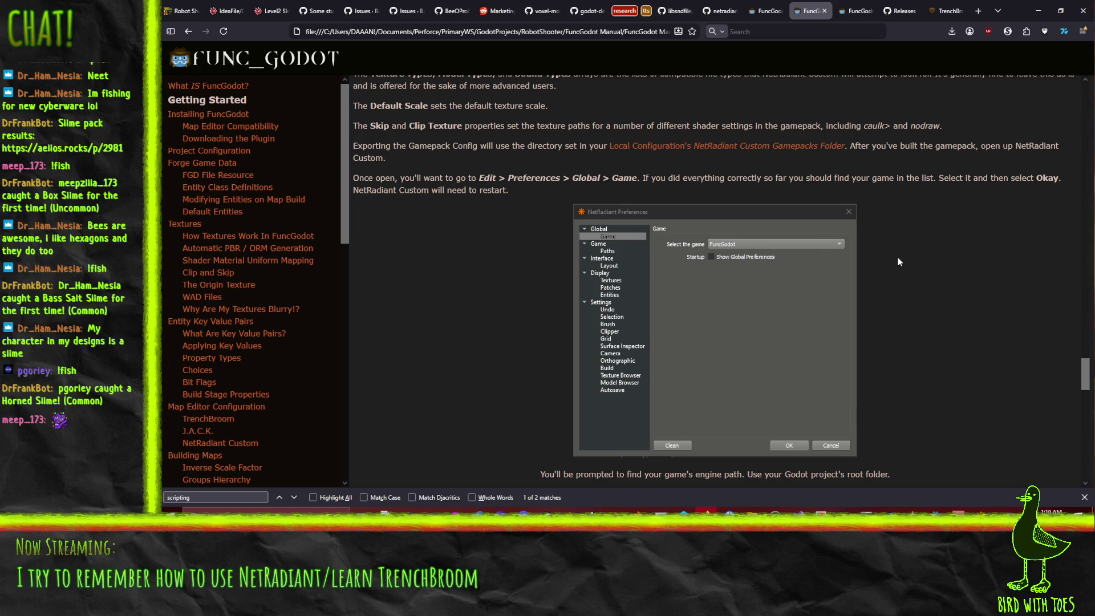
{"action": "scroll", "coordinate": [897, 258], "scroll_direction": "down", "scroll_amount": 5}
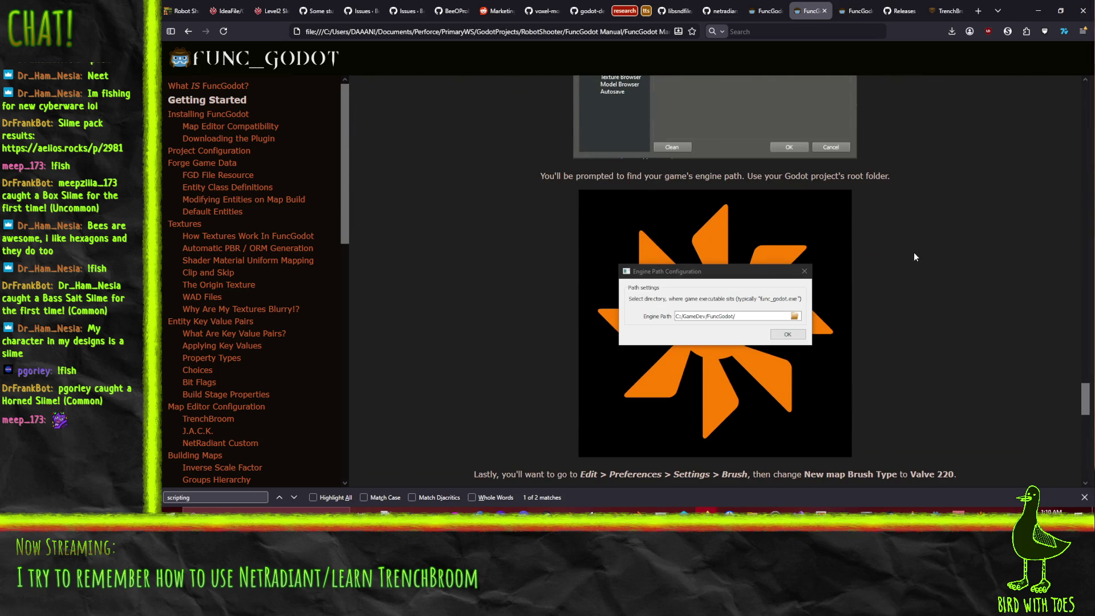
{"action": "scroll", "coordinate": [909, 250], "scroll_direction": "down", "scroll_amount": 3}
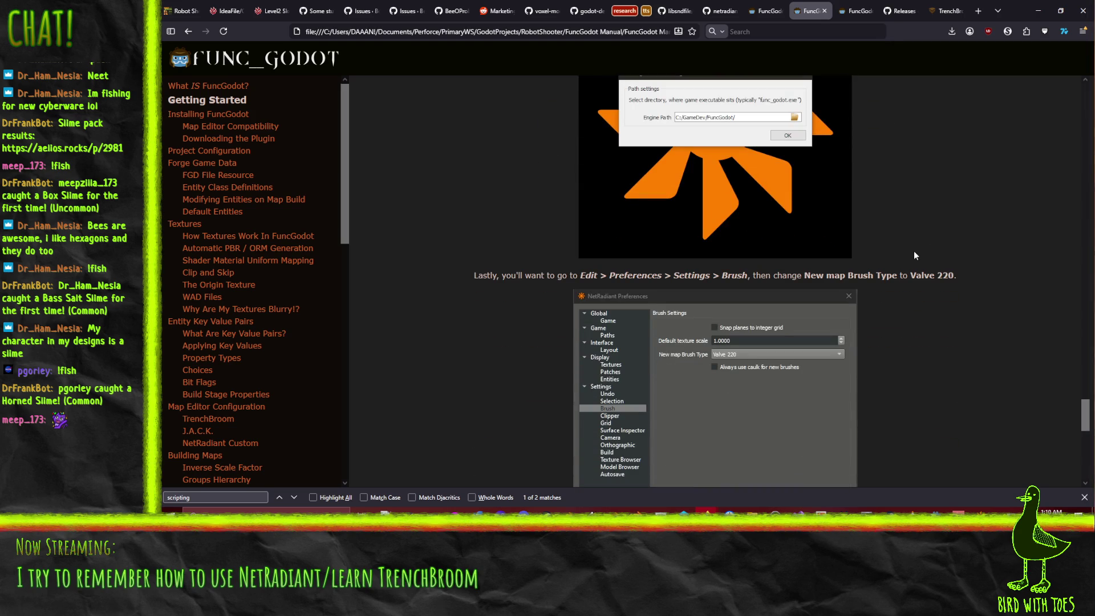
{"action": "scroll", "coordinate": [968, 209], "scroll_direction": "up", "scroll_amount": 3}
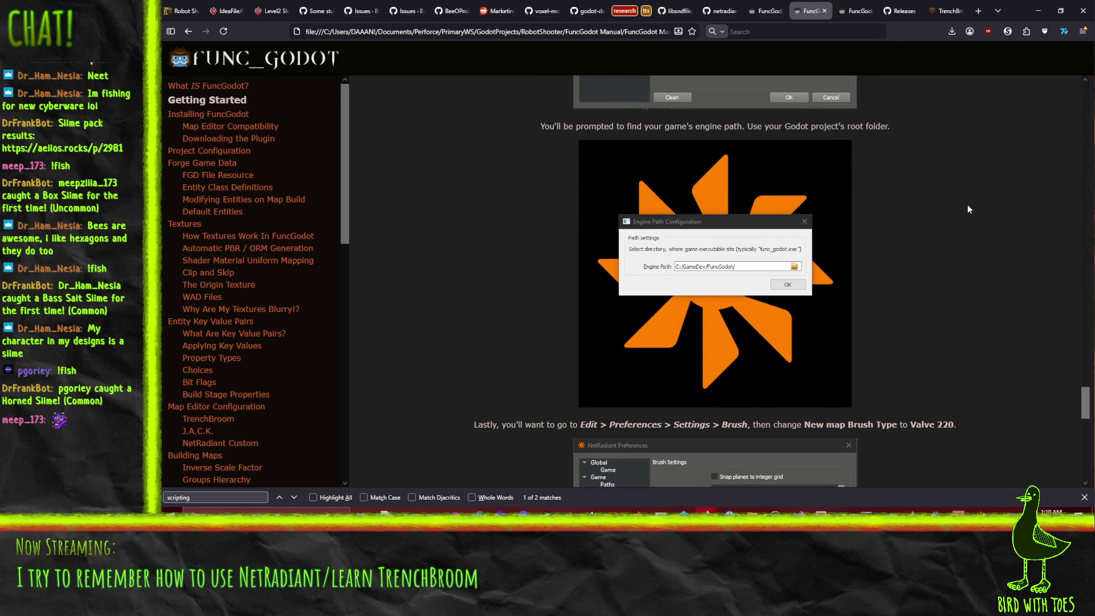
{"action": "scroll", "coordinate": [967, 209], "scroll_direction": "down", "scroll_amount": 1}
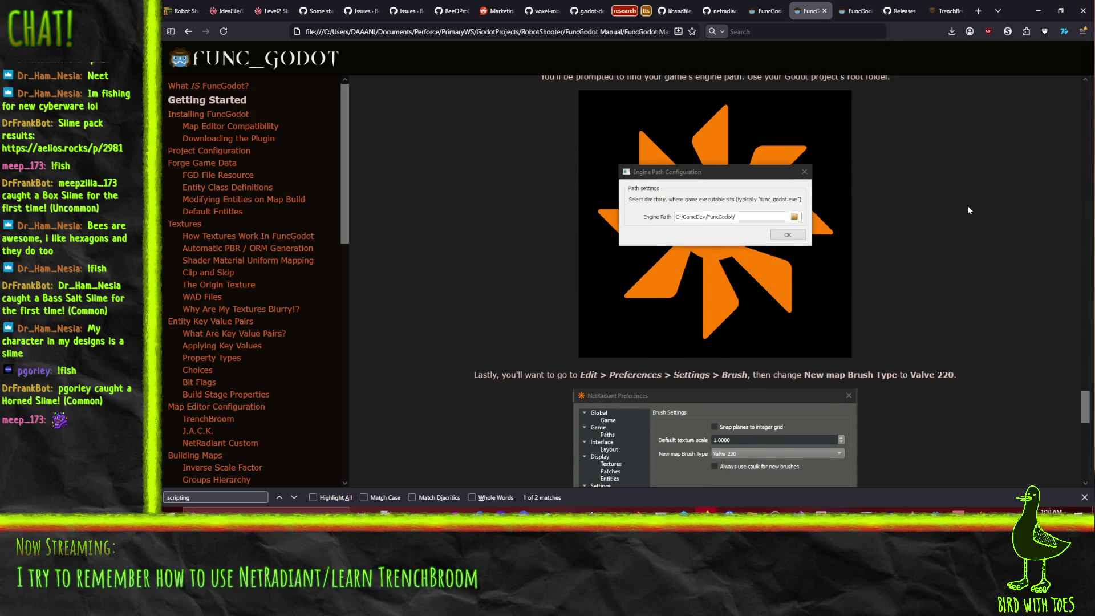
{"action": "scroll", "coordinate": [967, 210], "scroll_direction": "down", "scroll_amount": 5}
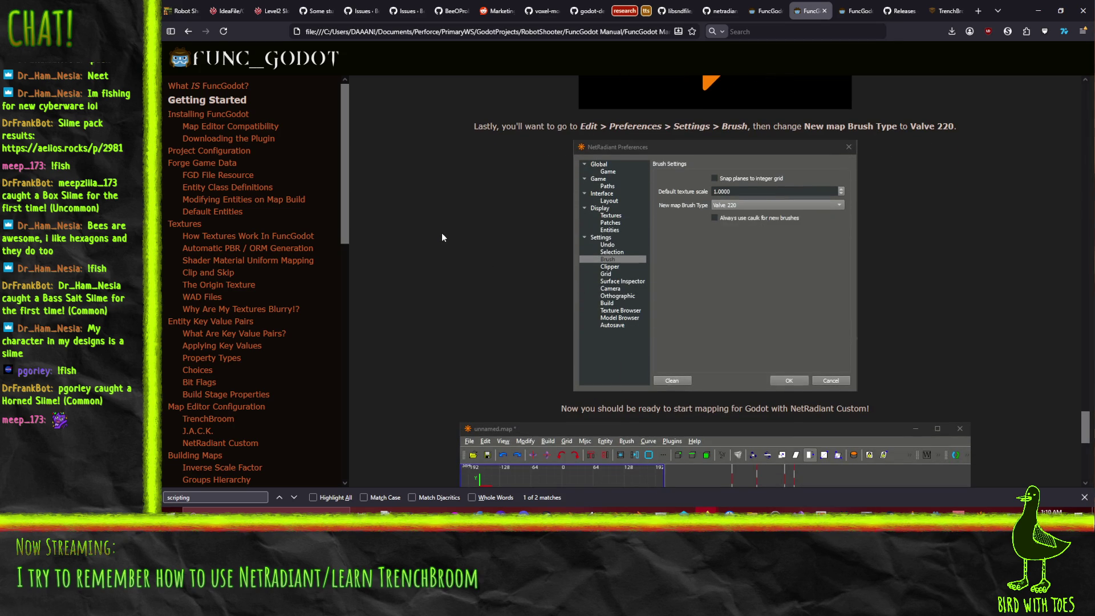
{"action": "scroll", "coordinate": [442, 235], "scroll_direction": "down", "scroll_amount": 7}
{"action": "scroll", "coordinate": [427, 248], "scroll_direction": "up", "scroll_amount": 8}
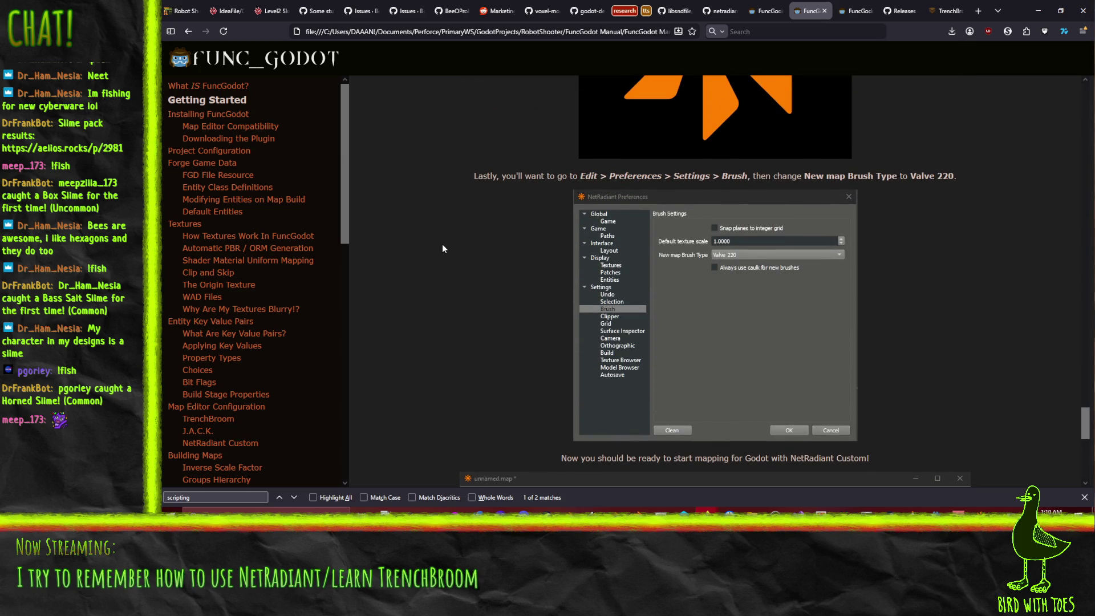
{"action": "key", "text": "alt+Tab"}
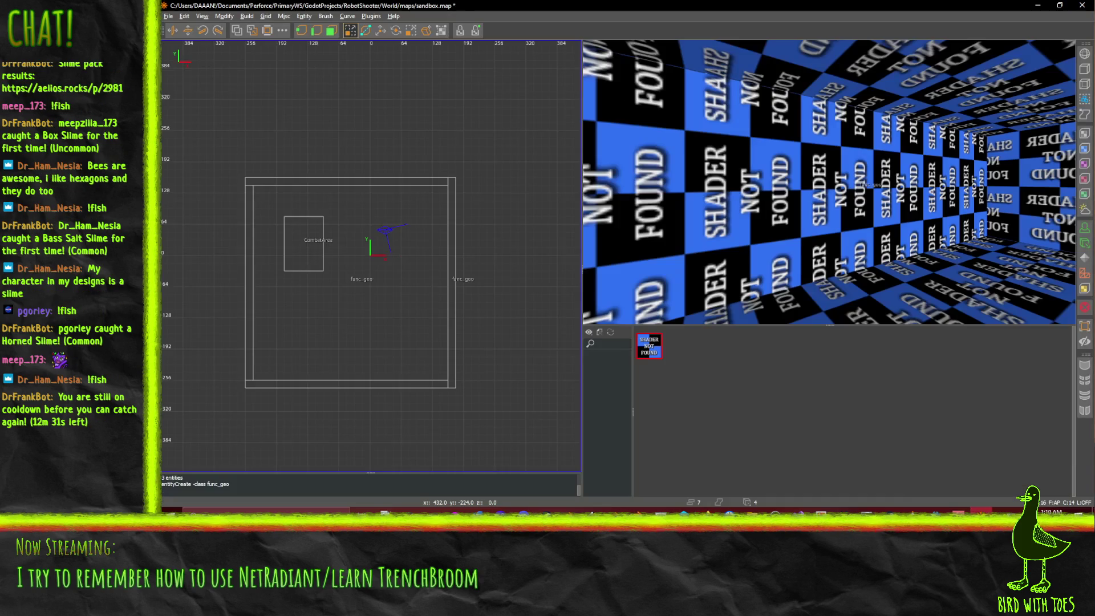
Step: Set Preferences > Settings > Brush > New map Brush Type to Valve 220 and confirm with OK
{"action": "left_click", "coordinate": [185, 16]}
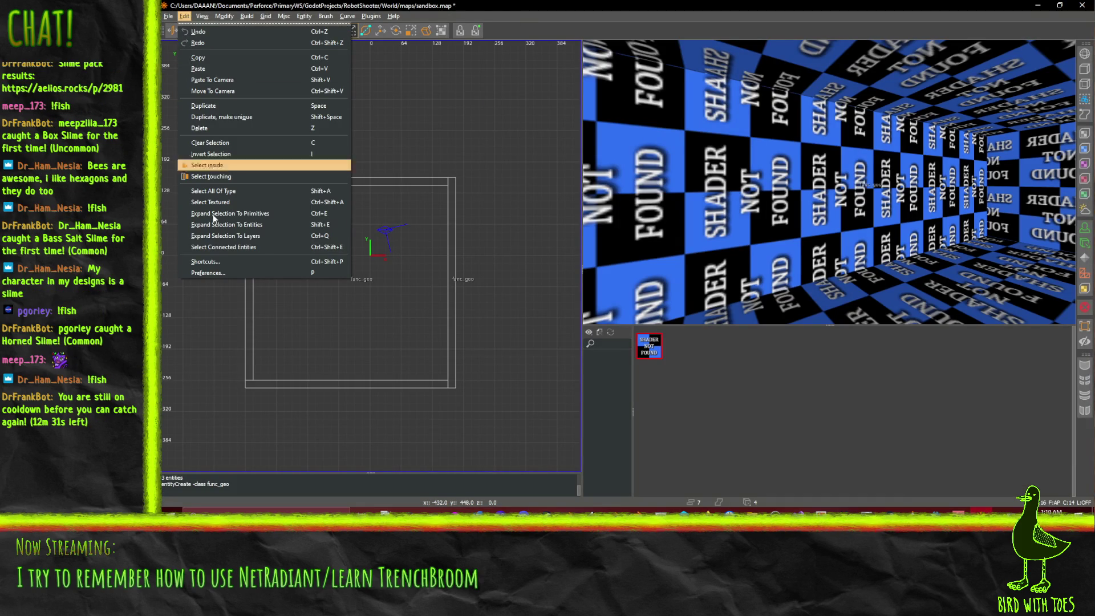
{"action": "left_click", "coordinate": [231, 273]}
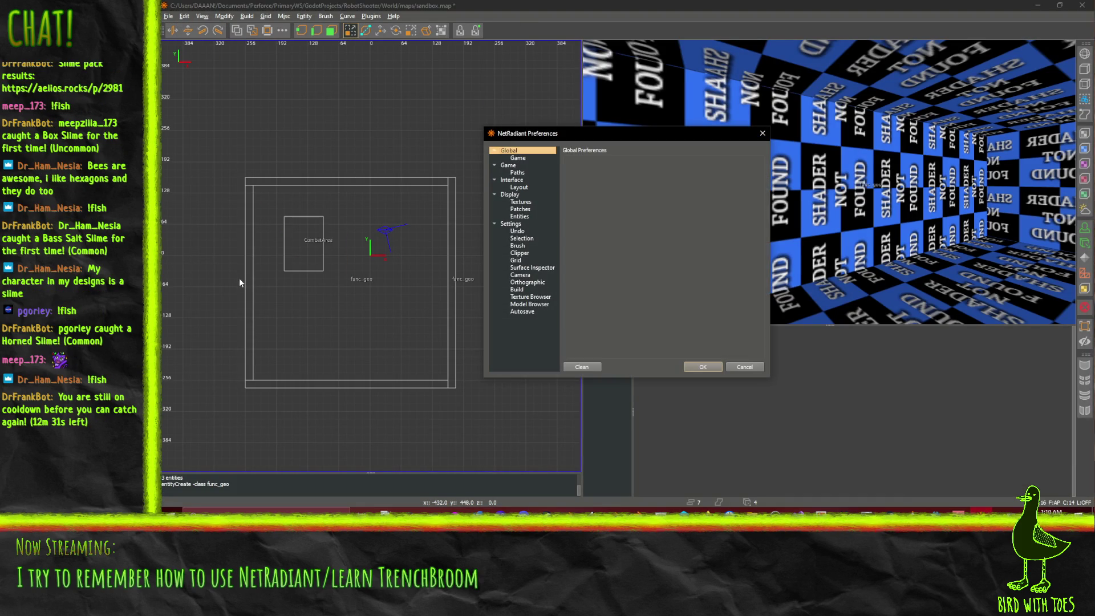
{"action": "left_click", "coordinate": [519, 202]}
{"action": "left_click", "coordinate": [517, 231]}
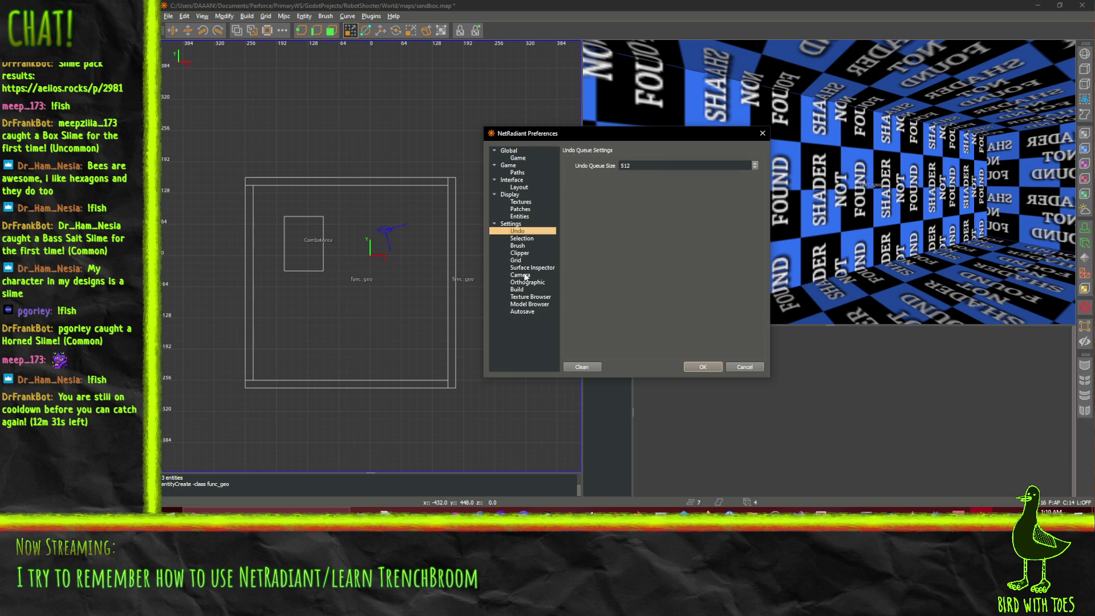
{"action": "left_click", "coordinate": [517, 246]}
{"action": "left_click", "coordinate": [667, 179]}
{"action": "left_click", "coordinate": [659, 200]}
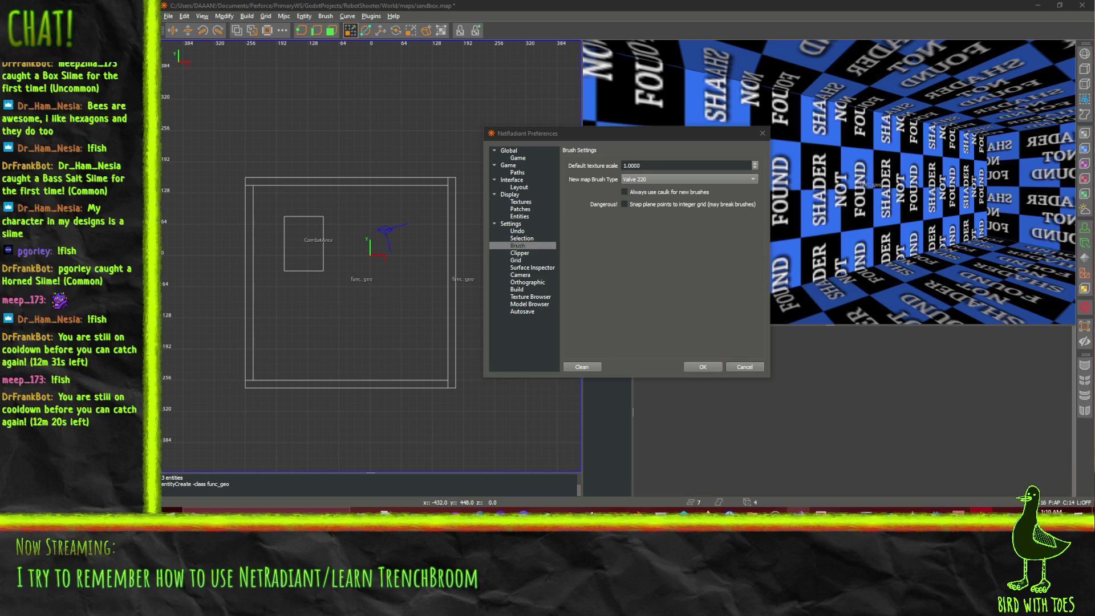
{"action": "mouse_move", "coordinate": [705, 511]}
{"action": "mouse_move", "coordinate": [630, 483]}
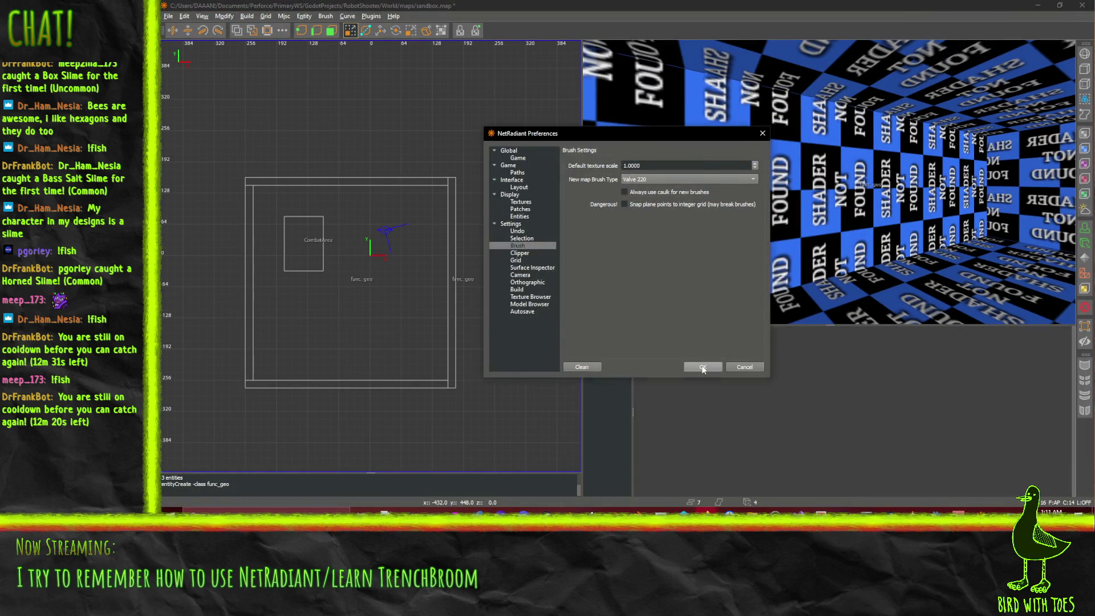
{"action": "left_click", "coordinate": [702, 367]}
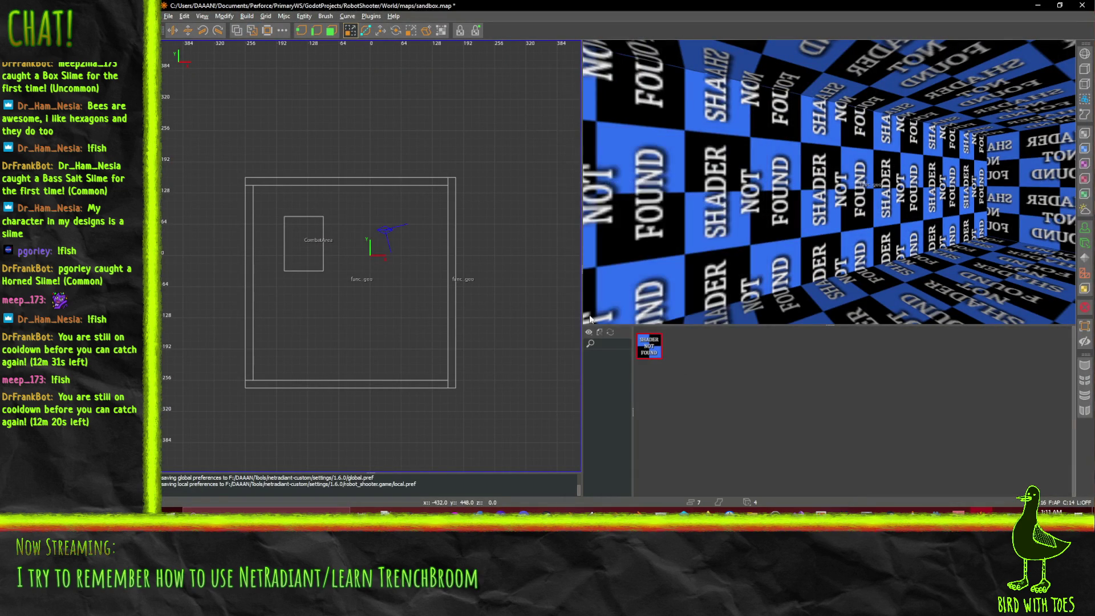
Step: Select all the old room brushes and entities and delete them
{"action": "scroll", "coordinate": [502, 201], "scroll_direction": "down", "scroll_amount": 1}
{"action": "left_click_drag", "start_coordinate": [227, 133], "coordinate": [528, 406]}
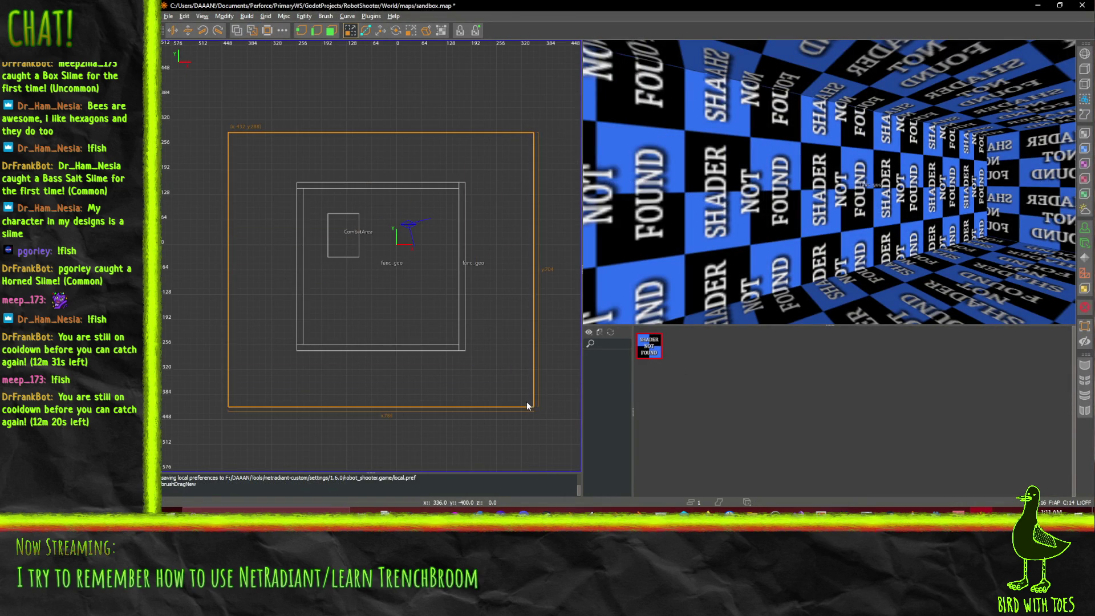
{"action": "key", "text": "BackSpace"}
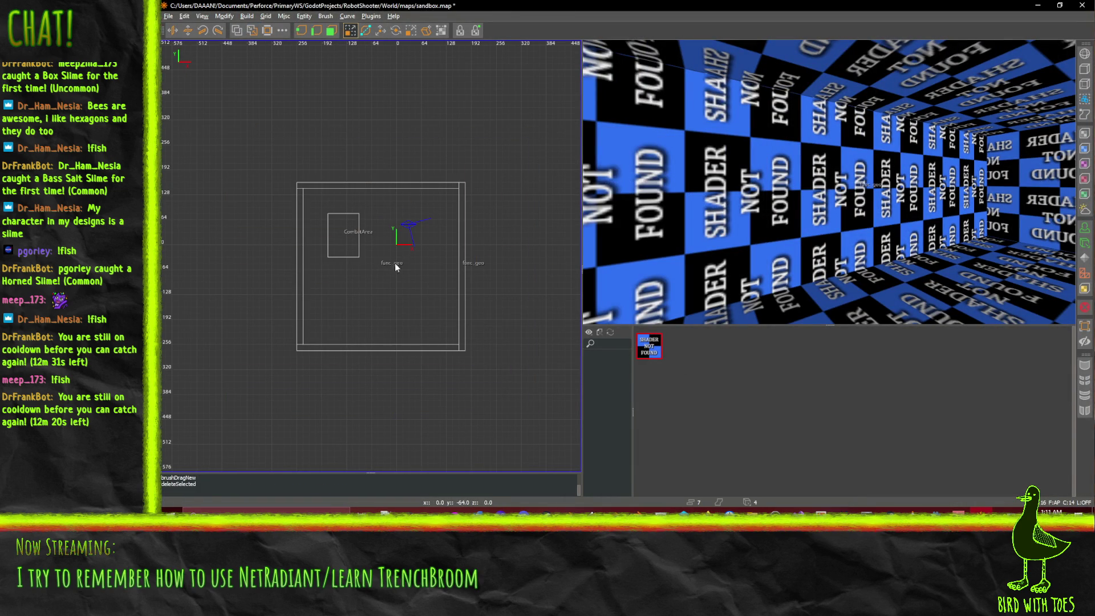
{"action": "left_click", "coordinate": [365, 183], "text": "shift"}
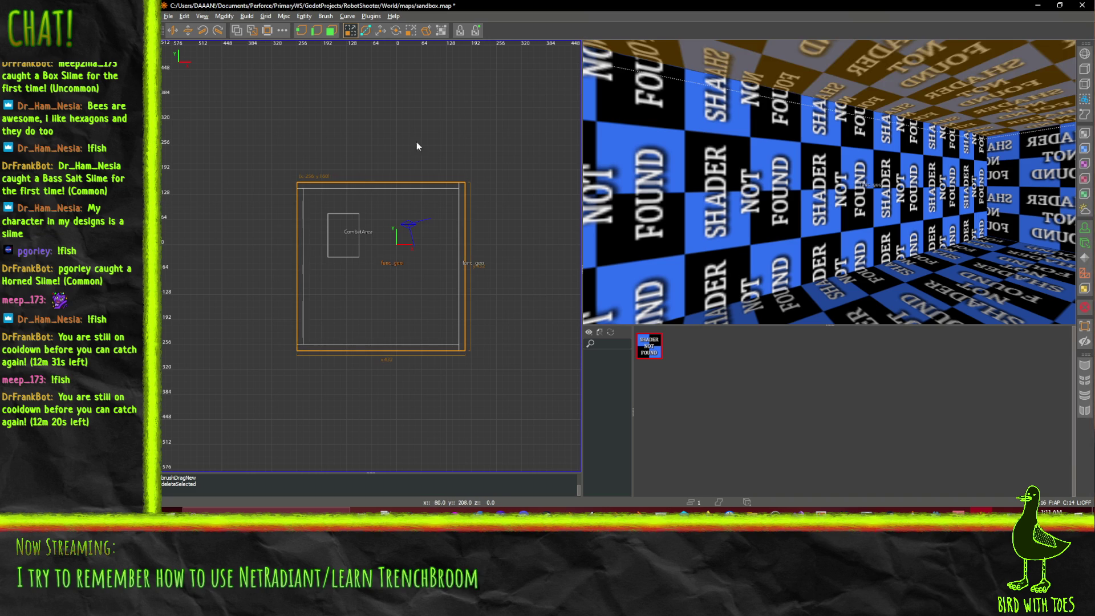
{"action": "key", "text": "Escape"}
{"action": "key", "text": "ctrl+a"}
{"action": "key", "text": "BackSpace"}
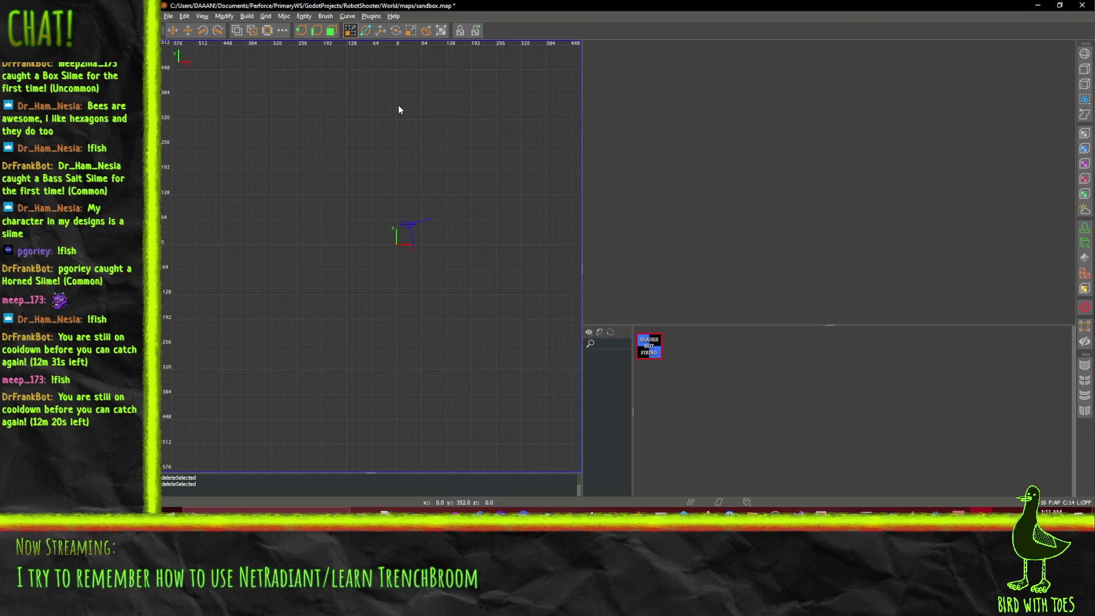
Step: Draw a new box brush near the map centre, try Make Room on it, then undo that
{"action": "mouse_move", "coordinate": [353, 126]}
{"action": "left_mouse_down"}
{"action": "mouse_move", "coordinate": [537, 340]}
{"action": "mouse_move", "coordinate": [526, 332]}
{"action": "left_mouse_up"}
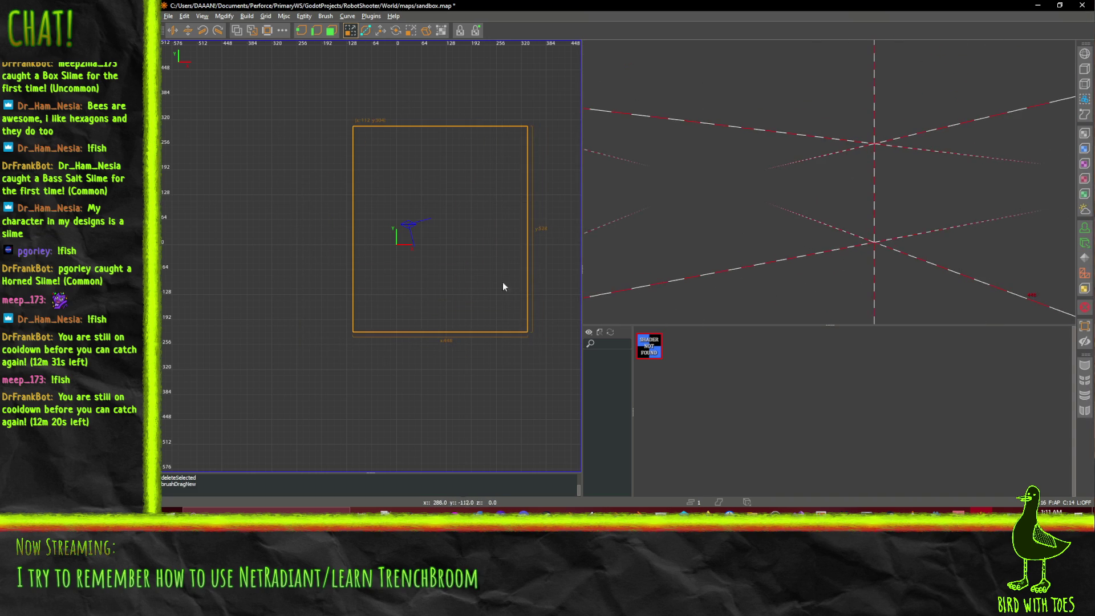
{"action": "left_click_drag", "start_coordinate": [422, 183], "coordinate": [392, 217]}
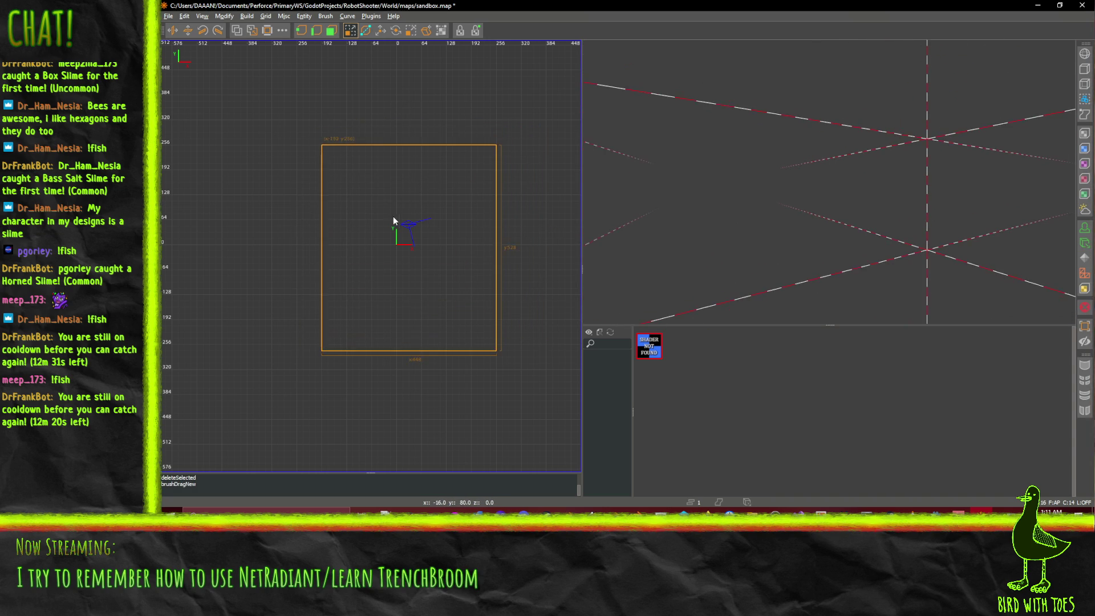
{"action": "left_click", "coordinate": [267, 30]}
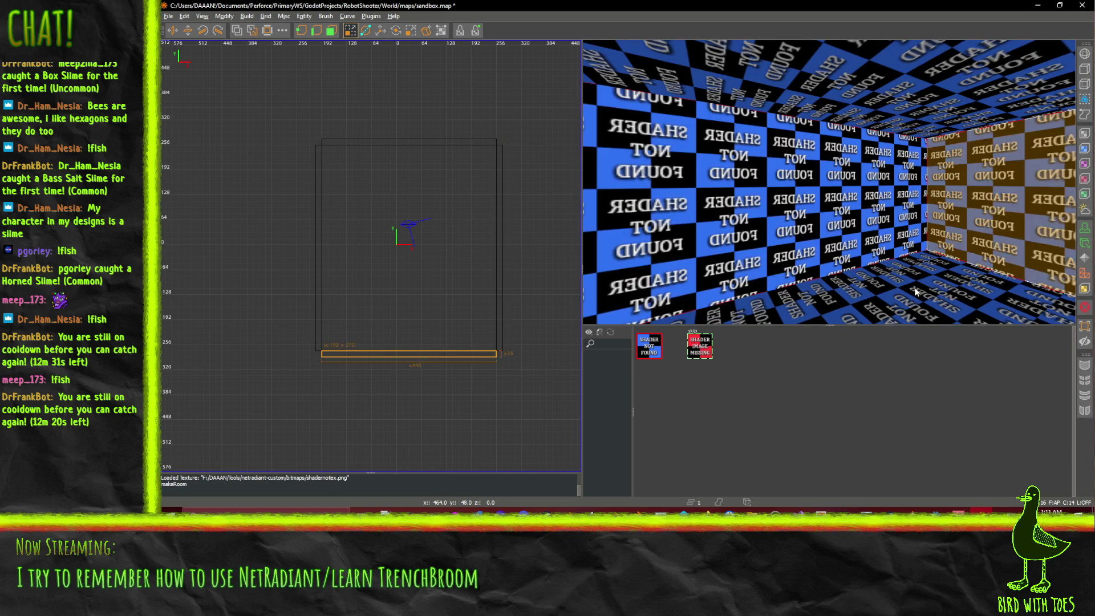
{"action": "key", "text": "ctrl+z"}
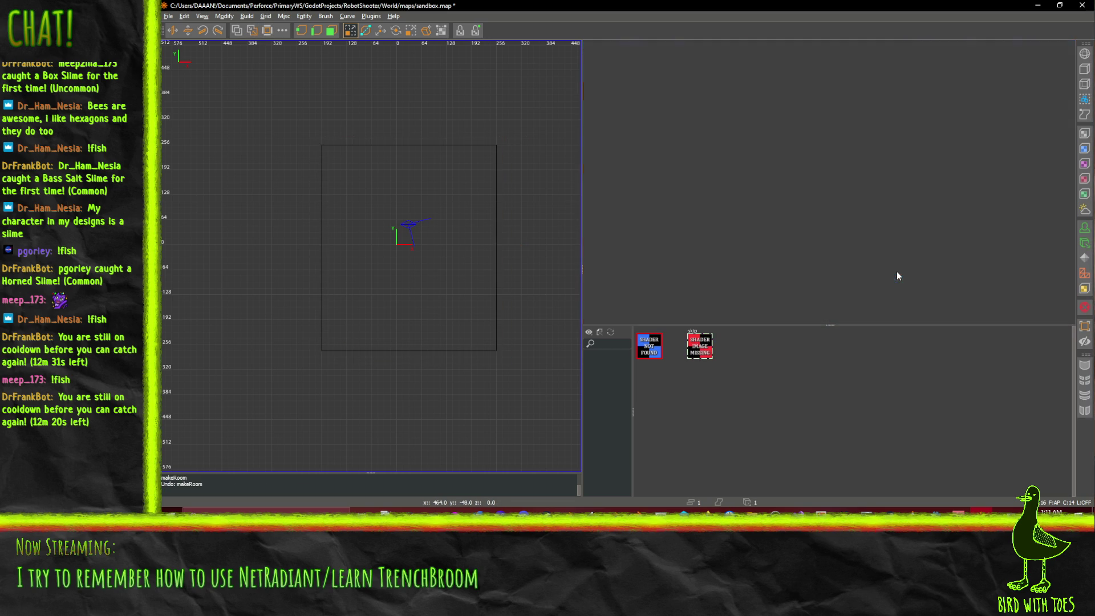
{"action": "left_click", "coordinate": [462, 223], "text": "shift"}
{"action": "right_click", "coordinate": [401, 190]}
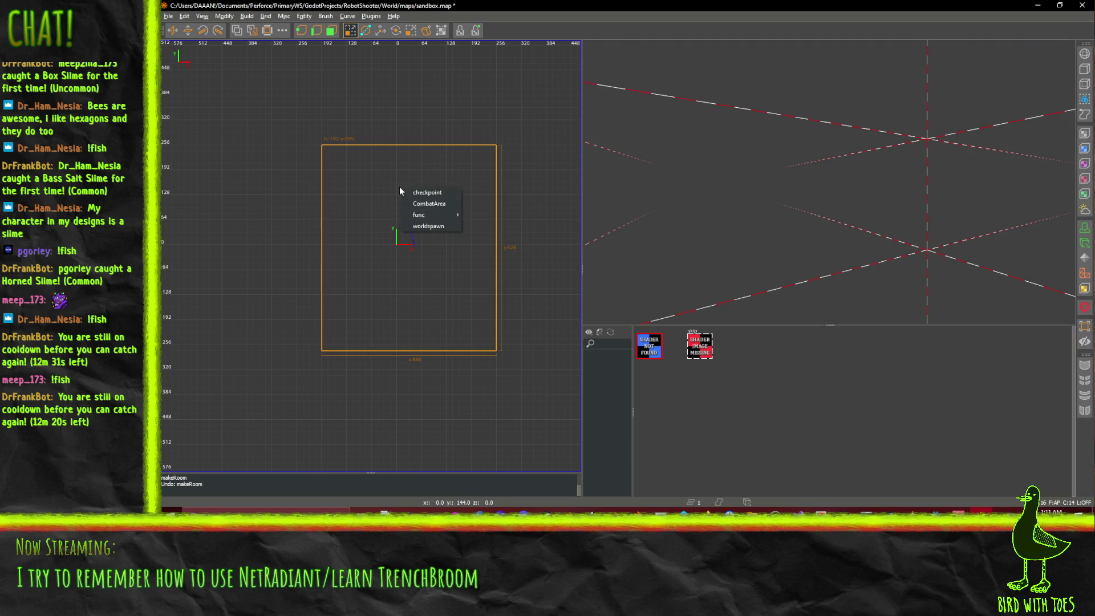
Step: Make the box a func_detail, then reselect it and hollow it into room walls with Make Room
{"action": "mouse_move", "coordinate": [441, 220]}
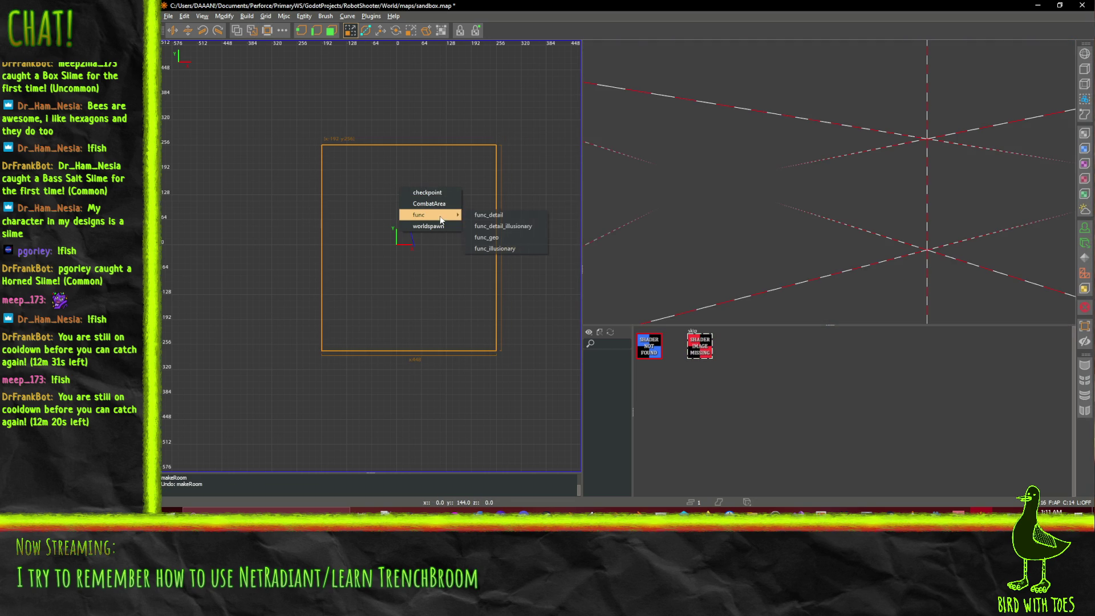
{"action": "left_click", "coordinate": [512, 220]}
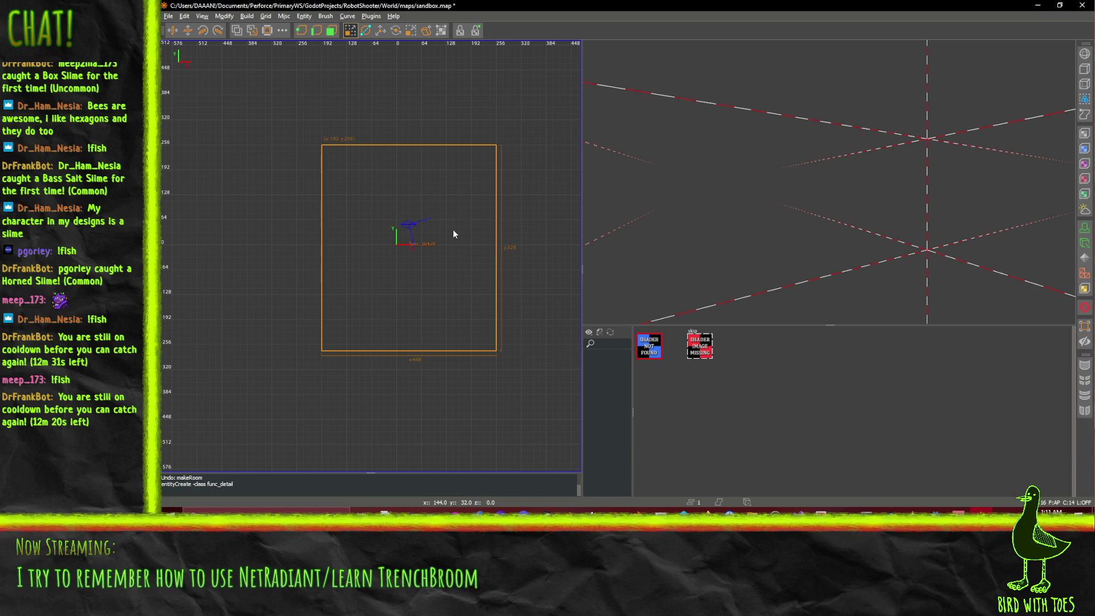
{"action": "key", "text": "Escape"}
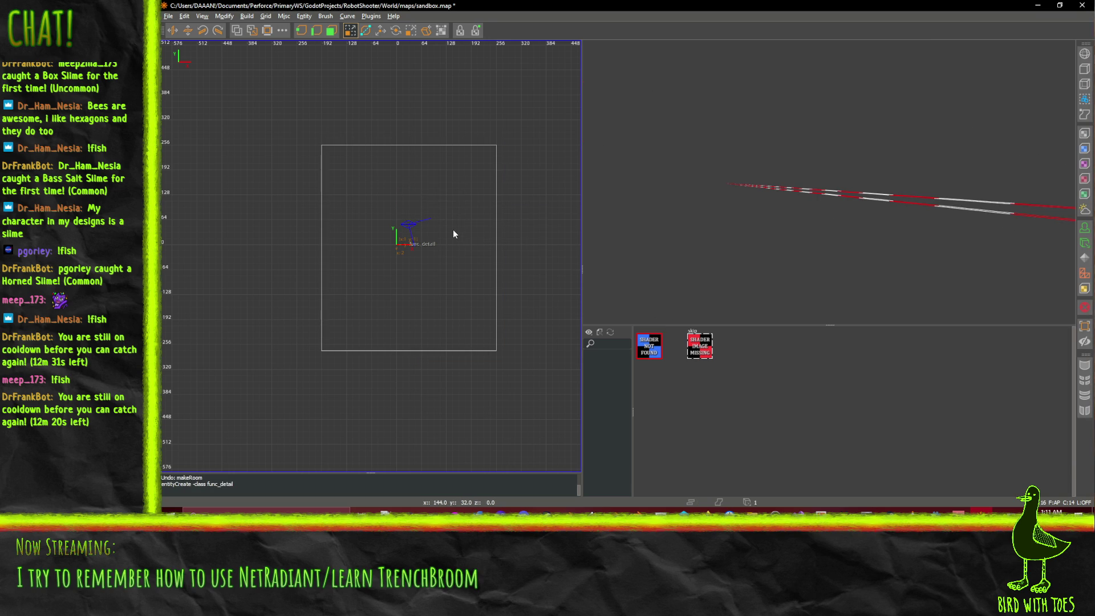
{"action": "left_click", "coordinate": [452, 229], "text": "shift"}
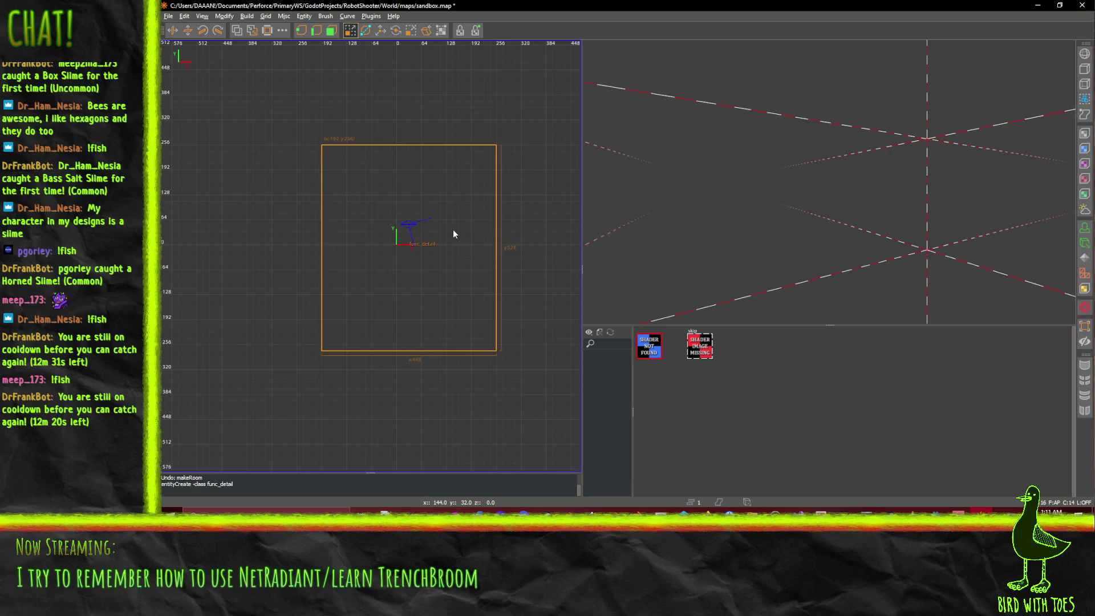
{"action": "left_click", "coordinate": [266, 30]}
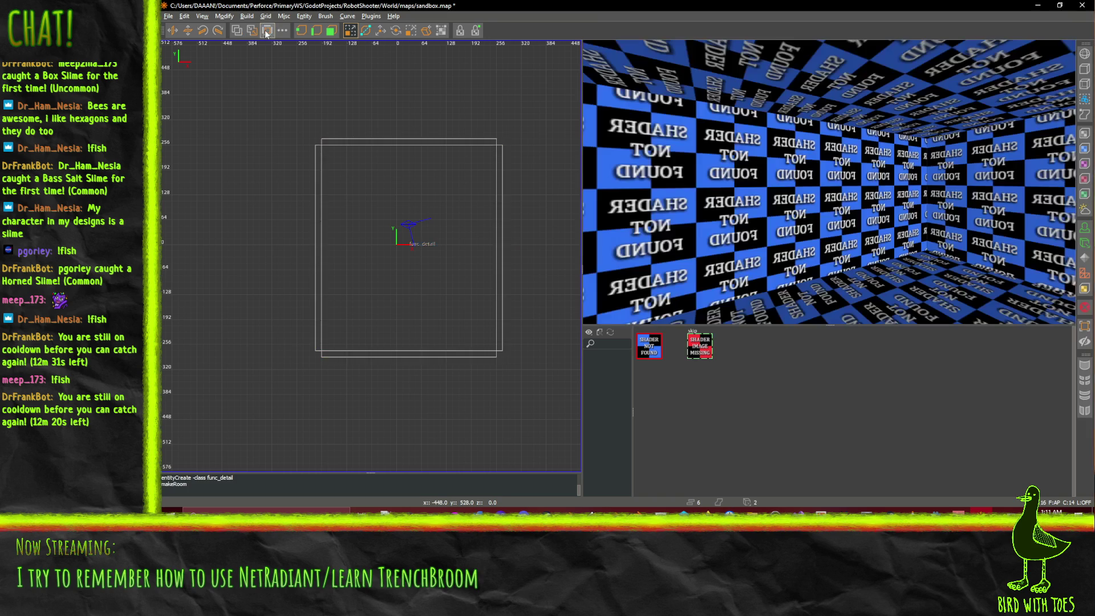
Step: Select all the room brushes, duplicate them, and turn the copies into a func_geo entity
{"action": "left_click", "coordinate": [782, 204], "text": "shift"}
{"action": "left_click", "coordinate": [655, 279], "text": "shift"}
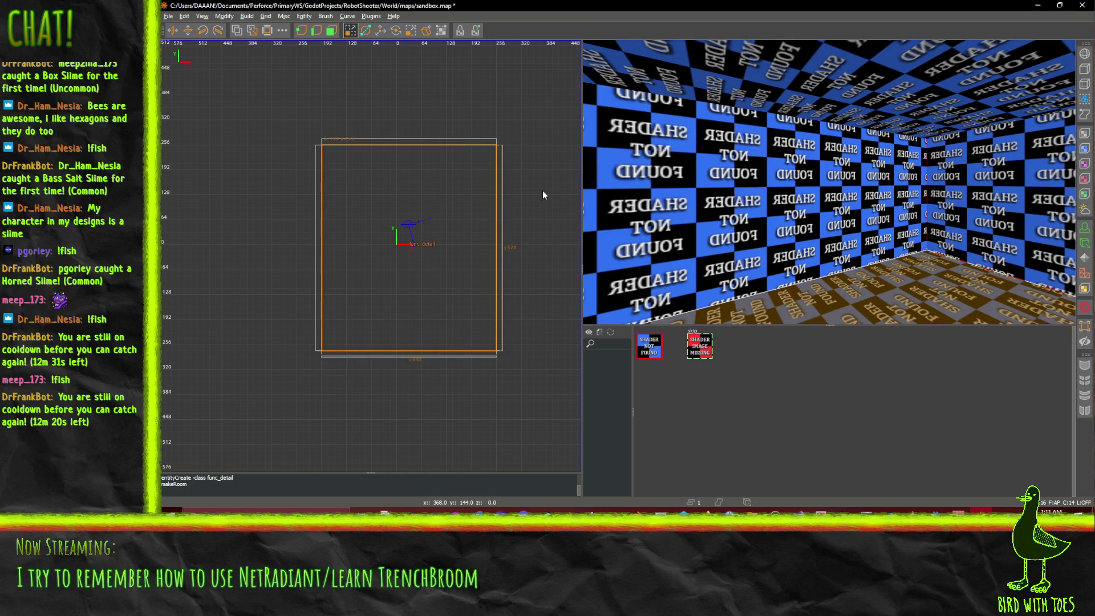
{"action": "key", "text": "Escape"}
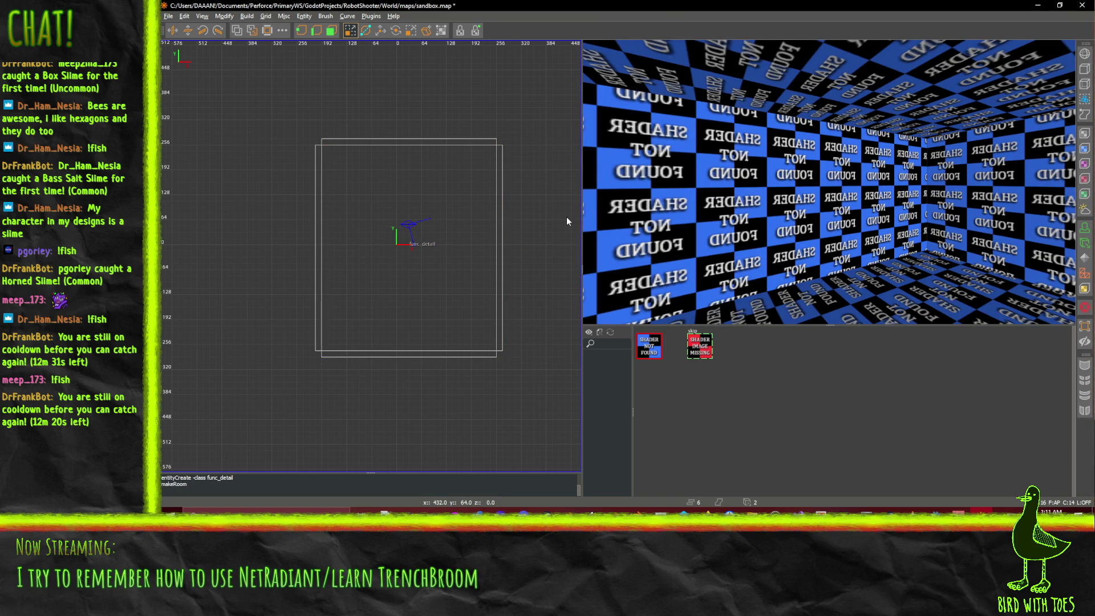
{"action": "key", "text": "ctrl+a"}
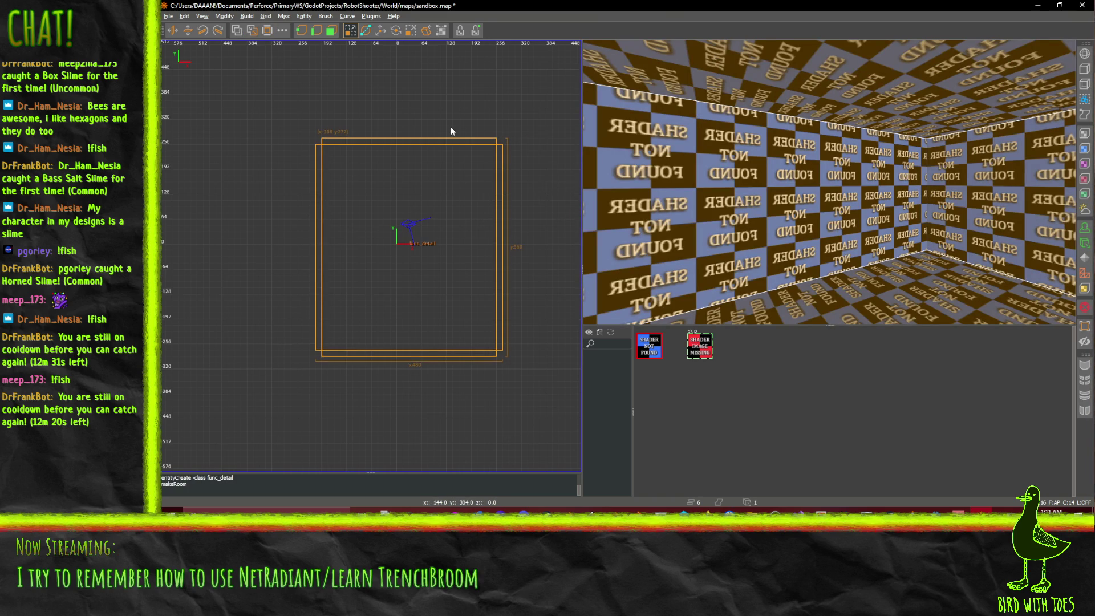
{"action": "key", "text": "space"}
{"action": "right_click", "coordinate": [451, 132]}
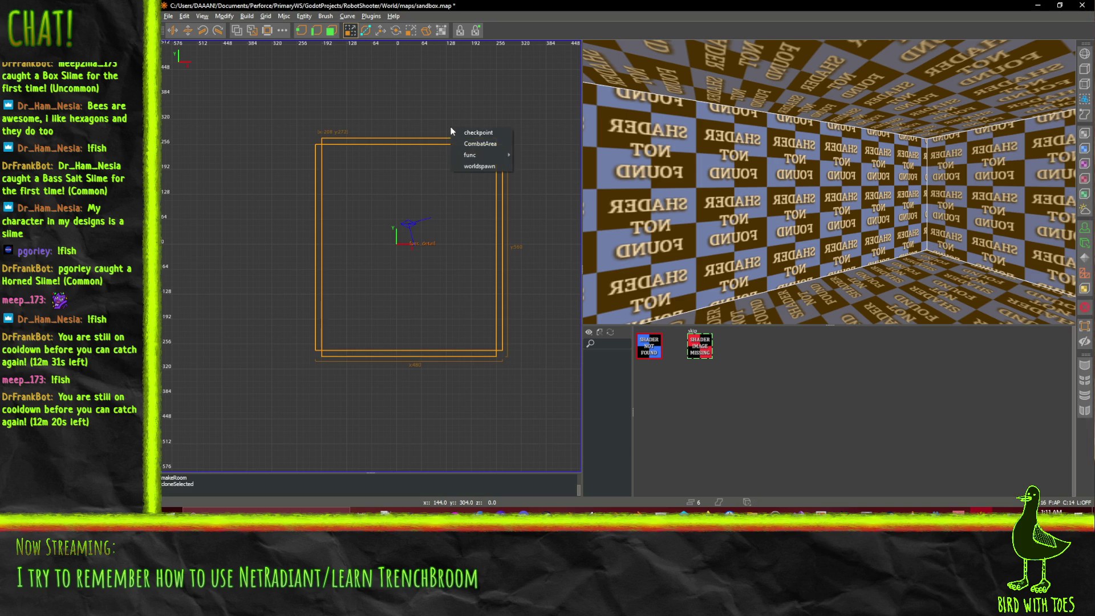
{"action": "mouse_move", "coordinate": [496, 155]}
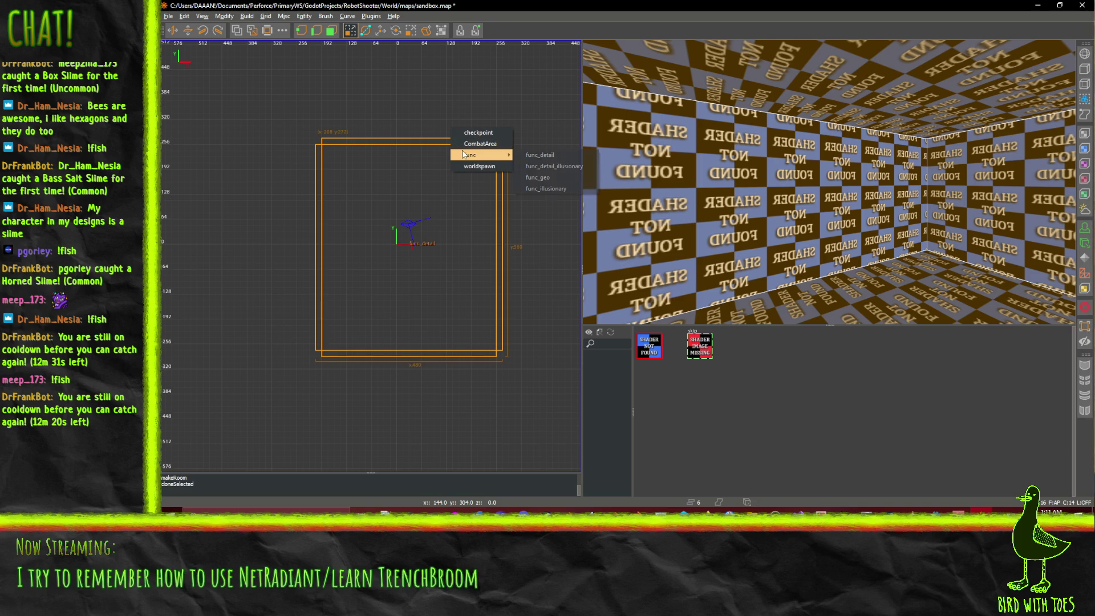
{"action": "left_click", "coordinate": [562, 182]}
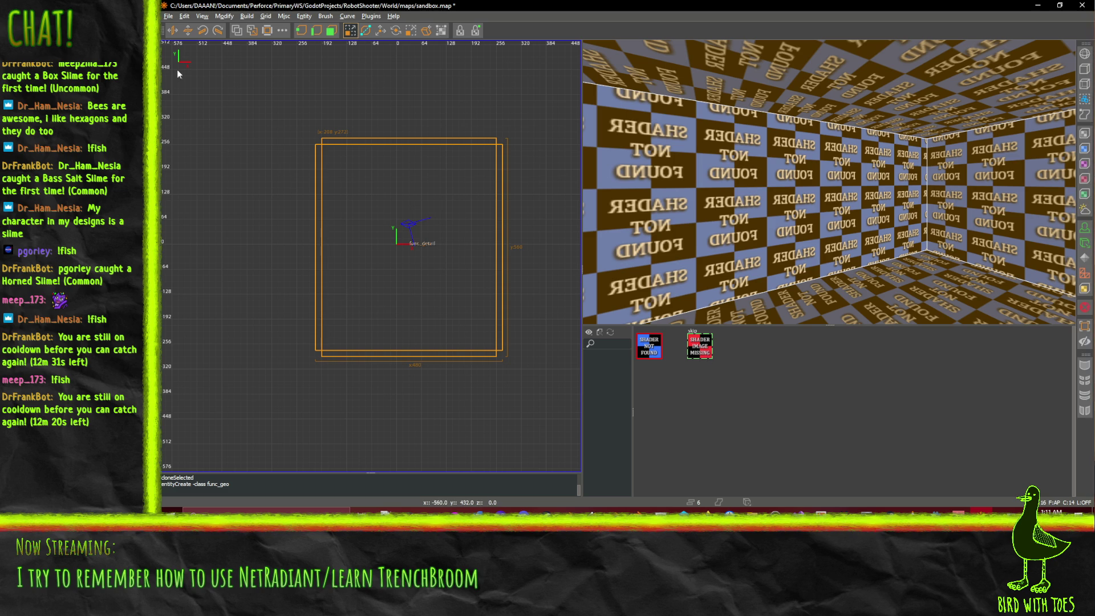
Step: Apply the skip texture to the func_geo brushes and frame the left wall face in the camera view
{"action": "left_click", "coordinate": [705, 350]}
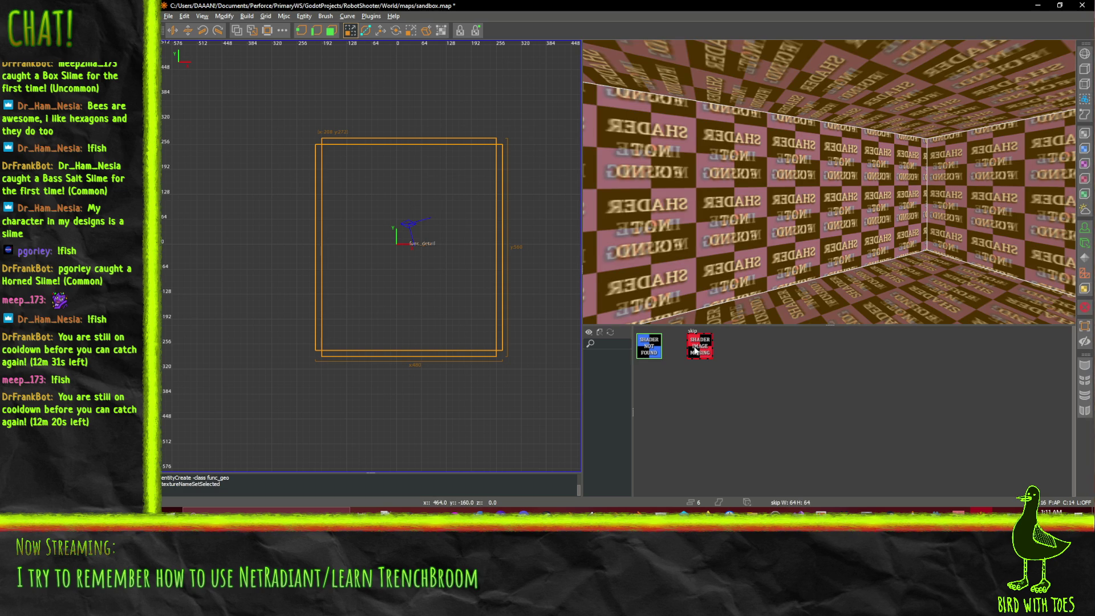
{"action": "left_click", "coordinate": [759, 267], "text": "ctrl+shift"}
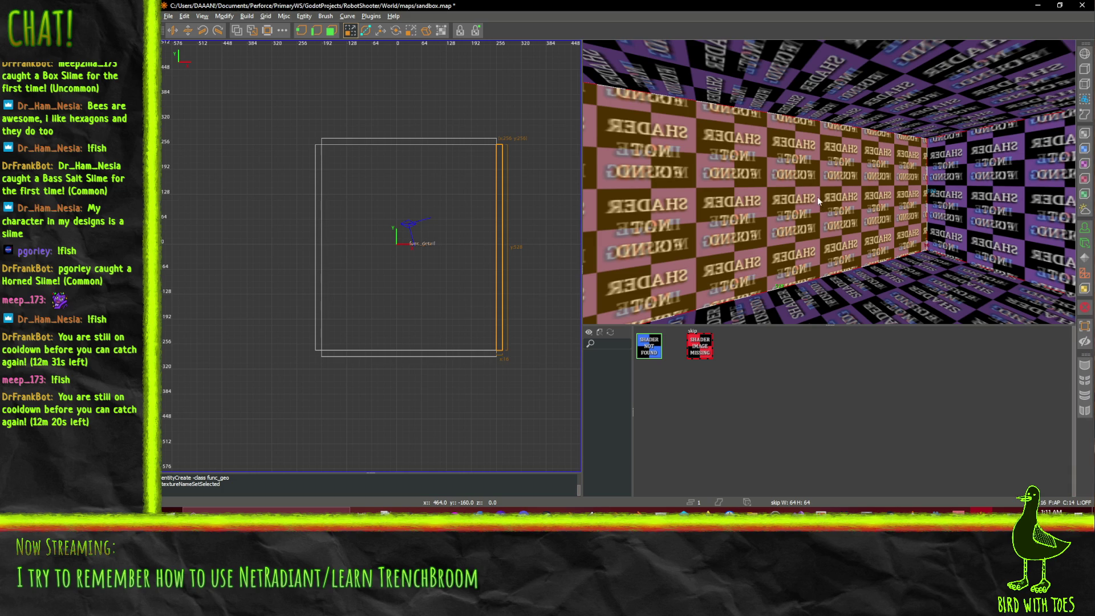
{"action": "left_click", "coordinate": [817, 198], "text": "ctrl+shift"}
{"action": "right_click", "coordinate": [805, 199]}
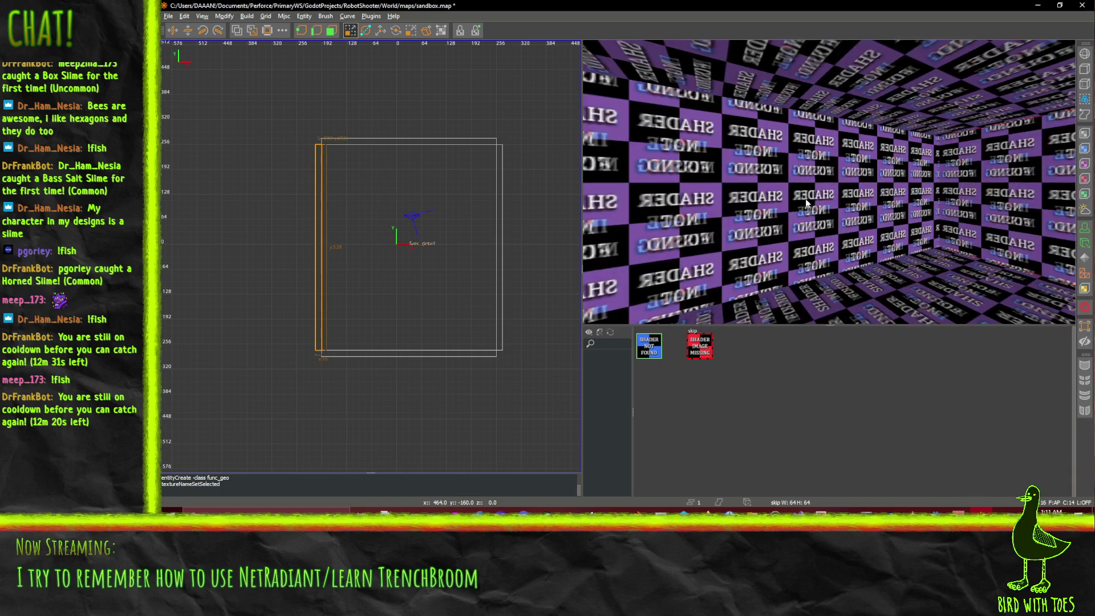
{"action": "key", "text": "e"}
{"action": "right_click", "coordinate": [771, 199]}
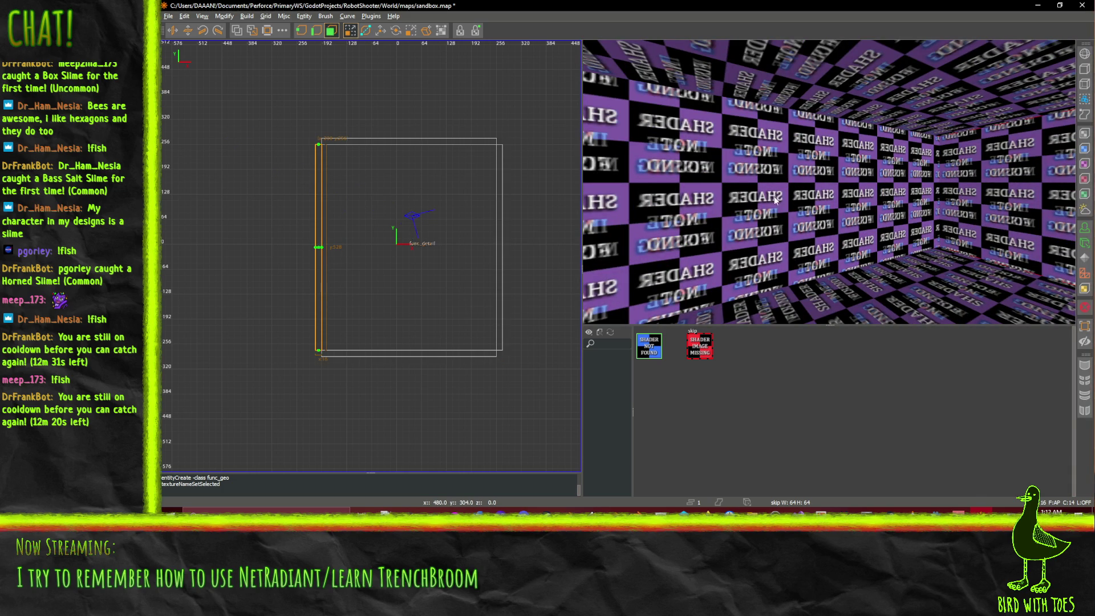
{"action": "key", "text": "f"}
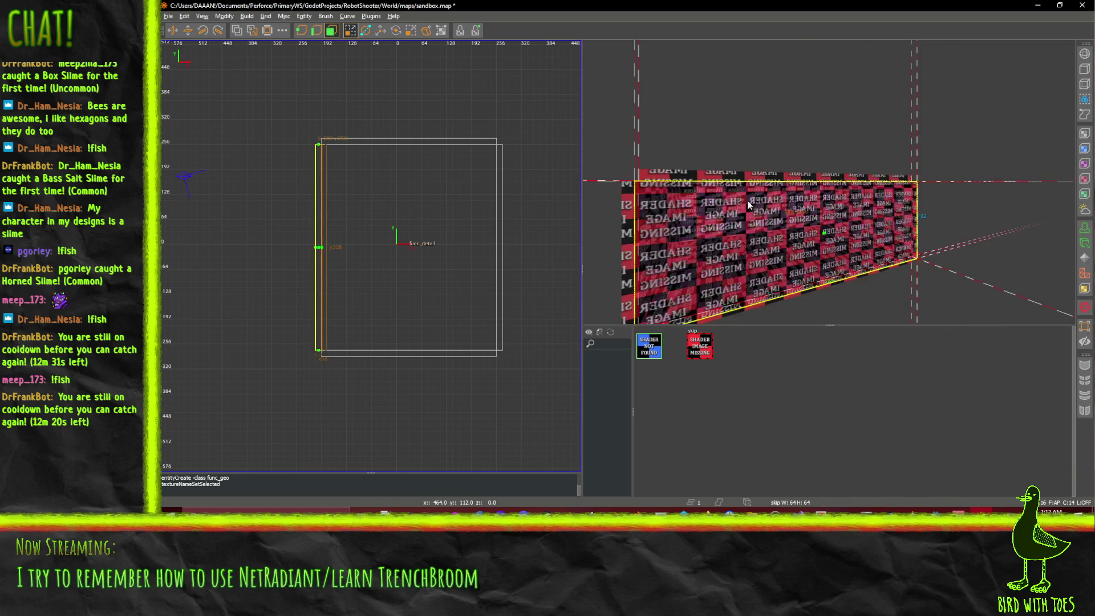
{"action": "scroll", "coordinate": [754, 146], "scroll_direction": "up", "scroll_amount": 5}
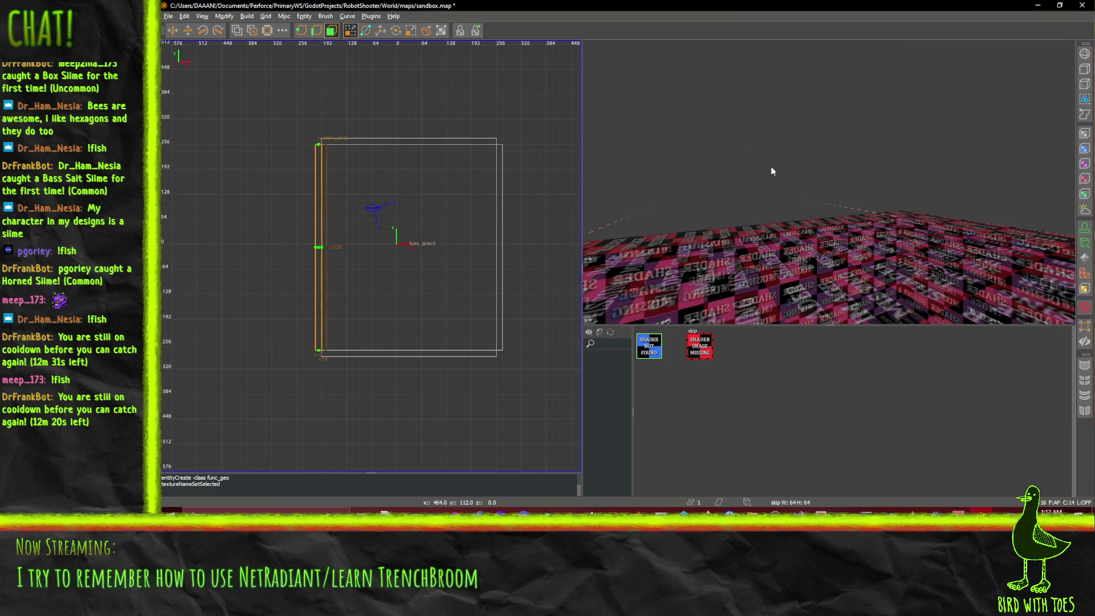
{"action": "scroll", "coordinate": [815, 183], "scroll_direction": "up", "scroll_amount": 5}
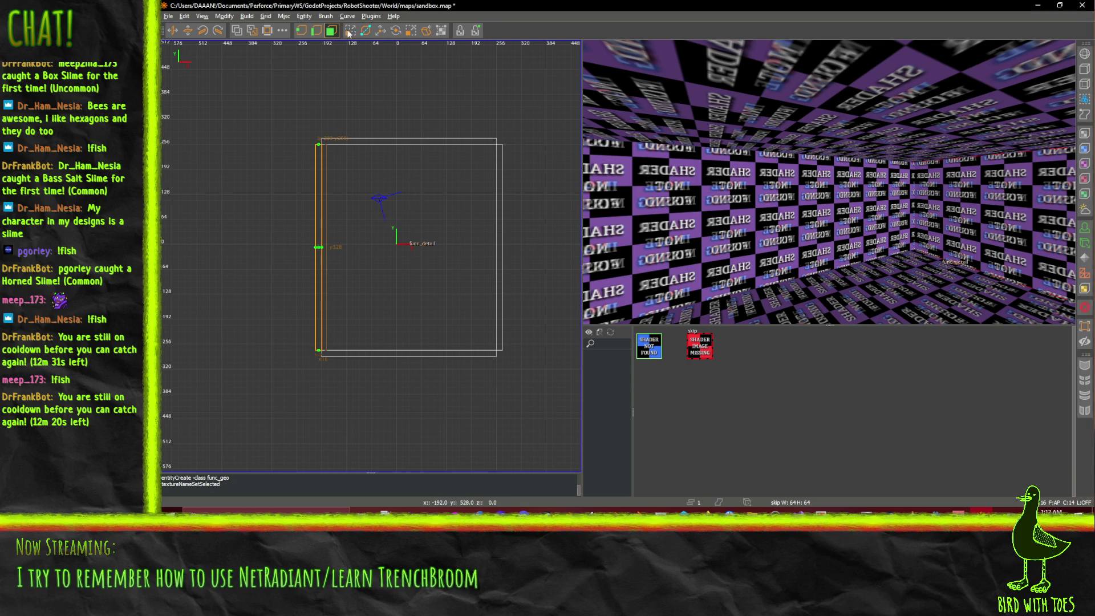
{"action": "left_click", "coordinate": [365, 30]}
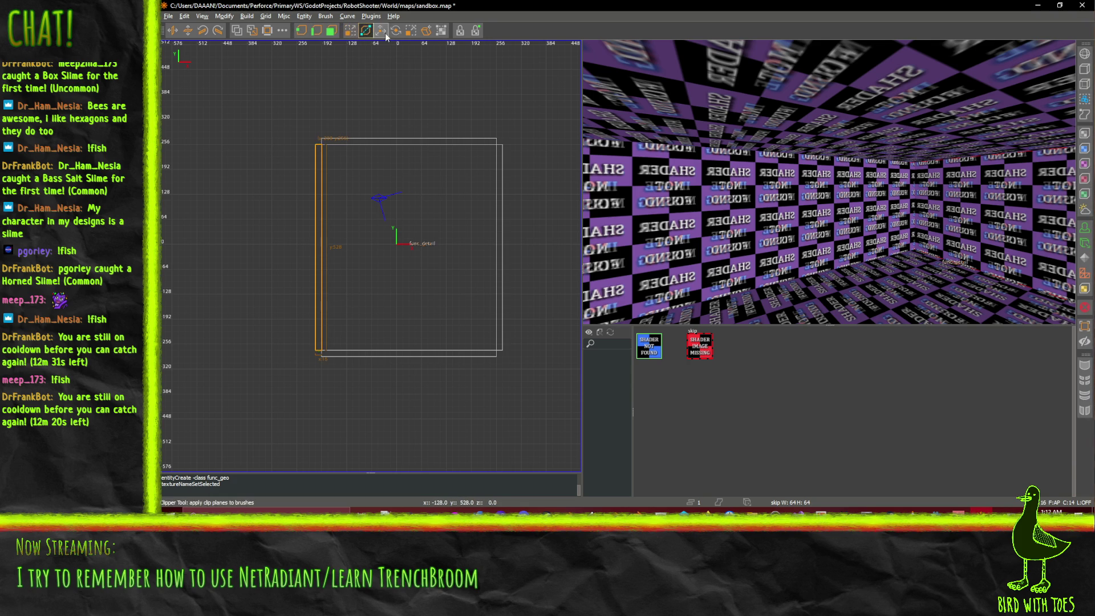
{"action": "left_click", "coordinate": [351, 31]}
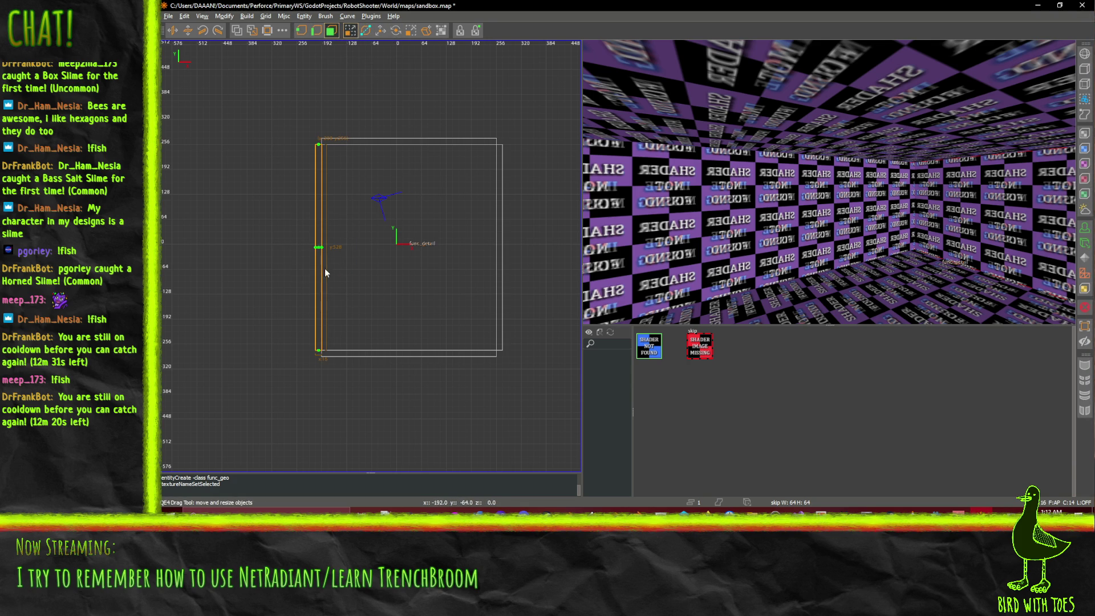
{"action": "right_click", "coordinate": [998, 226]}
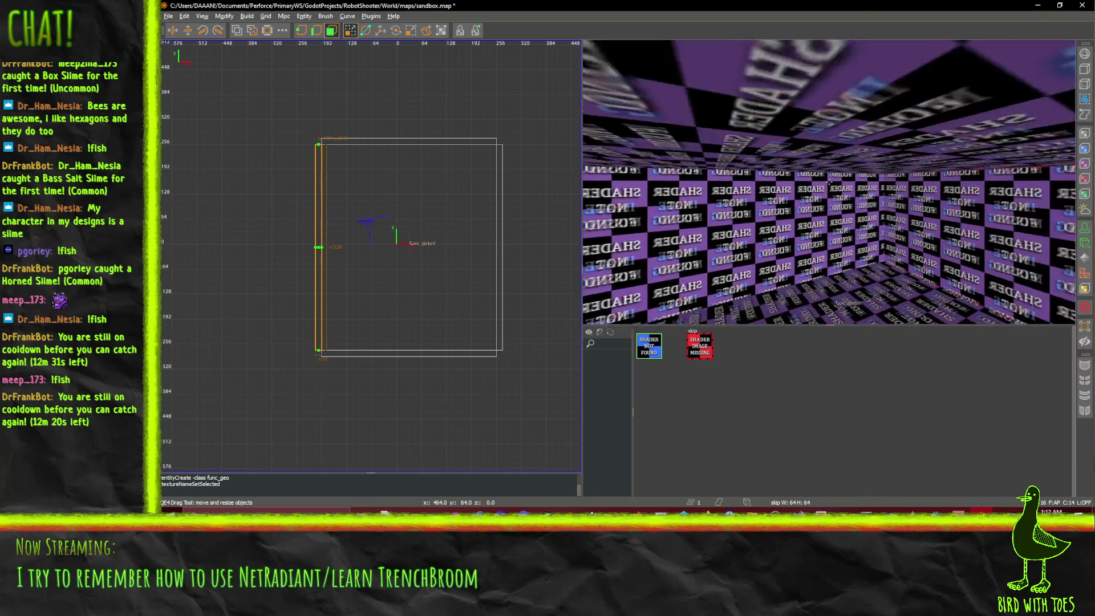
{"action": "right_click", "coordinate": [829, 182]}
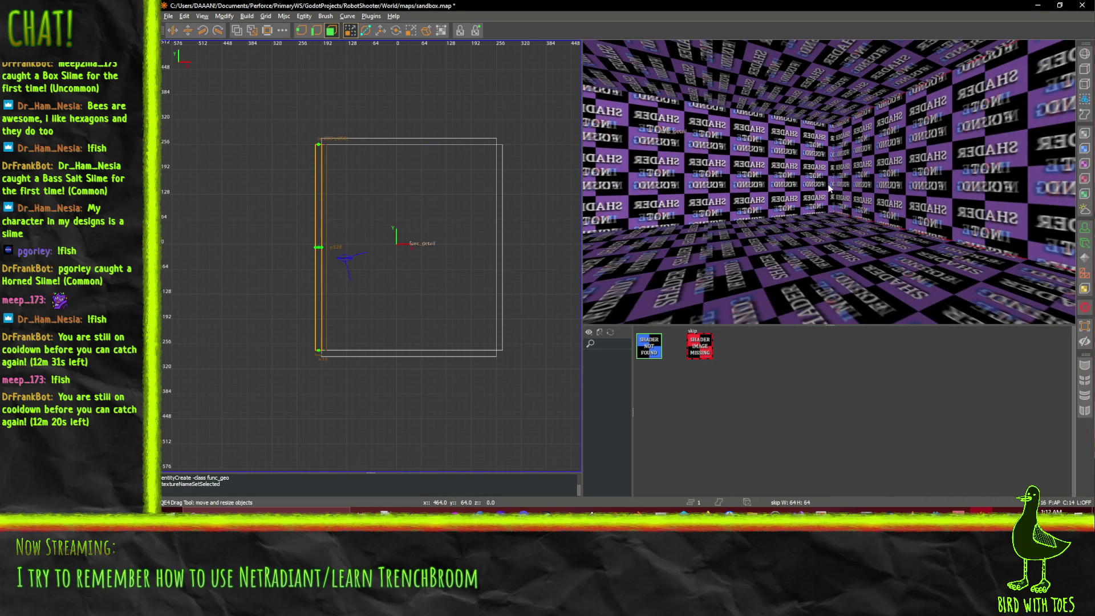
{"action": "left_click", "coordinate": [661, 349]}
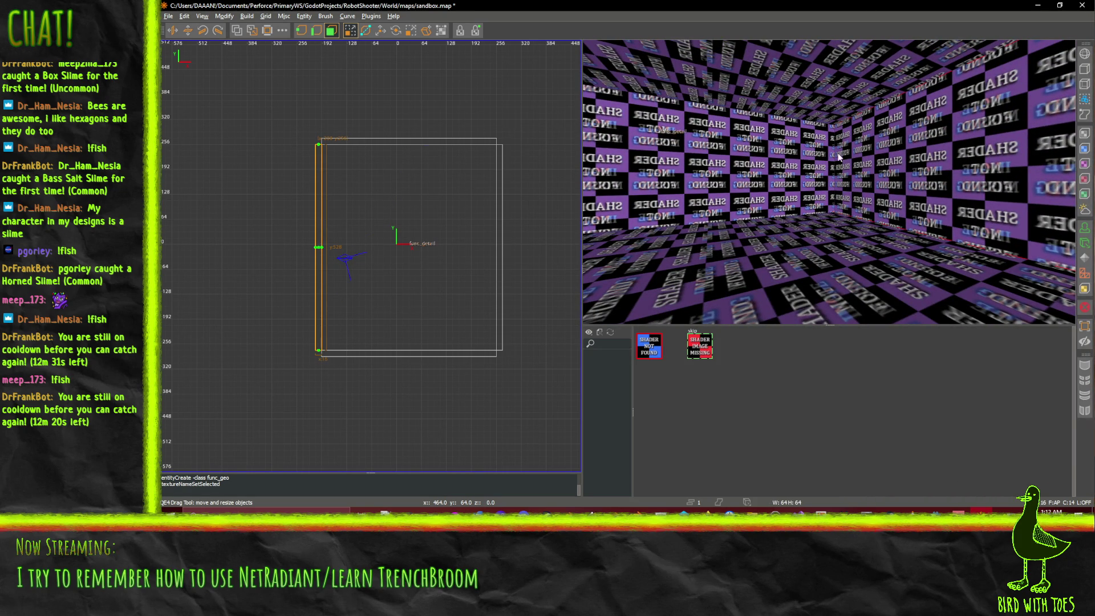
{"action": "right_click", "coordinate": [829, 182]}
{"action": "right_click", "coordinate": [829, 183]}
{"action": "middle_click", "coordinate": [876, 176]}
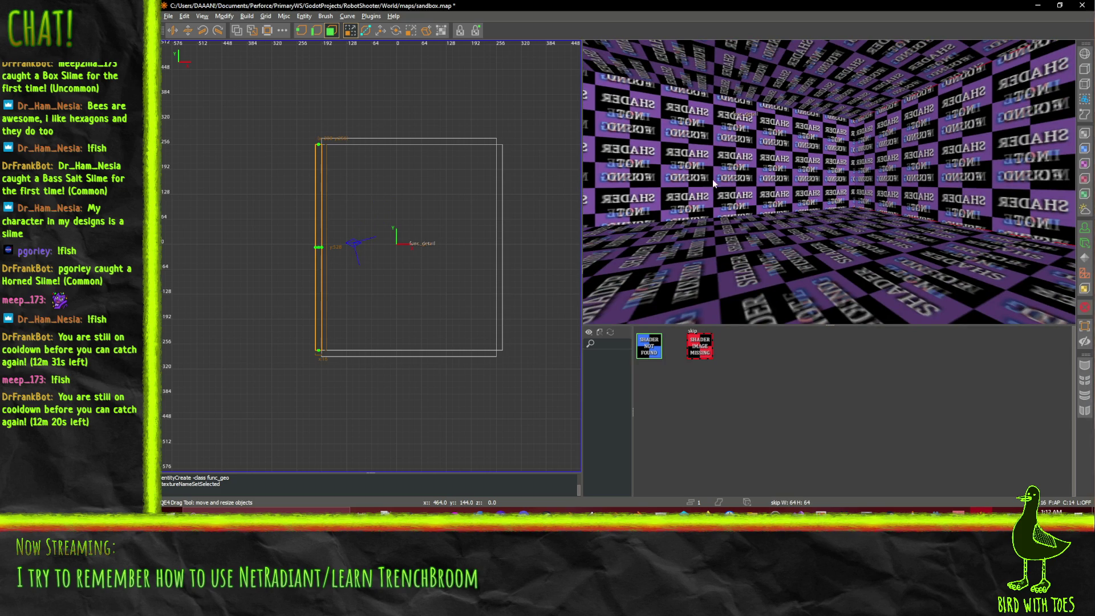
{"action": "right_click", "coordinate": [704, 195]}
{"action": "key", "text": "Up"}
{"action": "right_click", "coordinate": [821, 195]}
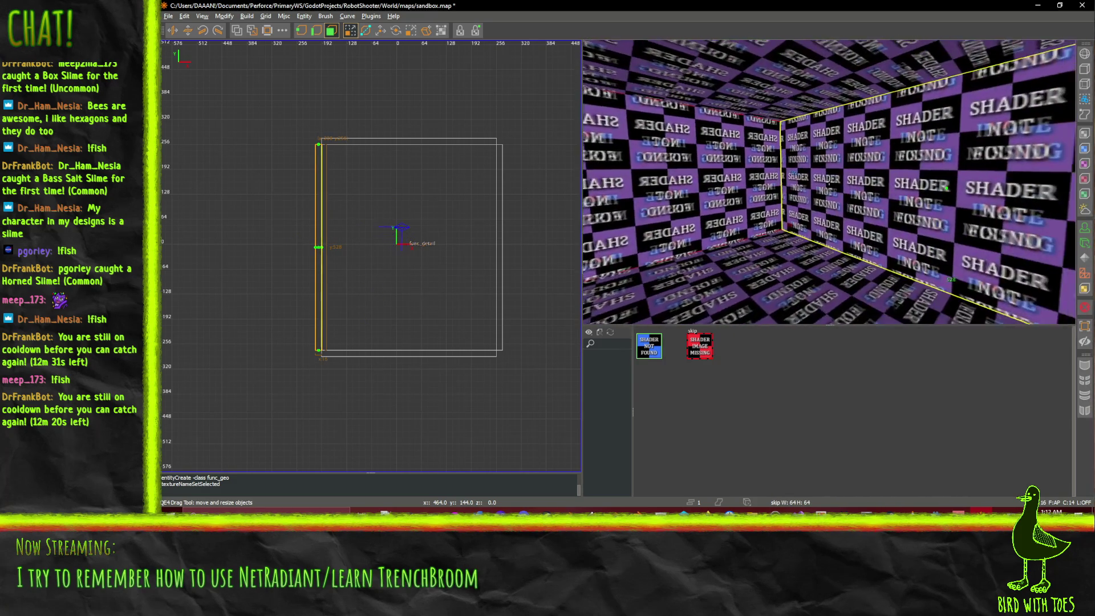
{"action": "right_click", "coordinate": [829, 181]}
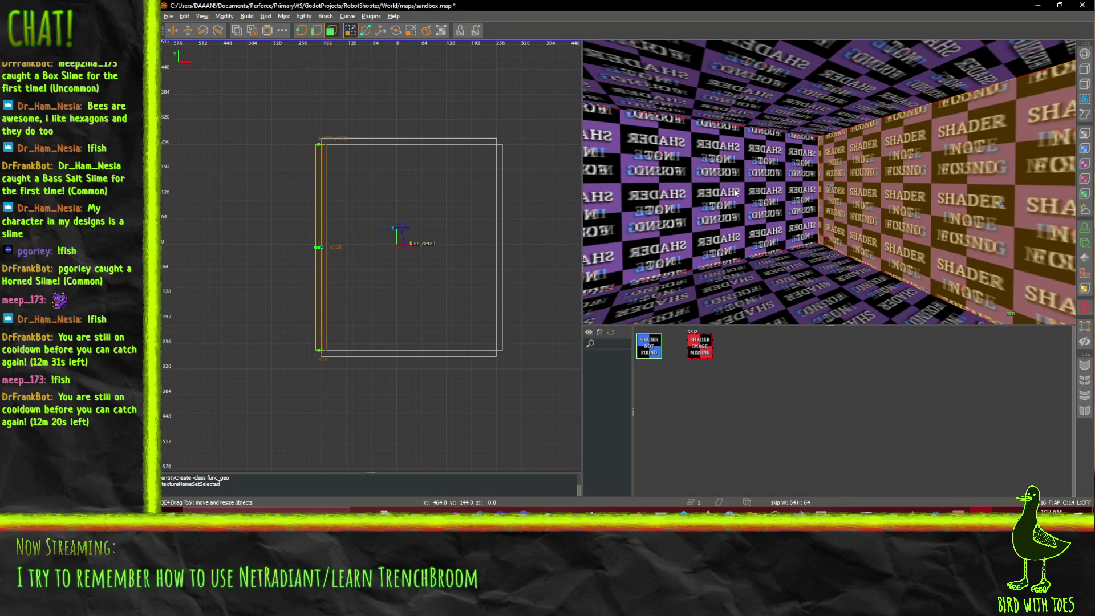
{"action": "left_click", "coordinate": [933, 185], "text": "shift"}
{"action": "key", "text": "Escape"}
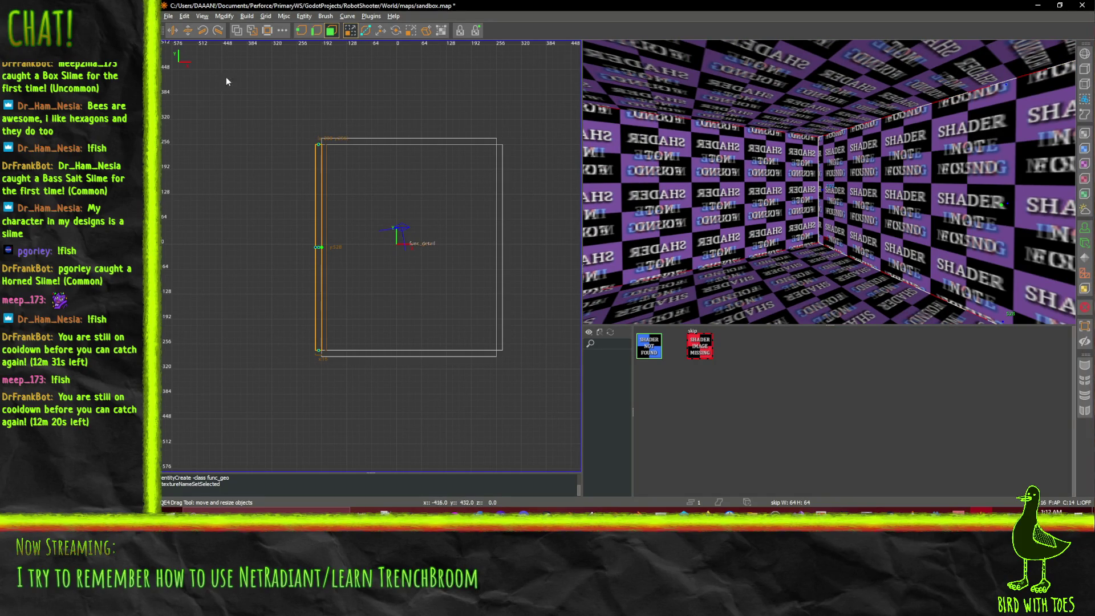
{"action": "key", "text": "Down"}
{"action": "key", "text": "Down"}
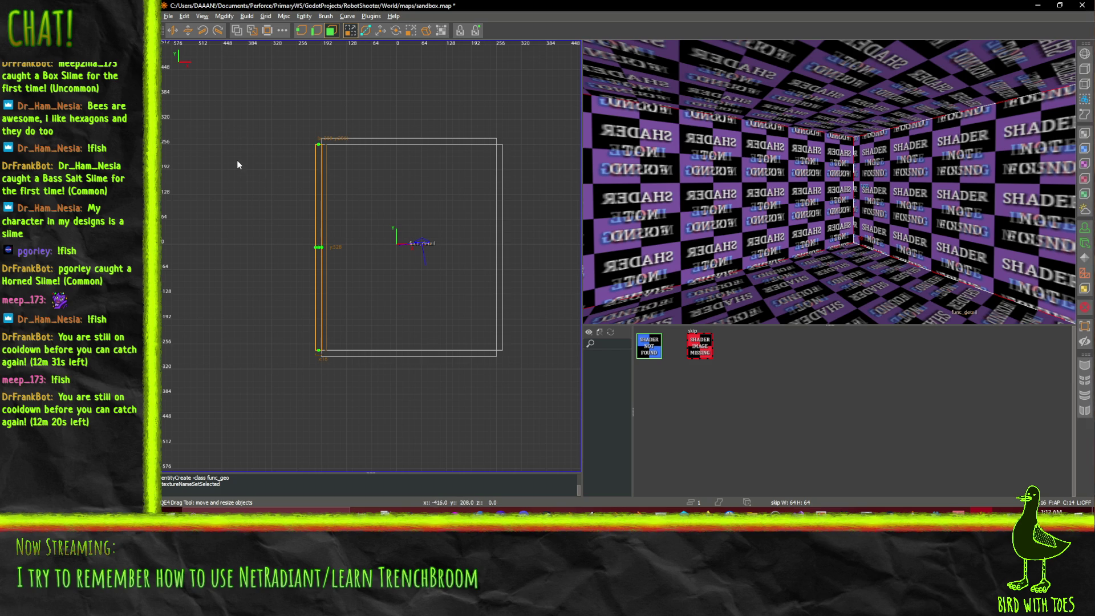
{"action": "left_click", "coordinate": [301, 30]}
{"action": "left_click_drag", "start_coordinate": [318, 247], "coordinate": [402, 228]}
{"action": "key", "text": "ctrl+z"}
{"action": "key", "text": "ctrl+z"}
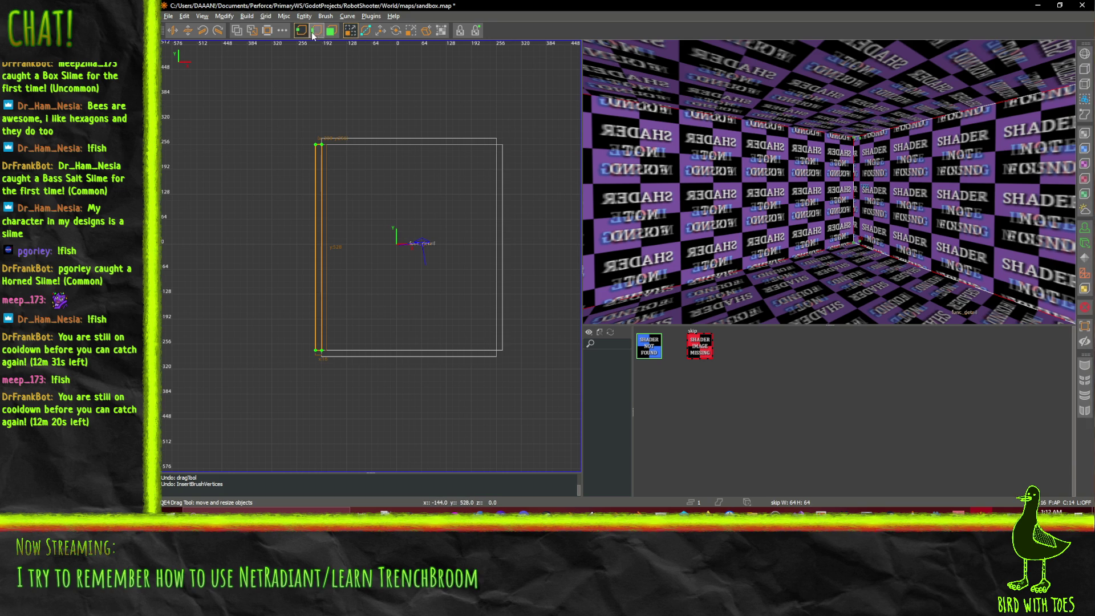
{"action": "left_click", "coordinate": [380, 33]}
Step: Put the skip texture on the room's right wall face
{"action": "left_click", "coordinate": [331, 31]}
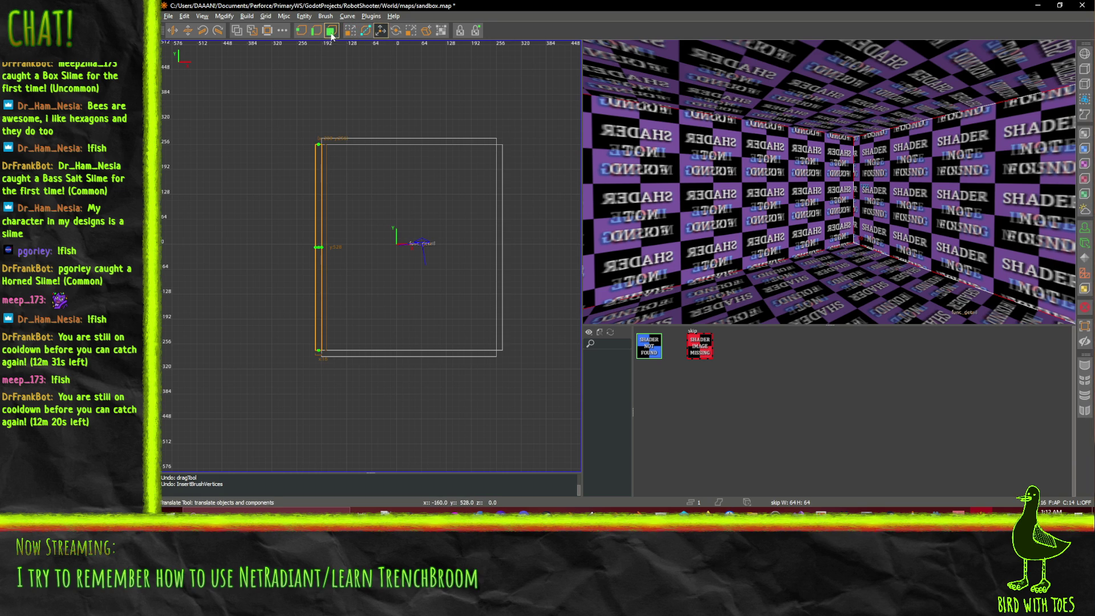
{"action": "left_click", "coordinate": [922, 196], "text": "shift"}
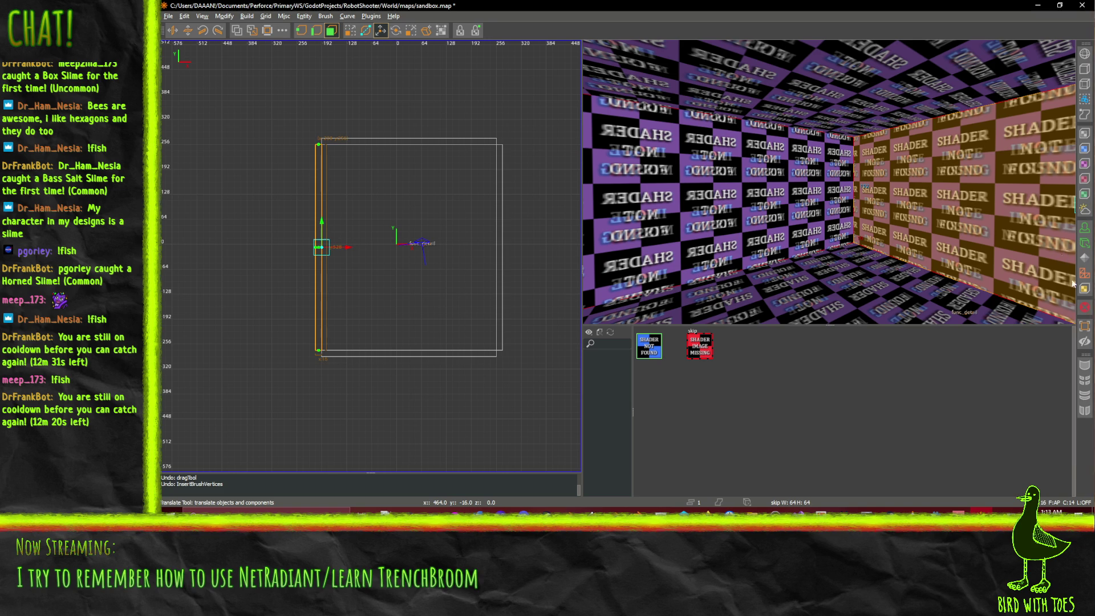
{"action": "left_click", "coordinate": [696, 352]}
{"action": "left_click", "coordinate": [706, 354]}
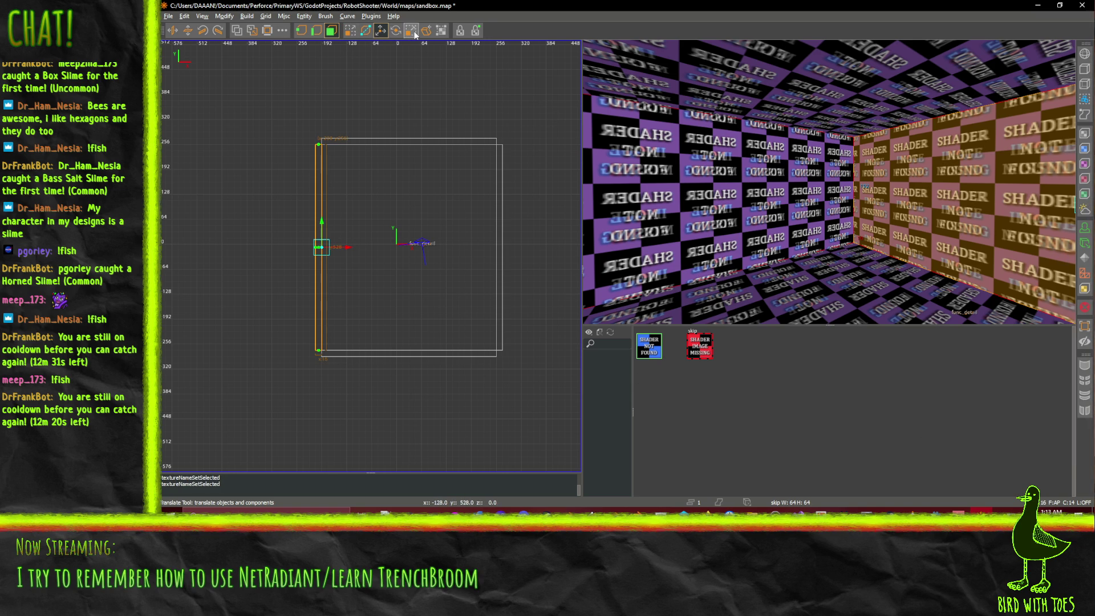
Step: Give the left wall brush the blue SHADER NOT FOUND stub texture
{"action": "left_click", "coordinate": [442, 31]}
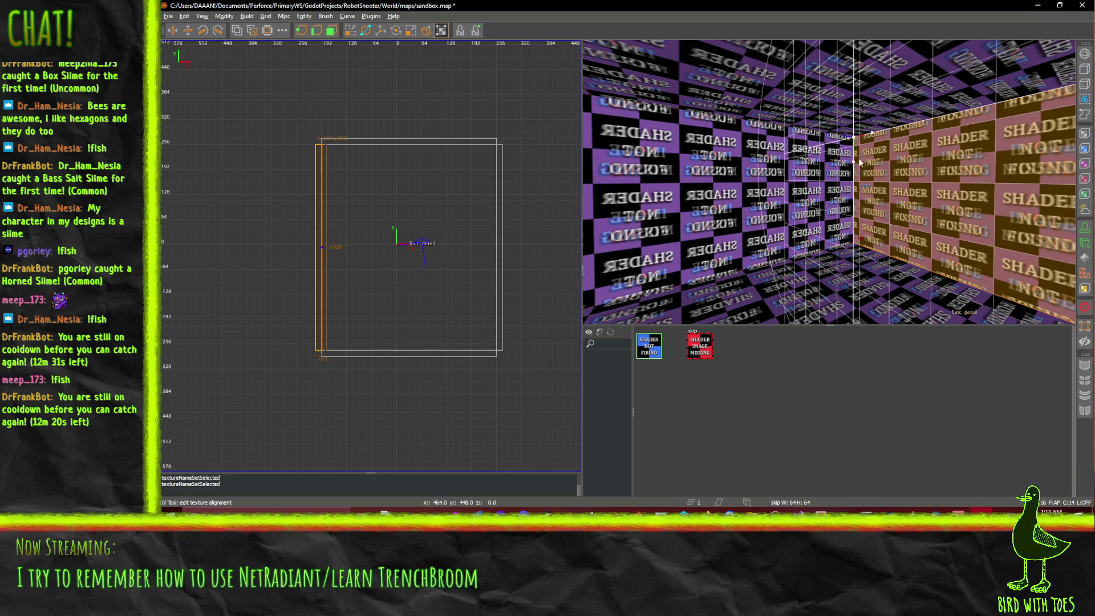
{"action": "left_click", "coordinate": [686, 195]}
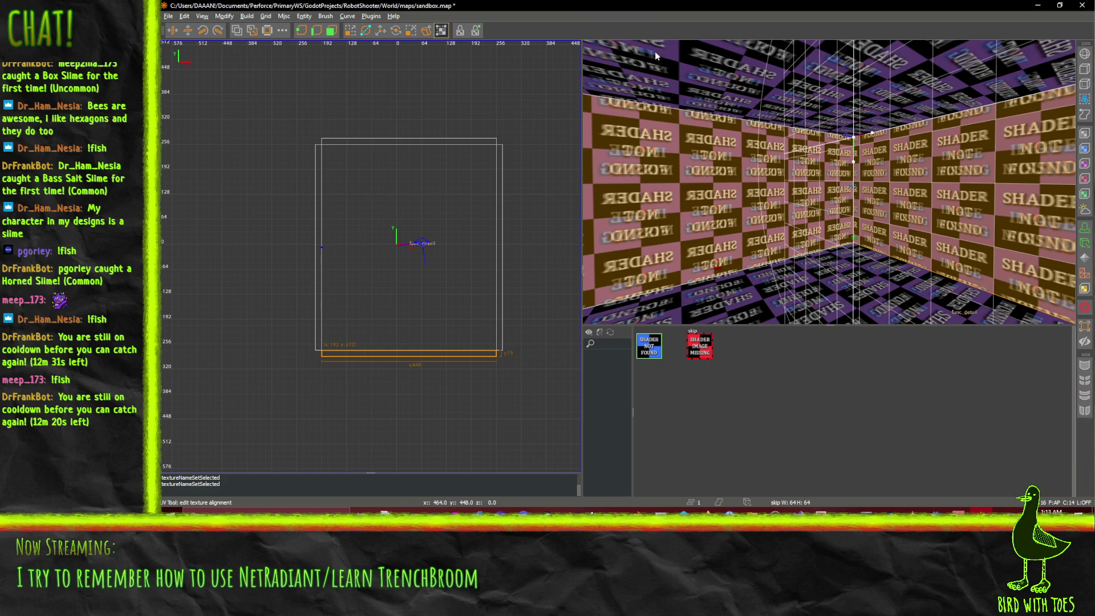
{"action": "left_click", "coordinate": [648, 76]}
{"action": "left_click", "coordinate": [659, 275]}
{"action": "left_click", "coordinate": [652, 353]}
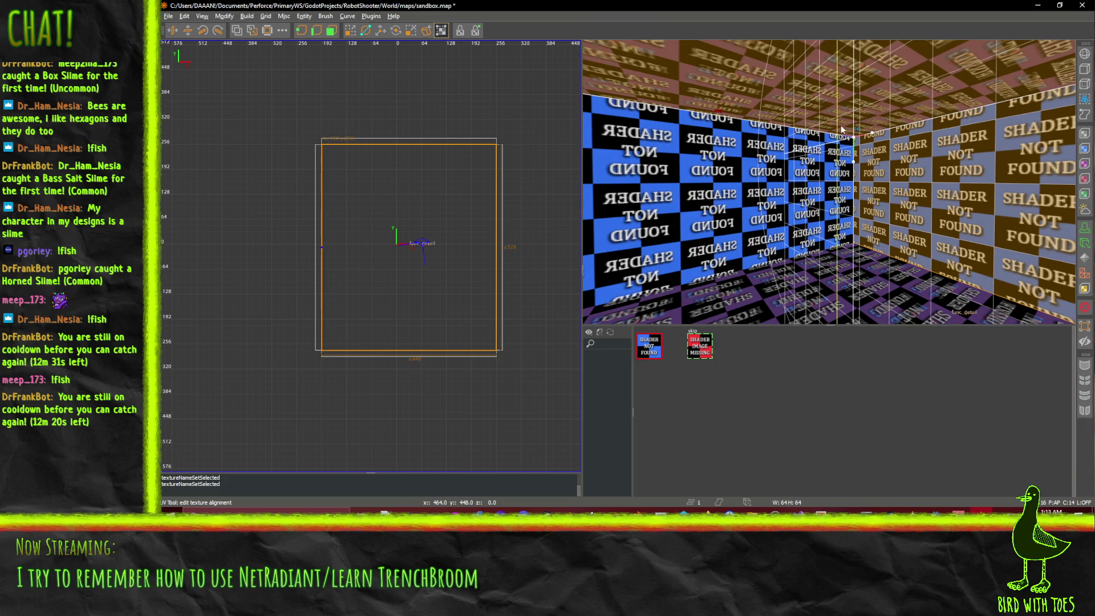
{"action": "key", "text": "Left"}
{"action": "key", "text": "Left"}
{"action": "key", "text": "Left"}
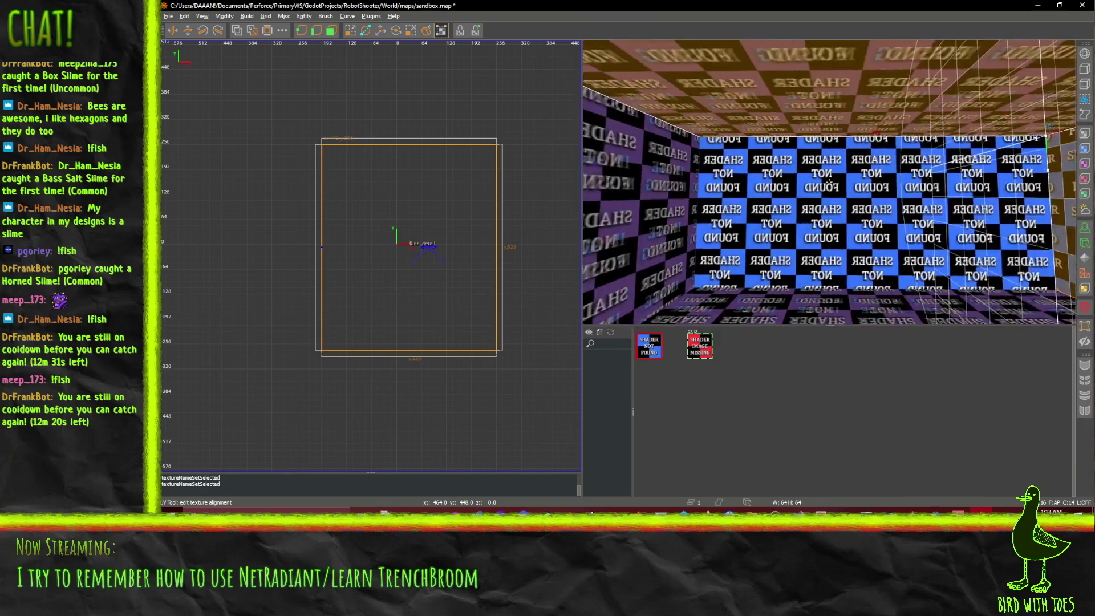
Step: Select additional floor, wall and ceiling faces and apply the skip texture to them
{"action": "left_click", "coordinate": [910, 309], "text": "shift"}
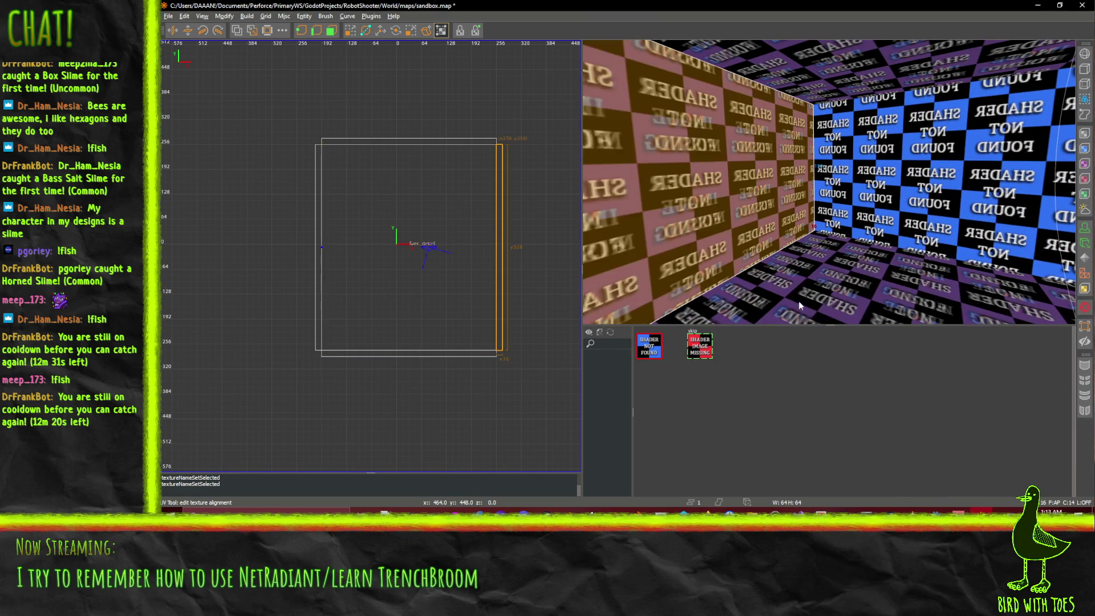
{"action": "left_click", "coordinate": [826, 73], "text": "shift"}
{"action": "key", "text": "Left"}
{"action": "key", "text": "Left"}
{"action": "key", "text": "Left"}
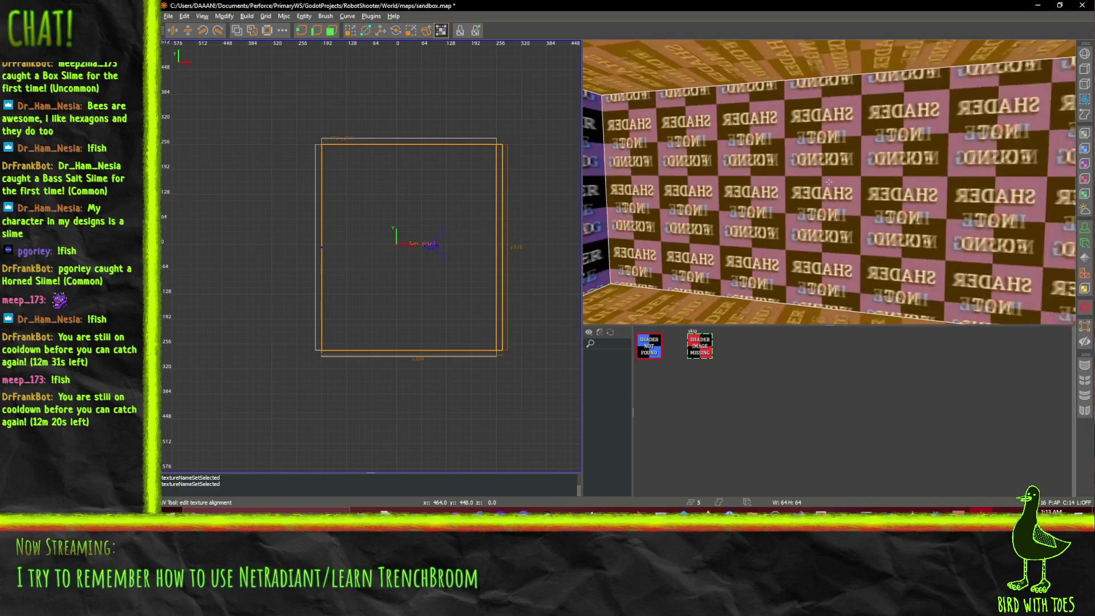
{"action": "left_click", "coordinate": [694, 352]}
Step: Undo the skip texture and bring the camera back inside the room
{"action": "key", "text": "ctrl+z"}
{"action": "key", "text": "Down"}
{"action": "key", "text": "Down"}
{"action": "key", "text": "Down"}
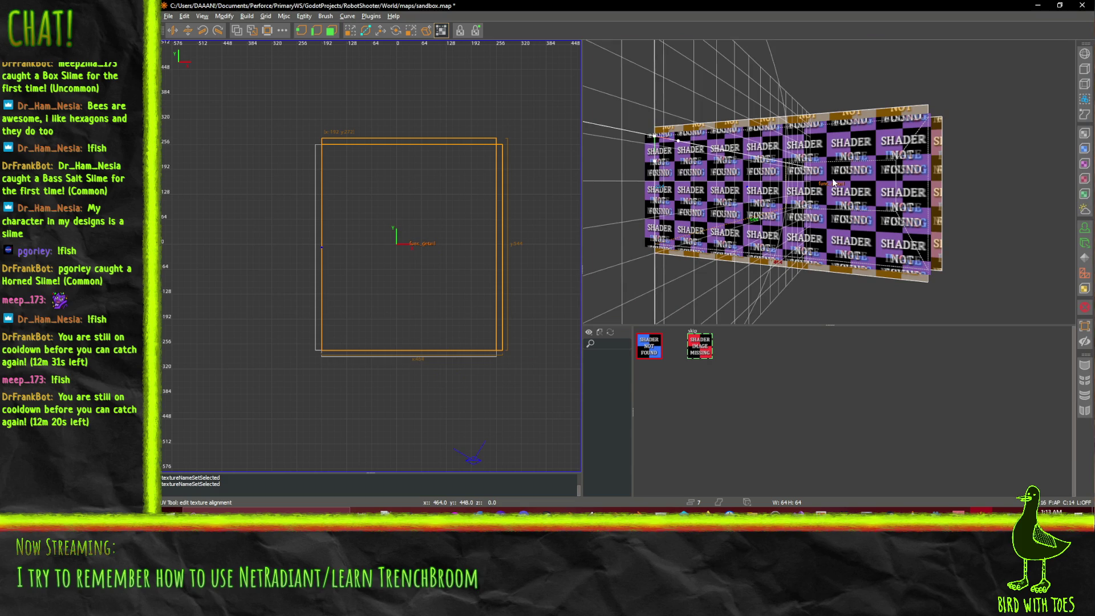
{"action": "right_click", "coordinate": [832, 182]}
{"action": "key", "text": "Right"}
{"action": "key", "text": "Right"}
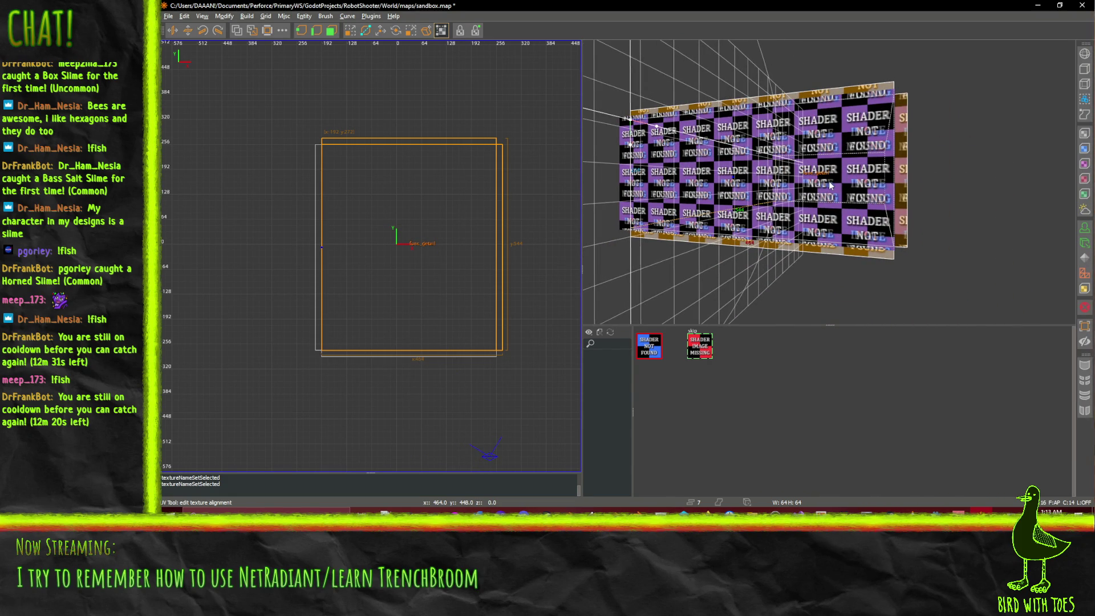
{"action": "key", "text": "Up"}
{"action": "key", "text": "Up"}
{"action": "key", "text": "Up"}
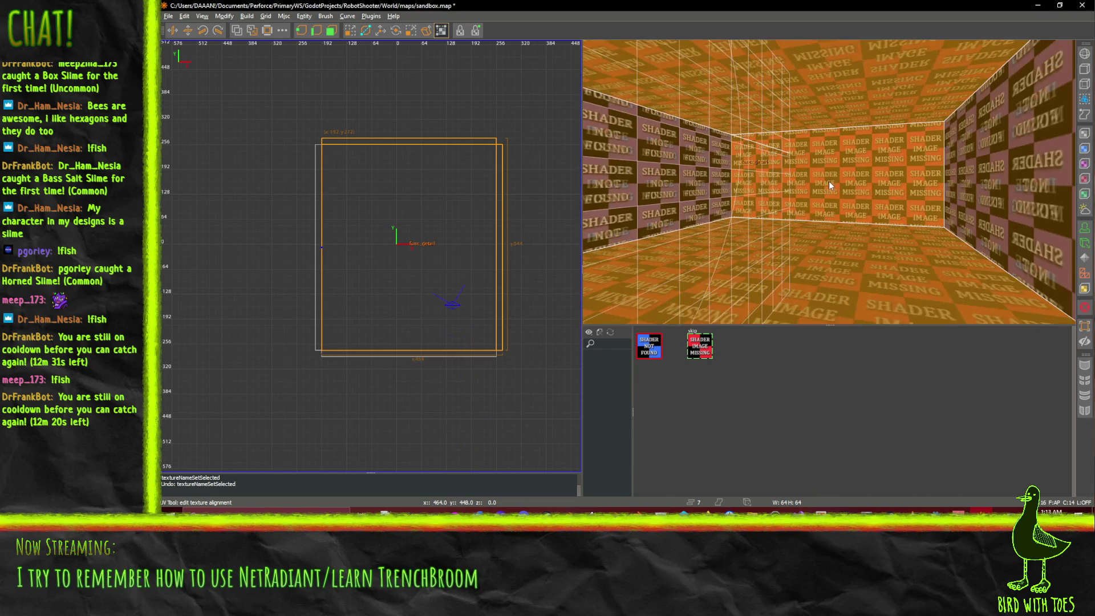
Step: Apply the blue stub texture to the ceiling, floor and right wall faces
{"action": "left_click", "coordinate": [350, 31]}
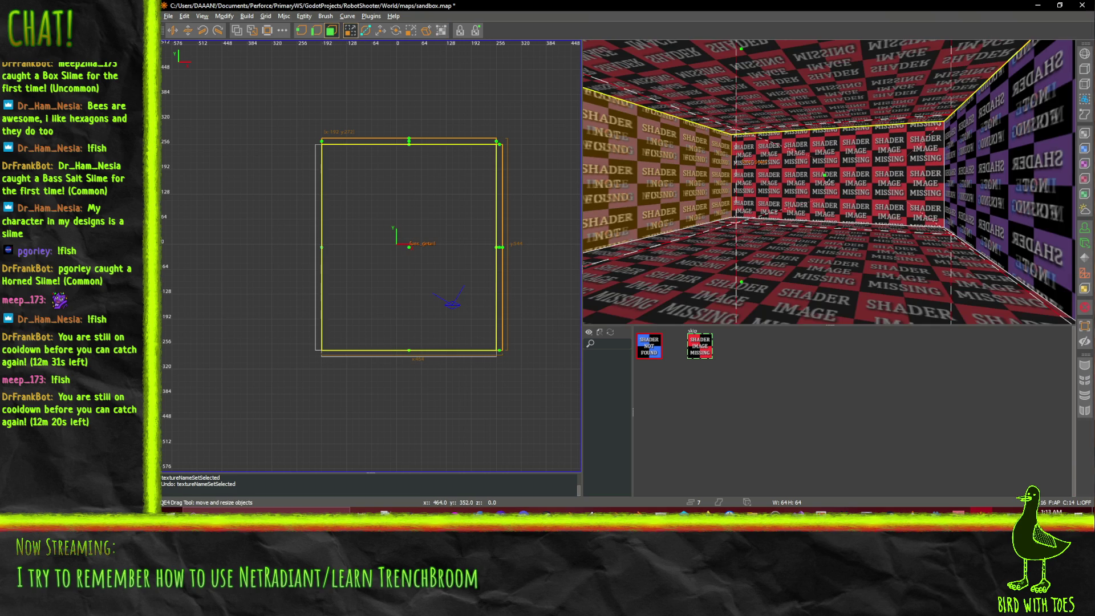
{"action": "right_click", "coordinate": [677, 56]}
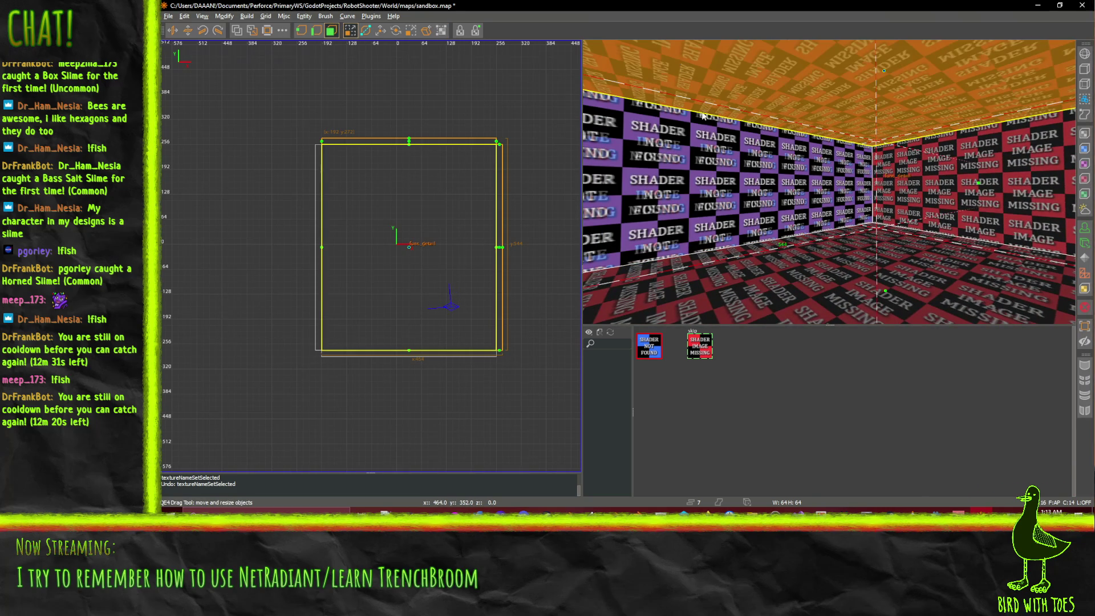
{"action": "left_click", "coordinate": [656, 343]}
{"action": "left_click", "coordinate": [800, 282], "text": "ctrl+shift"}
{"action": "left_click", "coordinate": [660, 346]}
{"action": "left_click", "coordinate": [997, 200], "text": "ctrl+shift"}
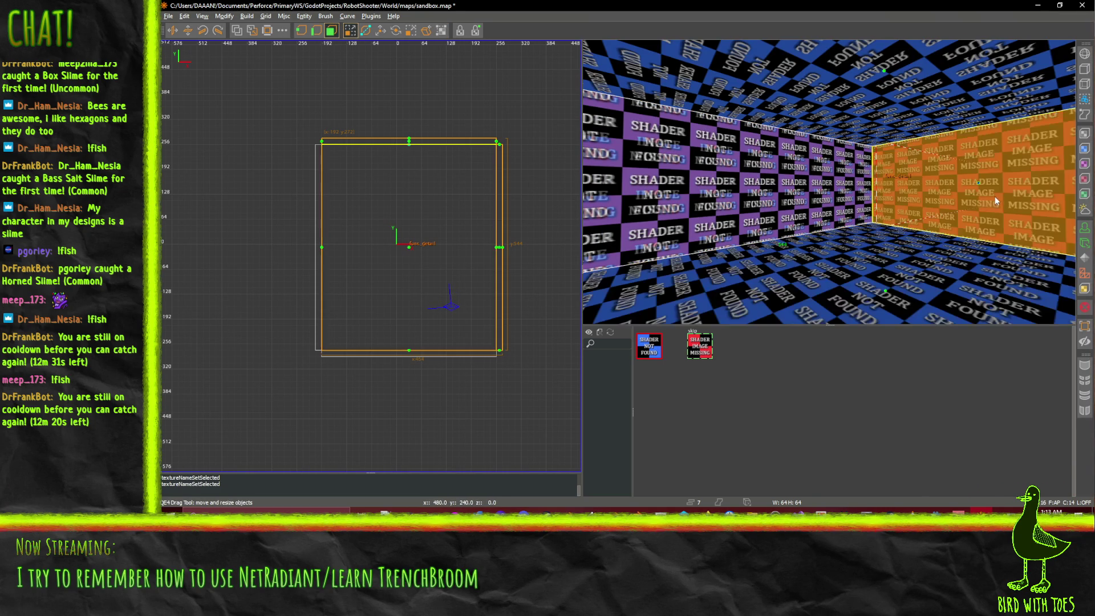
{"action": "left_click", "coordinate": [649, 345]}
Step: Inspect the blue-textured room from outside and inside, then select the room brush
{"action": "right_click", "coordinate": [916, 200]}
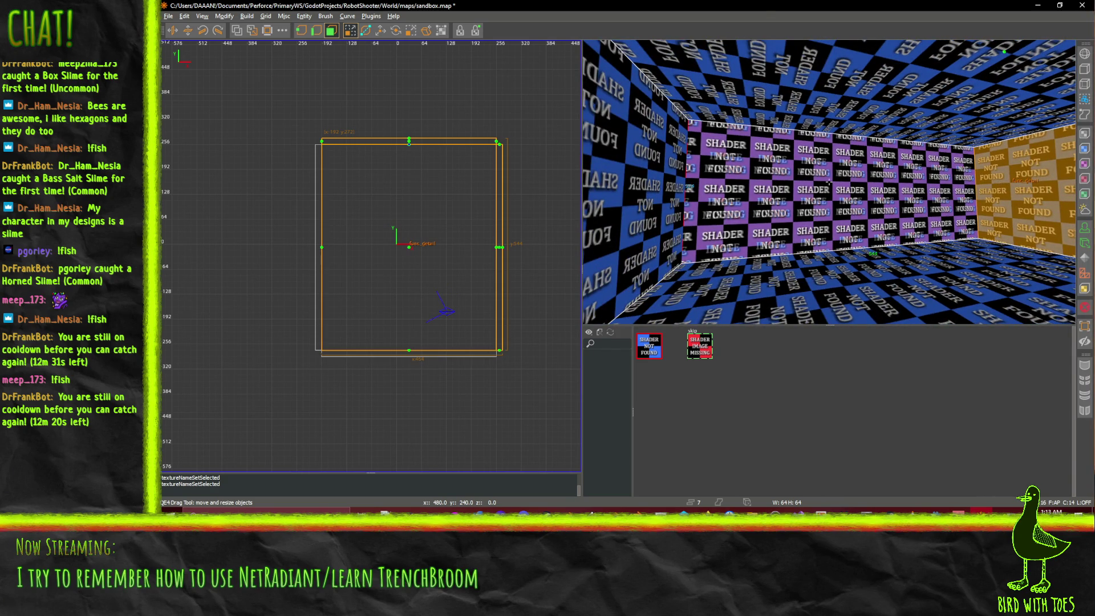
{"action": "right_click", "coordinate": [829, 183]}
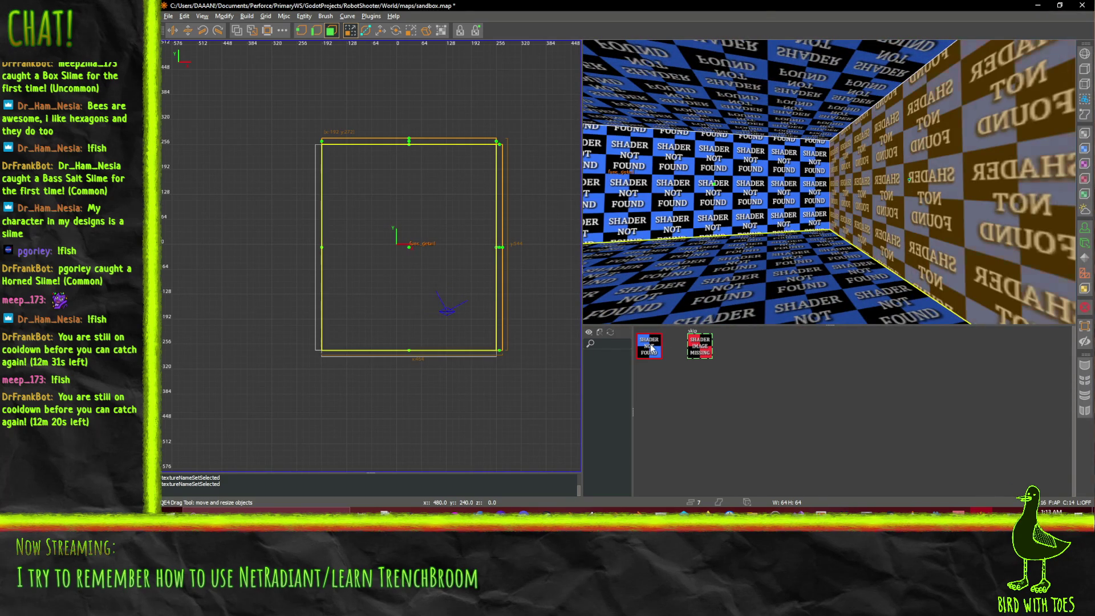
{"action": "right_click", "coordinate": [741, 197]}
{"action": "right_click", "coordinate": [741, 197]}
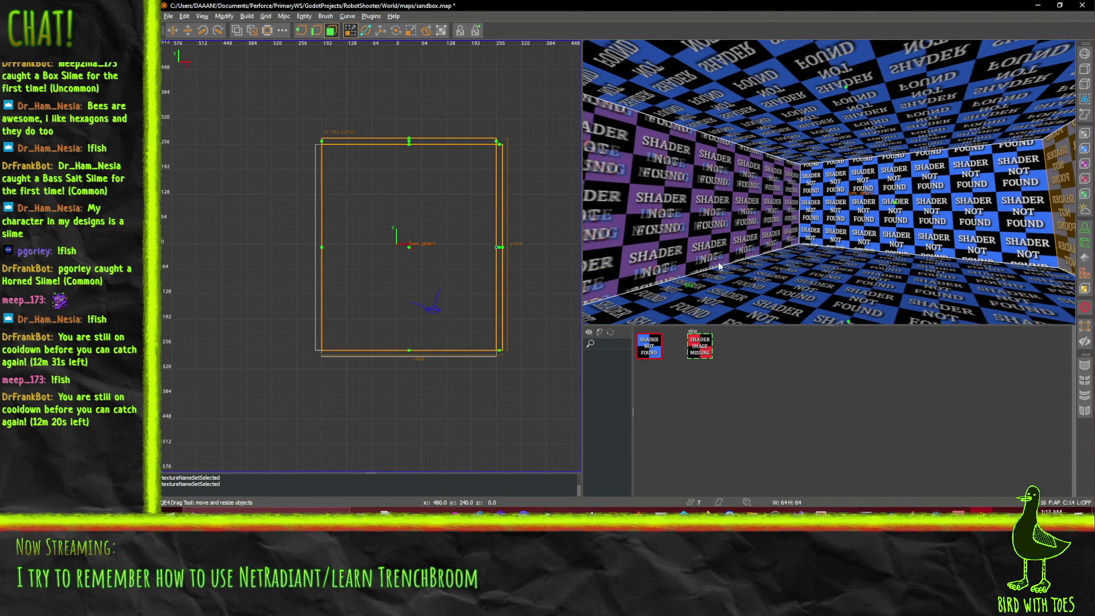
{"action": "key", "text": "Down"}
{"action": "key", "text": "Up"}
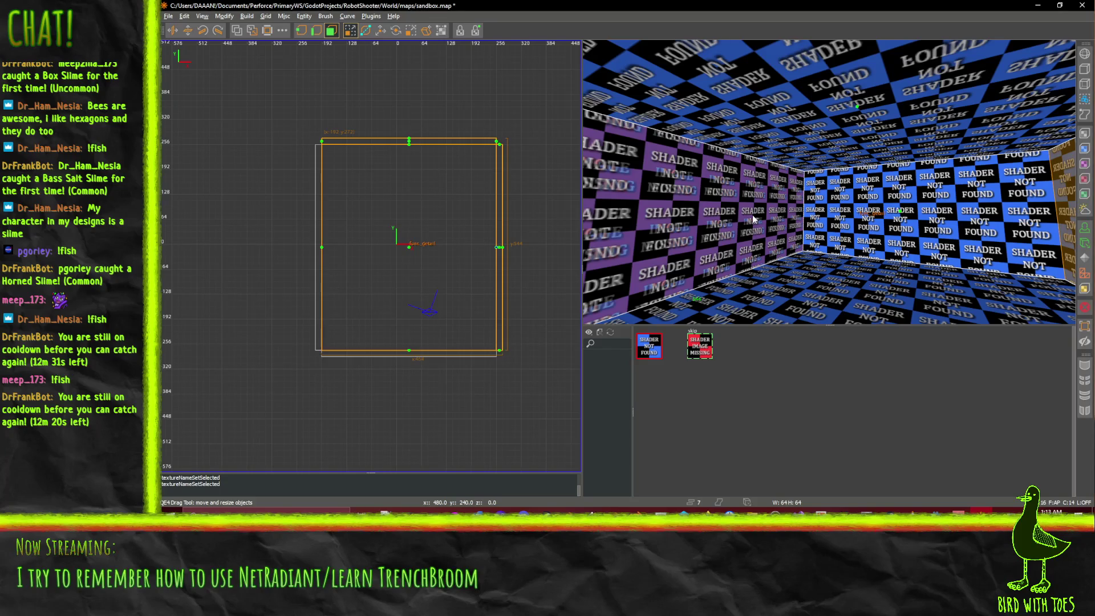
{"action": "key", "text": "Down"}
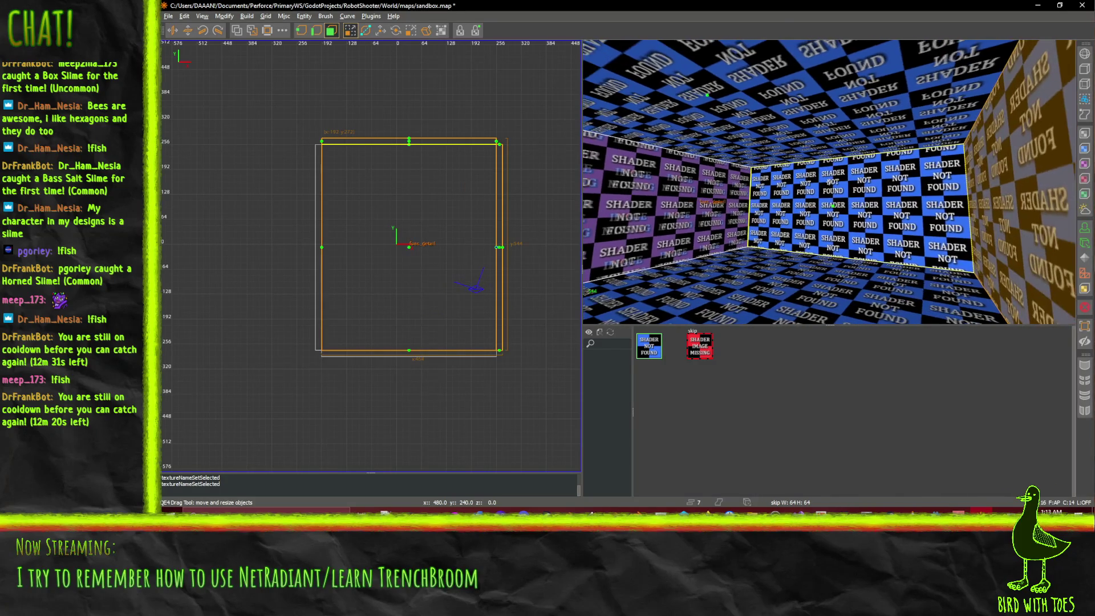
{"action": "key", "text": "Down"}
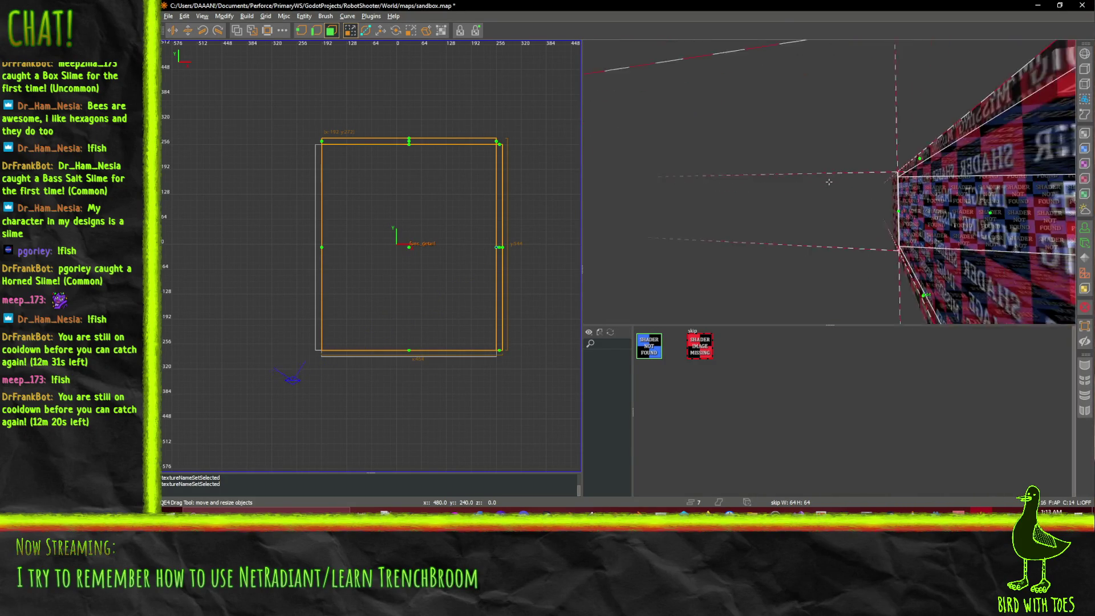
{"action": "key", "text": "Down"}
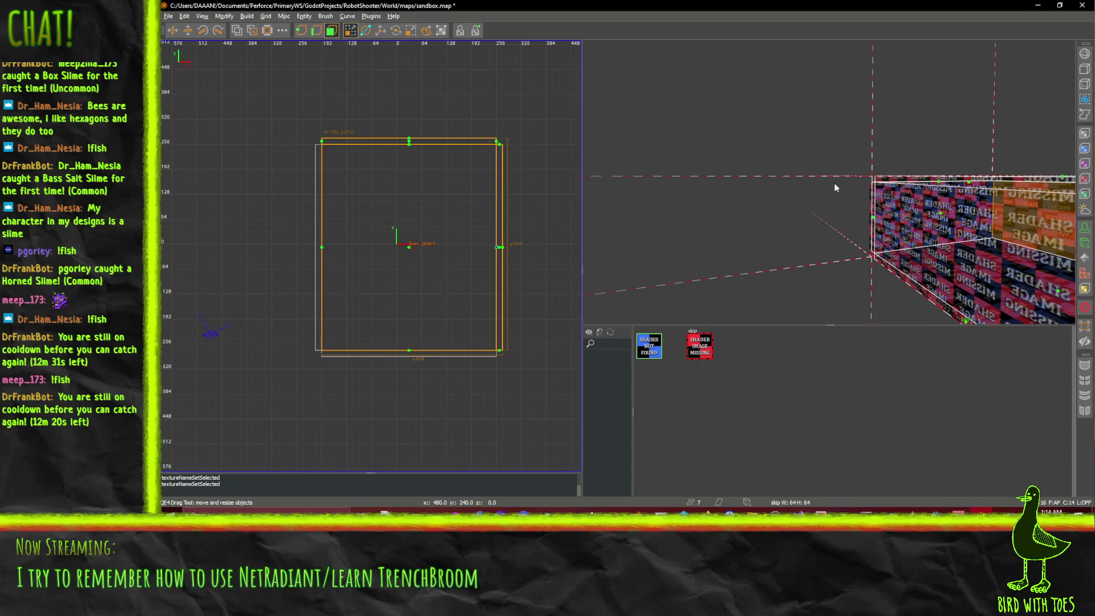
{"action": "right_click", "coordinate": [829, 181]}
{"action": "key", "text": "Down"}
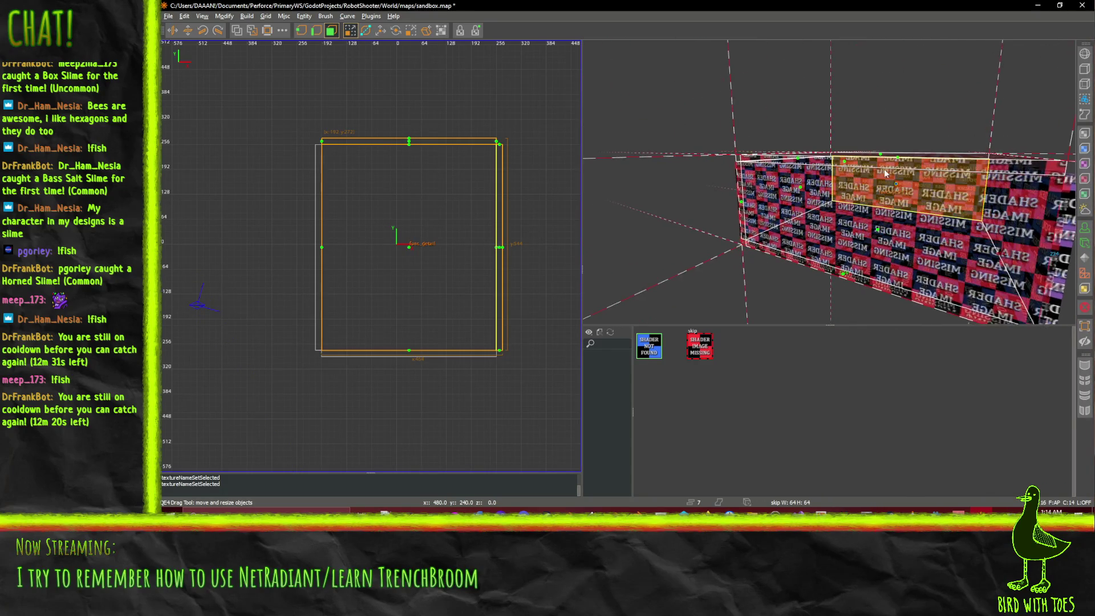
{"action": "key", "text": "Left"}
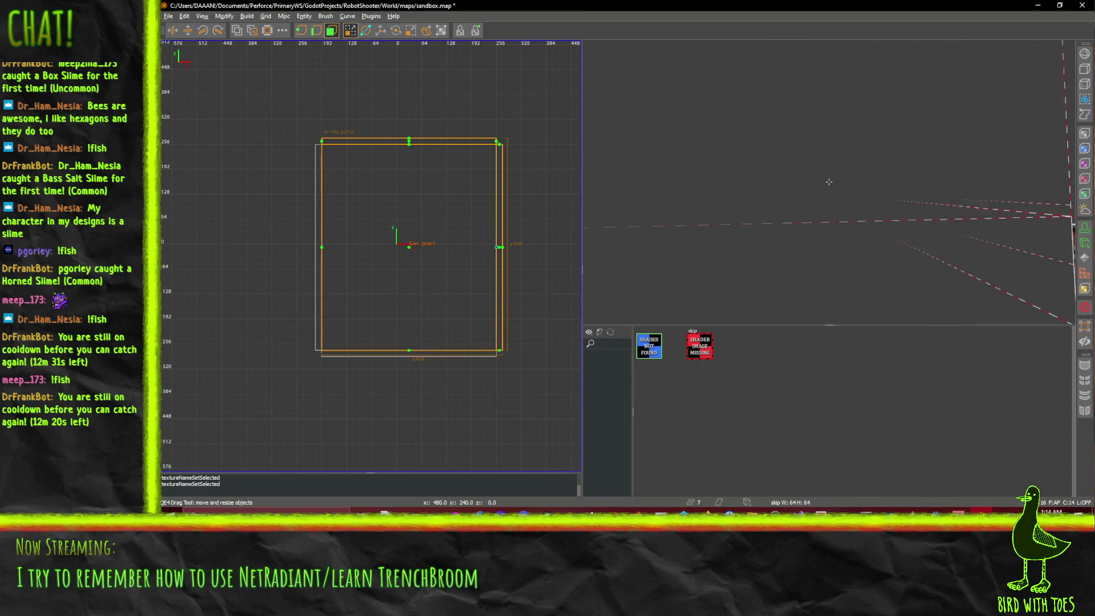
{"action": "key", "text": "Up"}
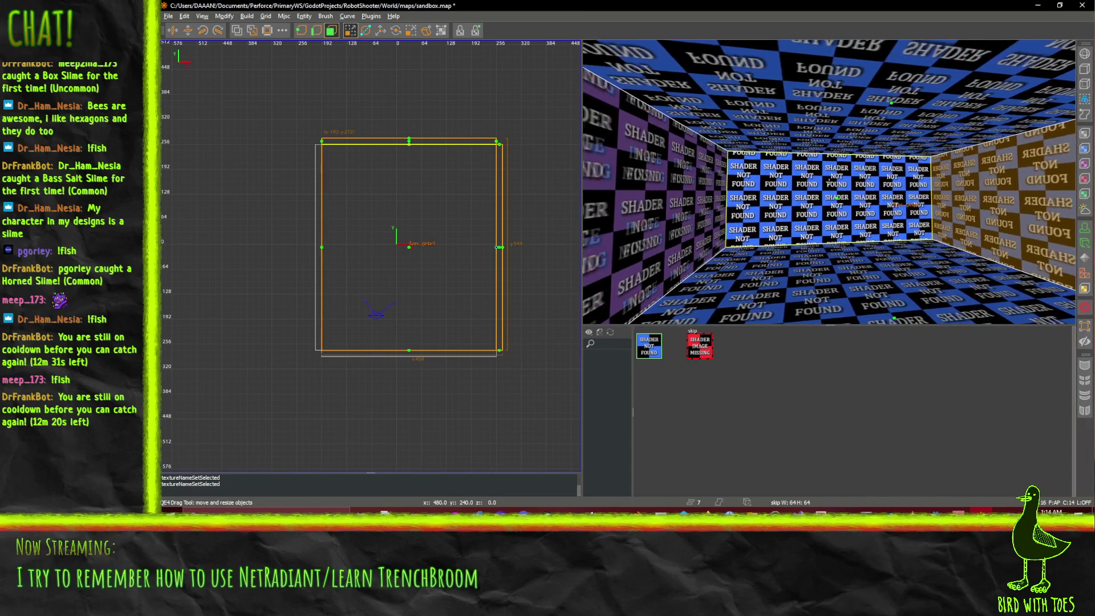
{"action": "key", "text": "Left"}
{"action": "key", "text": "Up"}
{"action": "left_click", "coordinate": [830, 185], "text": "shift"}
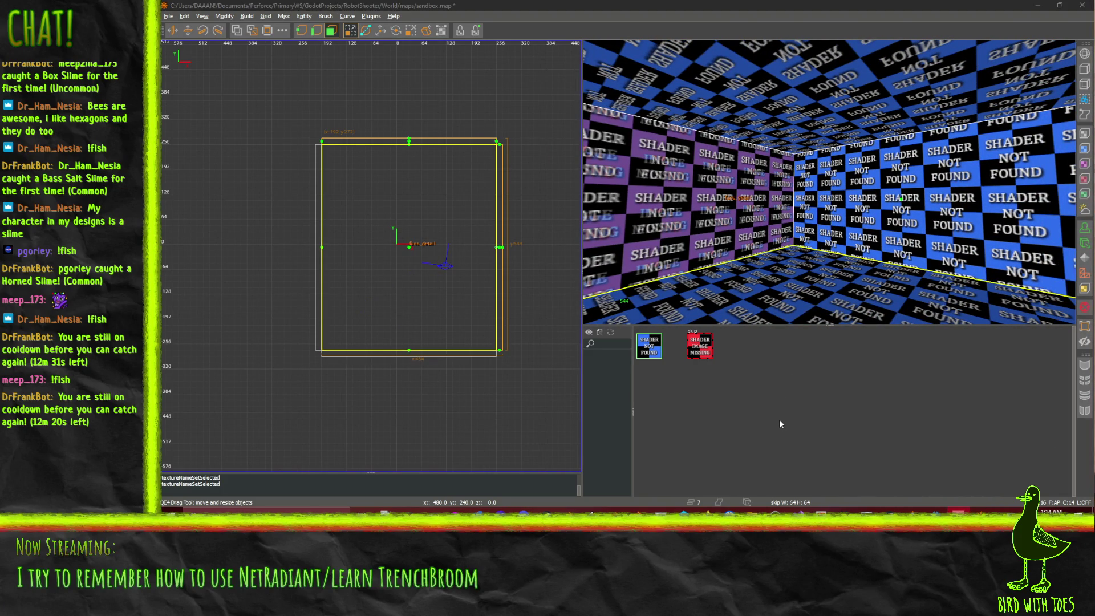
Step: Save sandbox.map with Ctrl+S
{"action": "left_click", "coordinate": [764, 413]}
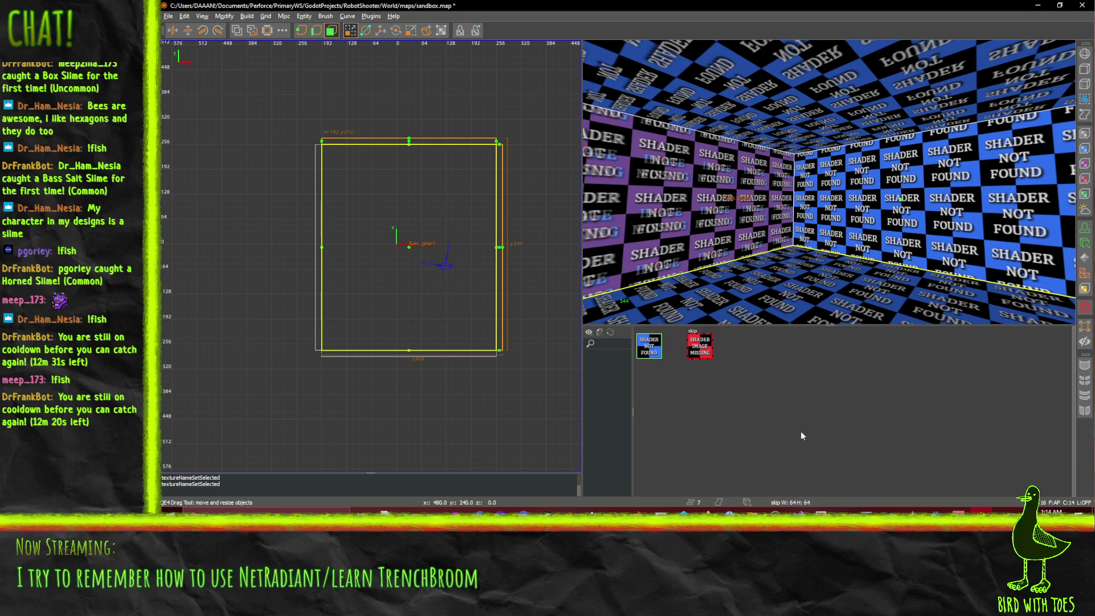
{"action": "key", "text": "ctrl+s"}
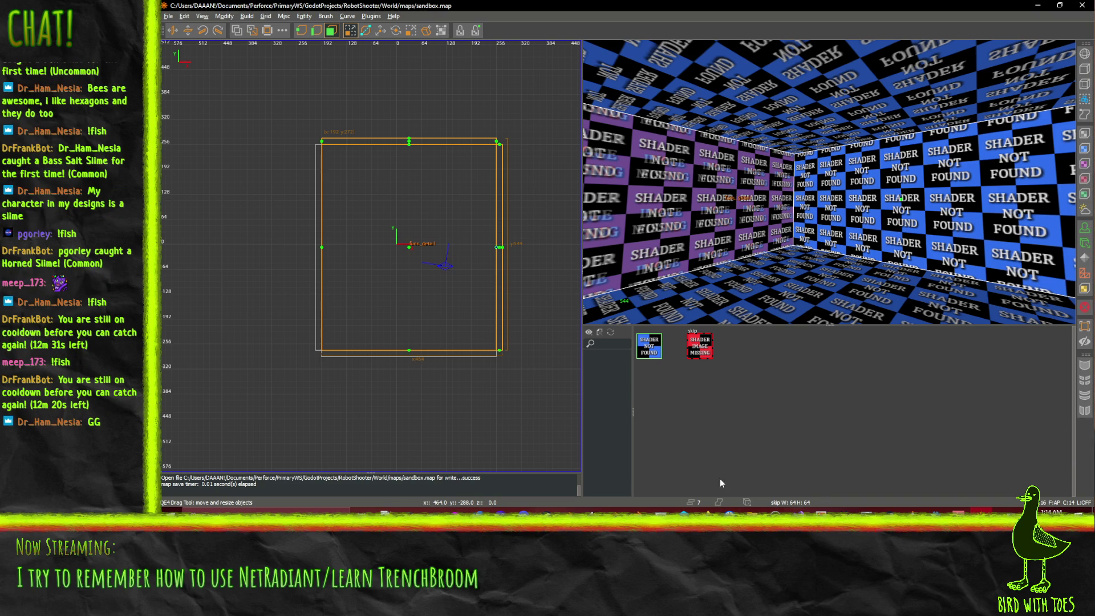
Step: In Godot, inspect the greybox blue shader entry, then collapse the NetRadiant Custom Shaders list
{"action": "left_click", "coordinate": [919, 531]}
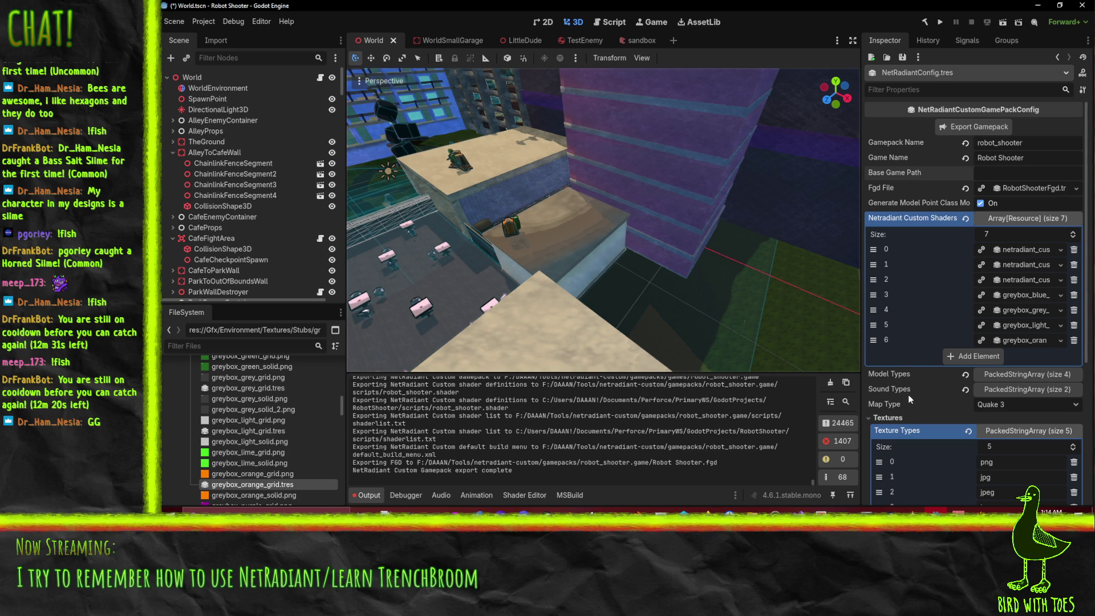
{"action": "left_click", "coordinate": [1020, 293]}
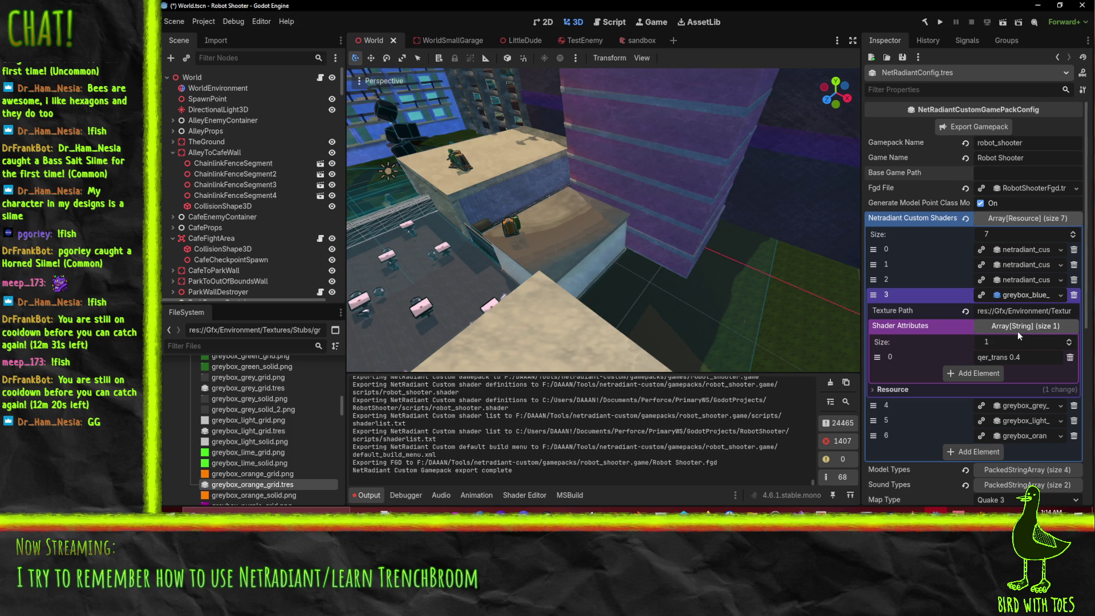
{"action": "left_click", "coordinate": [1021, 329]}
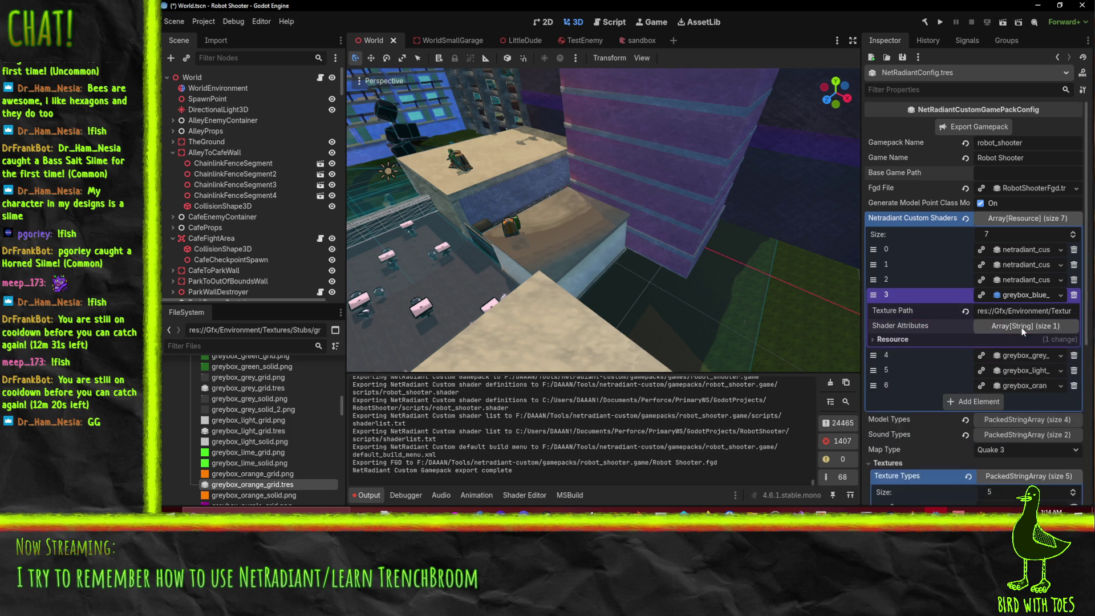
{"action": "left_click", "coordinate": [1022, 328]}
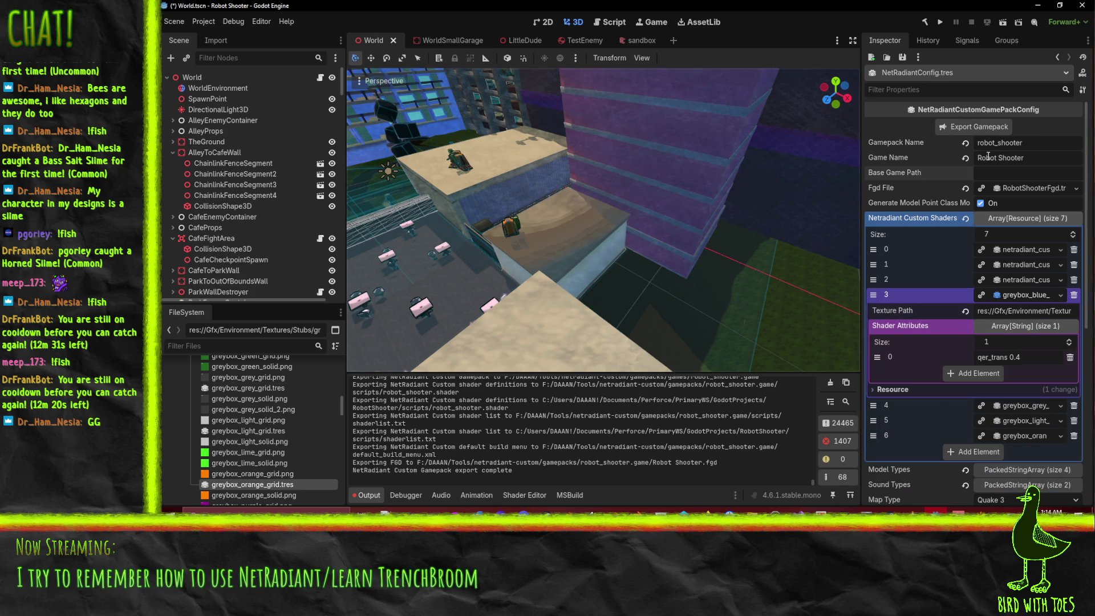
{"action": "left_click", "coordinate": [1024, 218]}
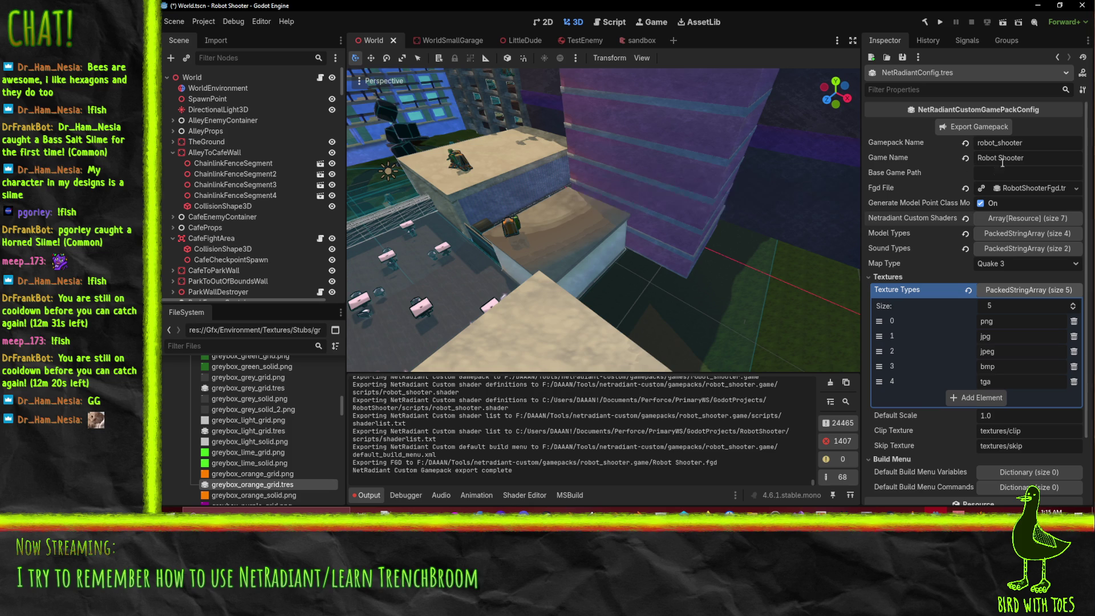
Step: Collapse the FGD, Map Editor and Fgd File sections and scroll to the texture settings
{"action": "left_click", "coordinate": [1043, 186]}
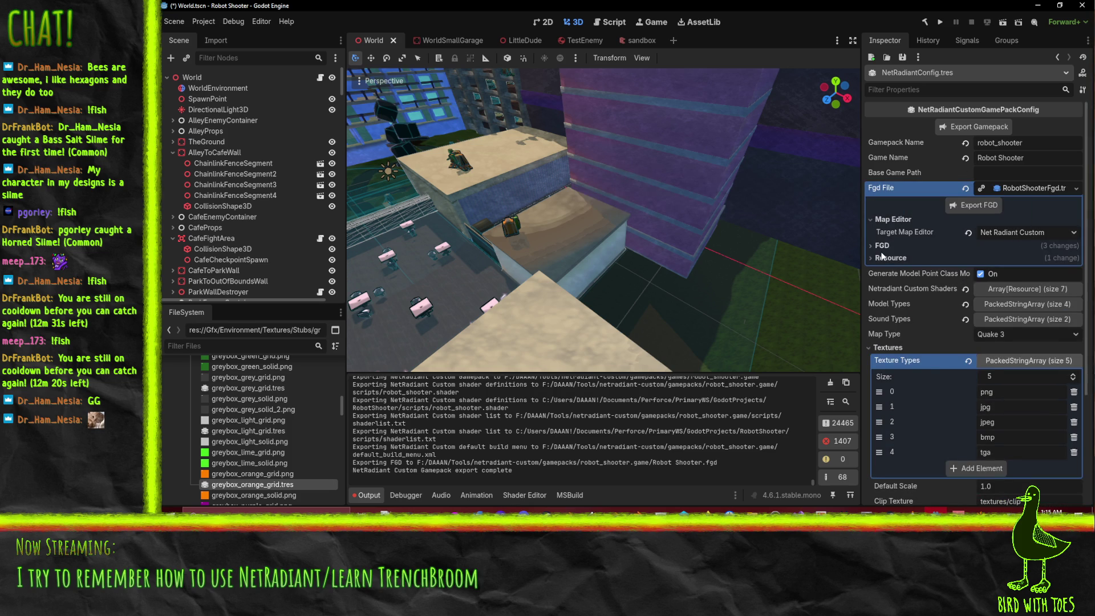
{"action": "left_click", "coordinate": [881, 246]}
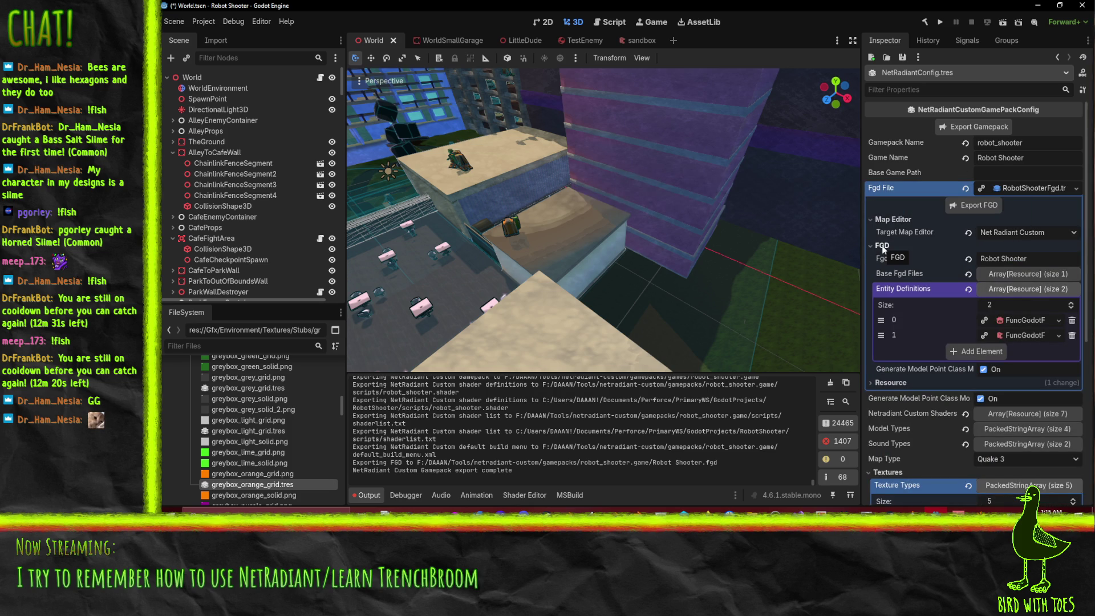
{"action": "left_click", "coordinate": [882, 247]}
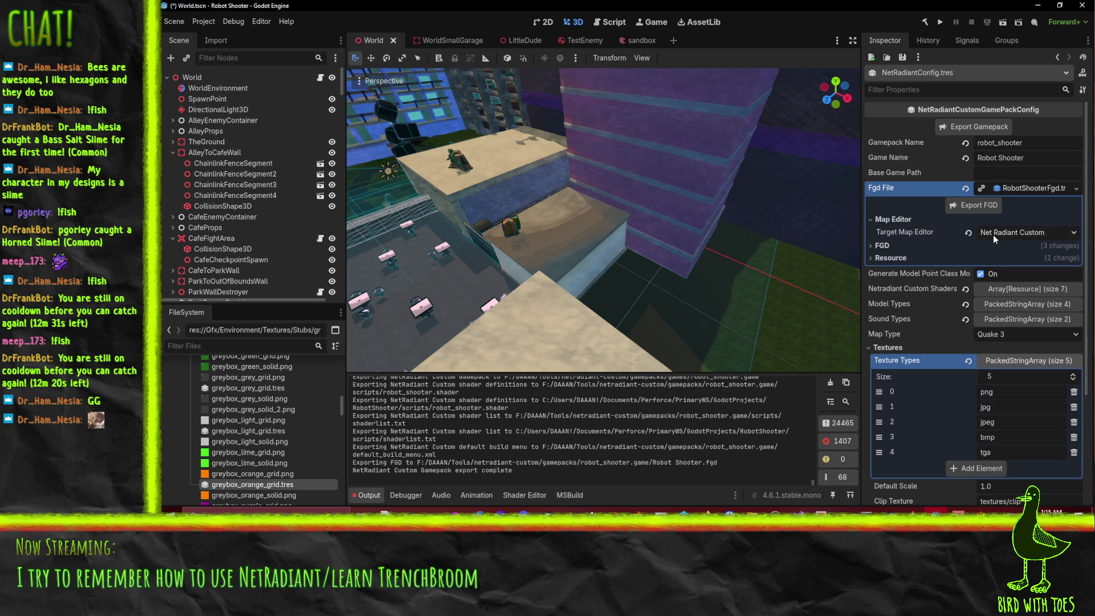
{"action": "left_click", "coordinate": [1035, 232]}
{"action": "left_click", "coordinate": [1035, 231]}
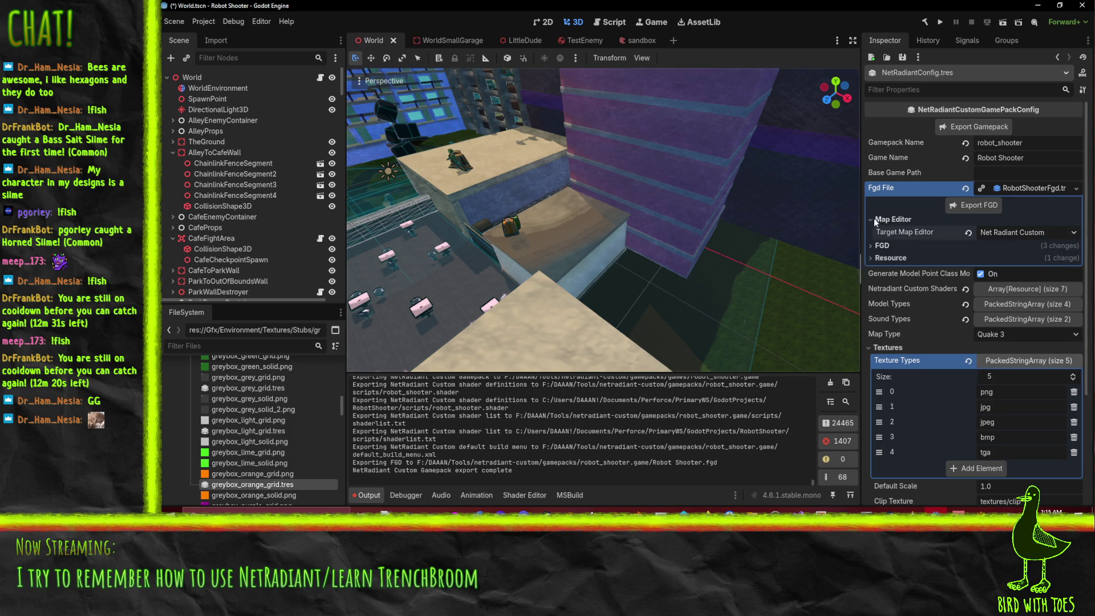
{"action": "left_click", "coordinate": [881, 219]}
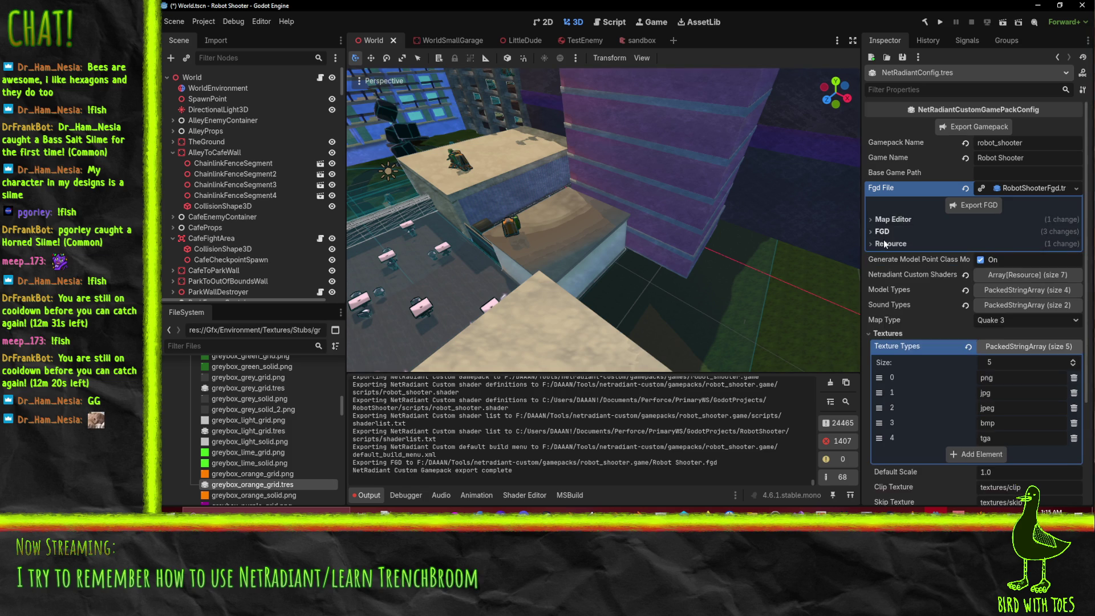
{"action": "left_click", "coordinate": [948, 187]}
{"action": "scroll", "coordinate": [965, 265], "scroll_direction": "down", "scroll_amount": 2}
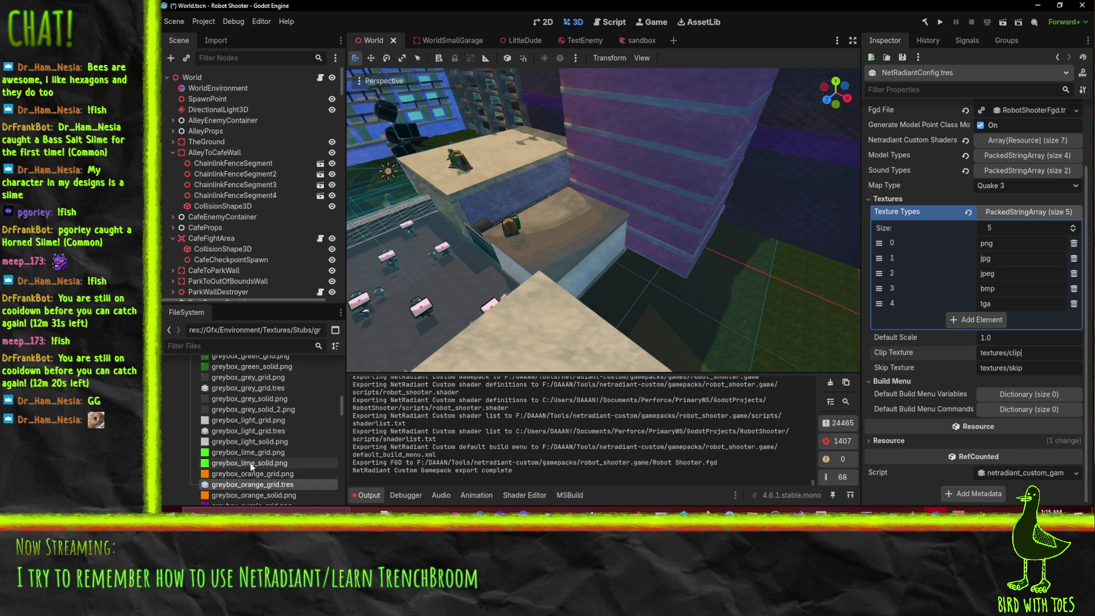
{"action": "scroll", "coordinate": [251, 463], "scroll_direction": "up", "scroll_amount": 10}
{"action": "scroll", "coordinate": [244, 463], "scroll_direction": "up", "scroll_amount": 5}
{"action": "scroll", "coordinate": [244, 463], "scroll_direction": "up", "scroll_amount": 5}
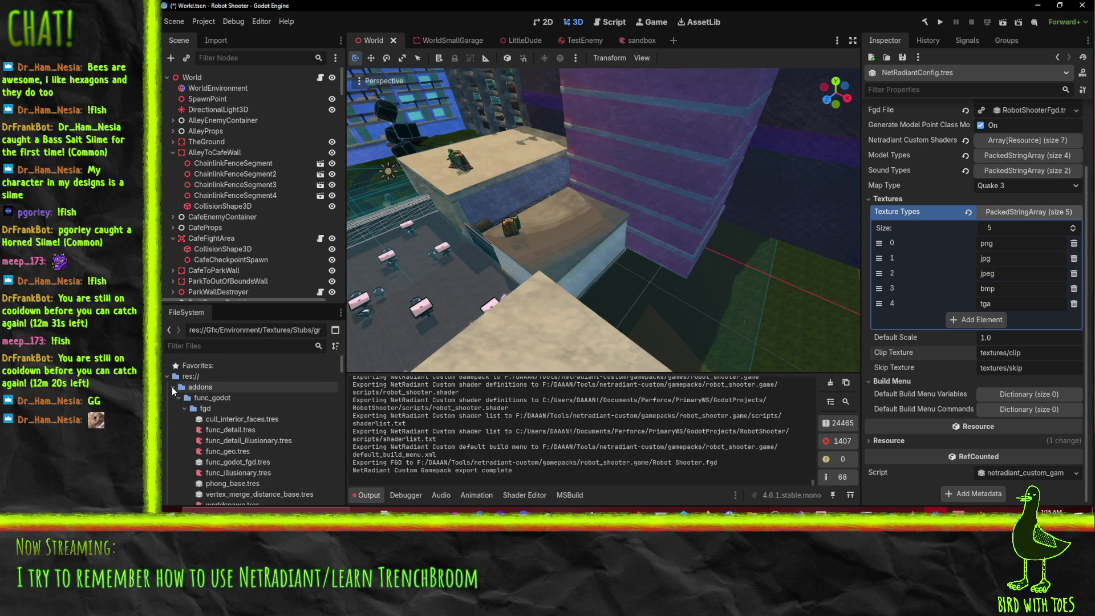
Step: Copy the path of func_godot's skip.png and paste it into Skip Texture
{"action": "left_click", "coordinate": [184, 408]}
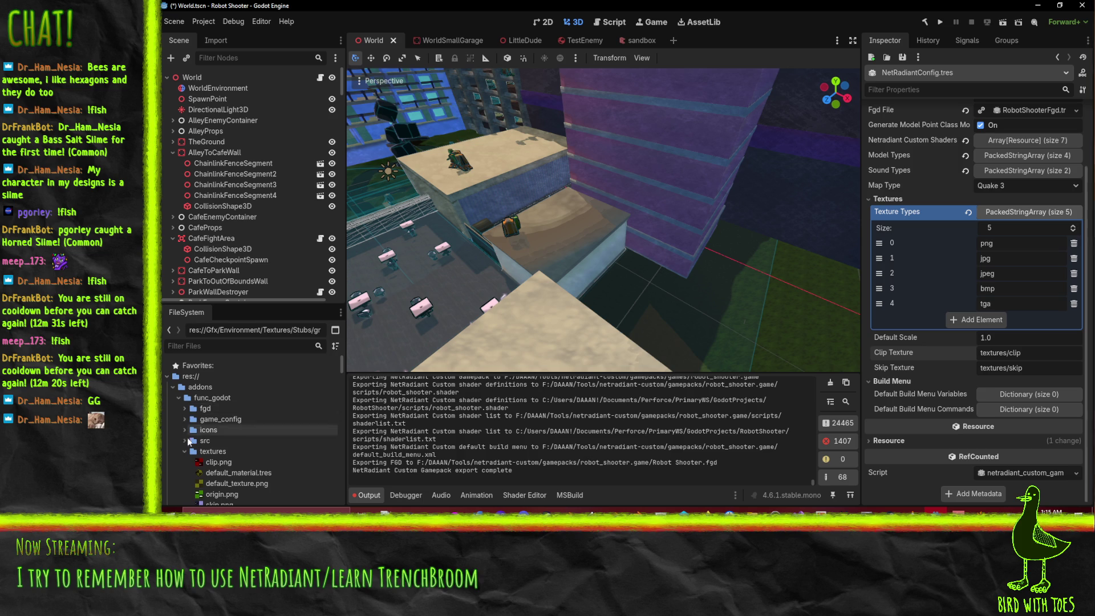
{"action": "scroll", "coordinate": [180, 454], "scroll_direction": "down", "scroll_amount": 4}
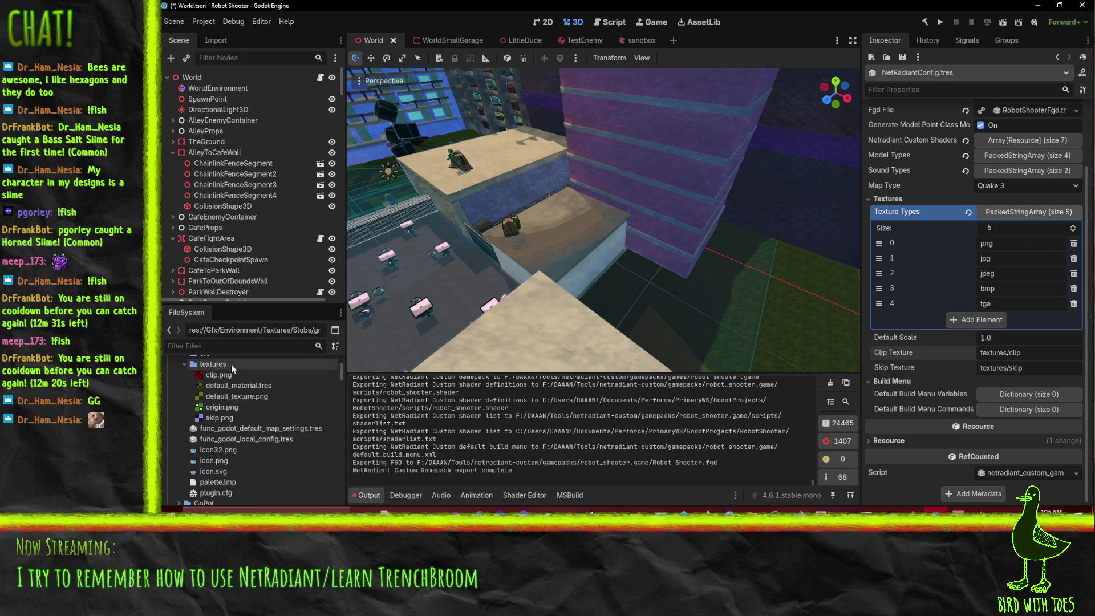
{"action": "right_click", "coordinate": [218, 417]}
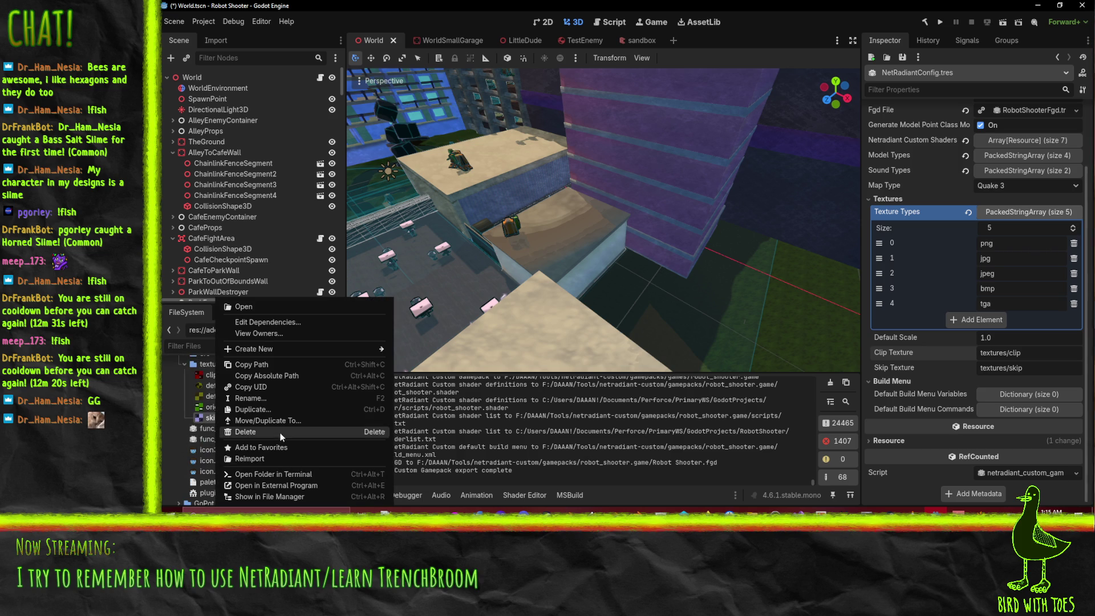
{"action": "left_click", "coordinate": [268, 365]}
{"action": "scroll", "coordinate": [1039, 383], "scroll_direction": "up", "scroll_amount": 2}
{"action": "left_click", "coordinate": [1026, 397]}
{"action": "key", "text": "ctrl+v"}
{"action": "left_click", "coordinate": [1065, 388]}
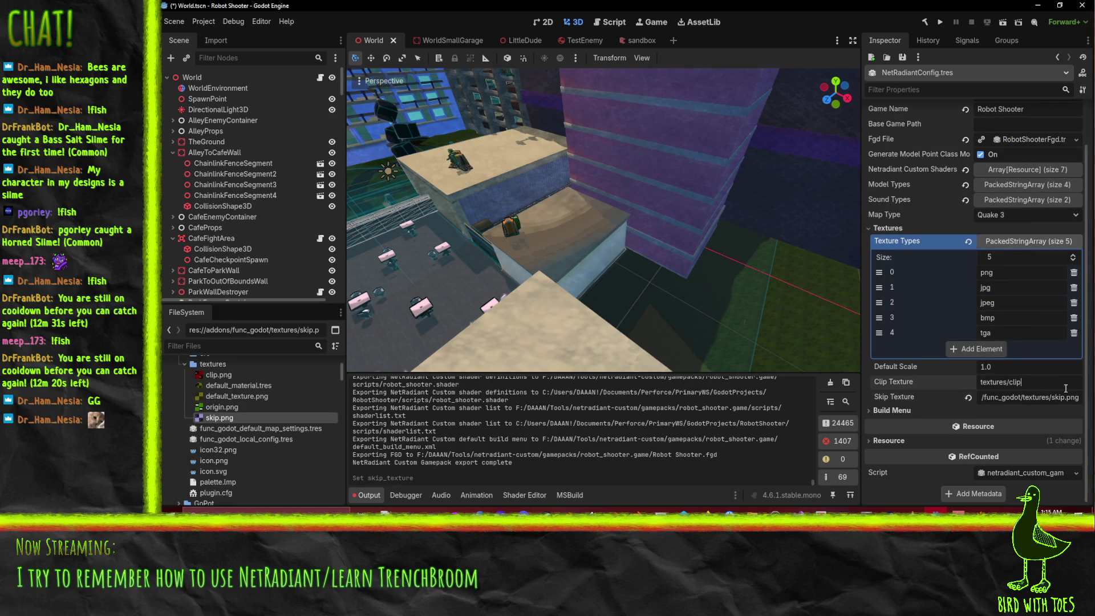
Step: Copy the path of clip.png and paste it into Clip Texture
{"action": "left_click", "coordinate": [892, 410]}
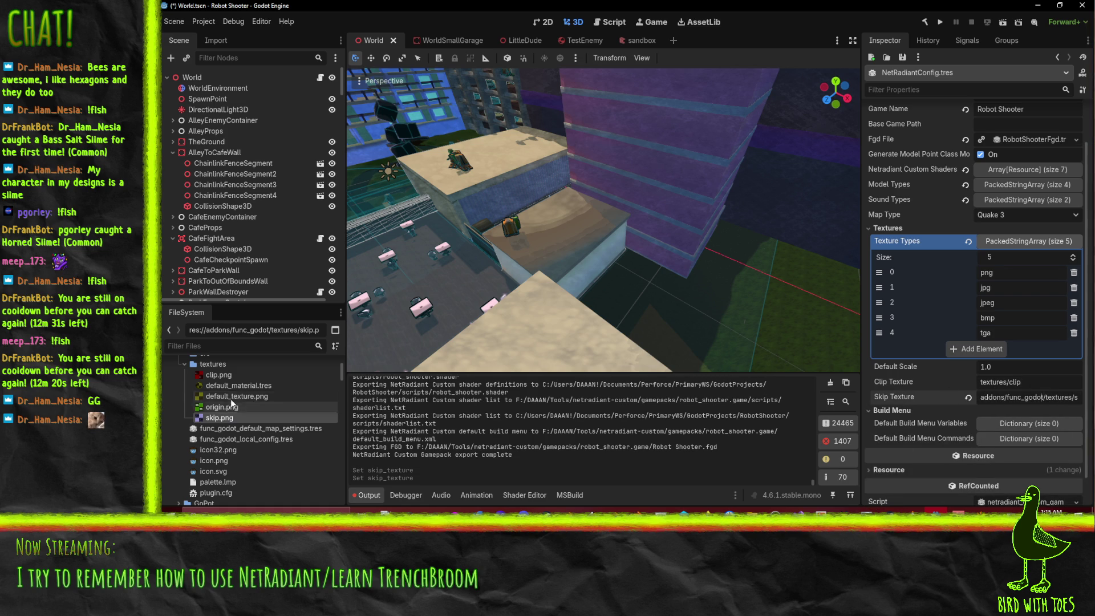
{"action": "right_click", "coordinate": [217, 377]}
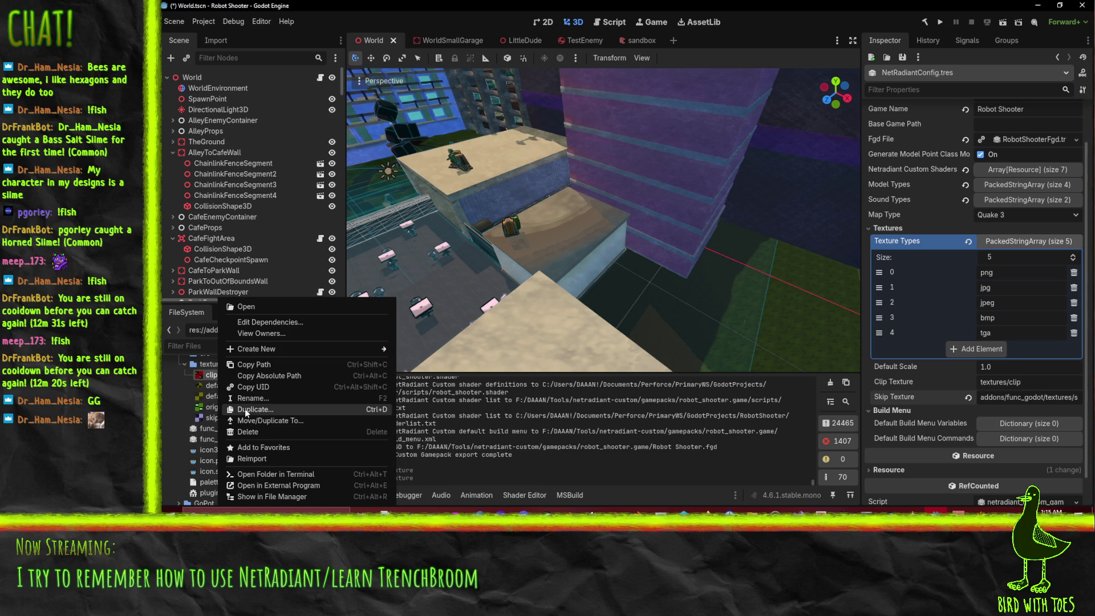
{"action": "left_click", "coordinate": [264, 366]}
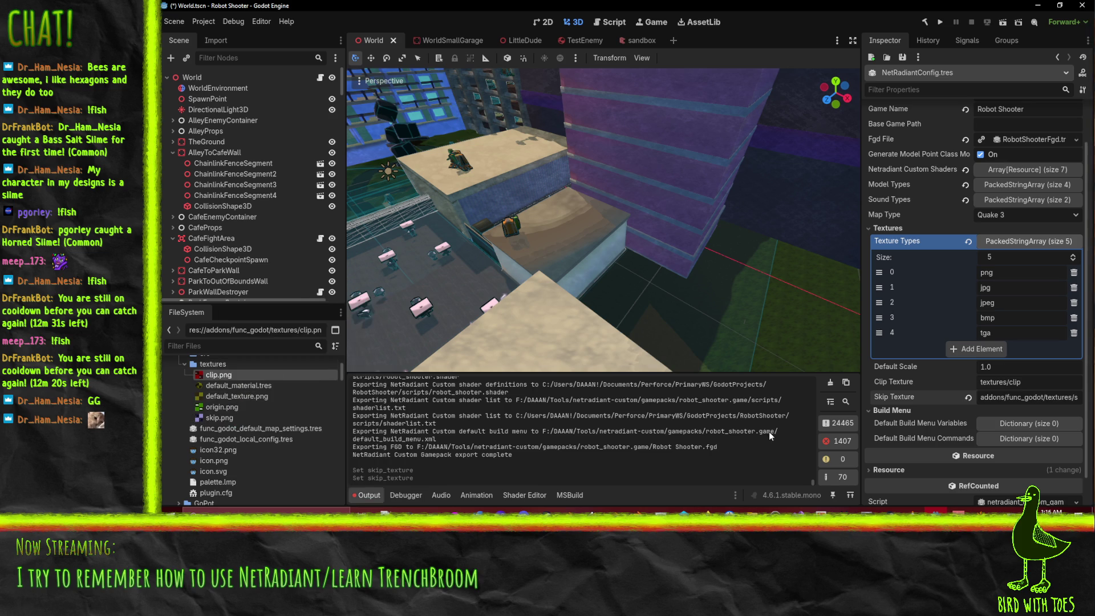
{"action": "left_click", "coordinate": [1020, 381]}
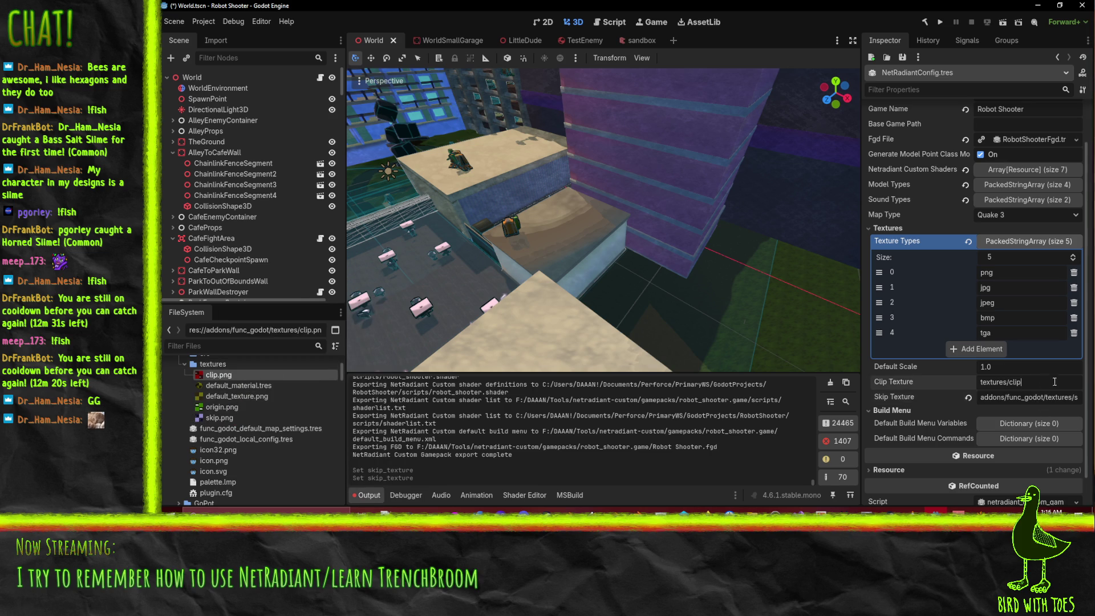
{"action": "key", "text": "ctrl+v"}
{"action": "key", "text": "Return"}
{"action": "key", "text": "Right"}
{"action": "key", "text": "Right"}
{"action": "key", "text": "Right"}
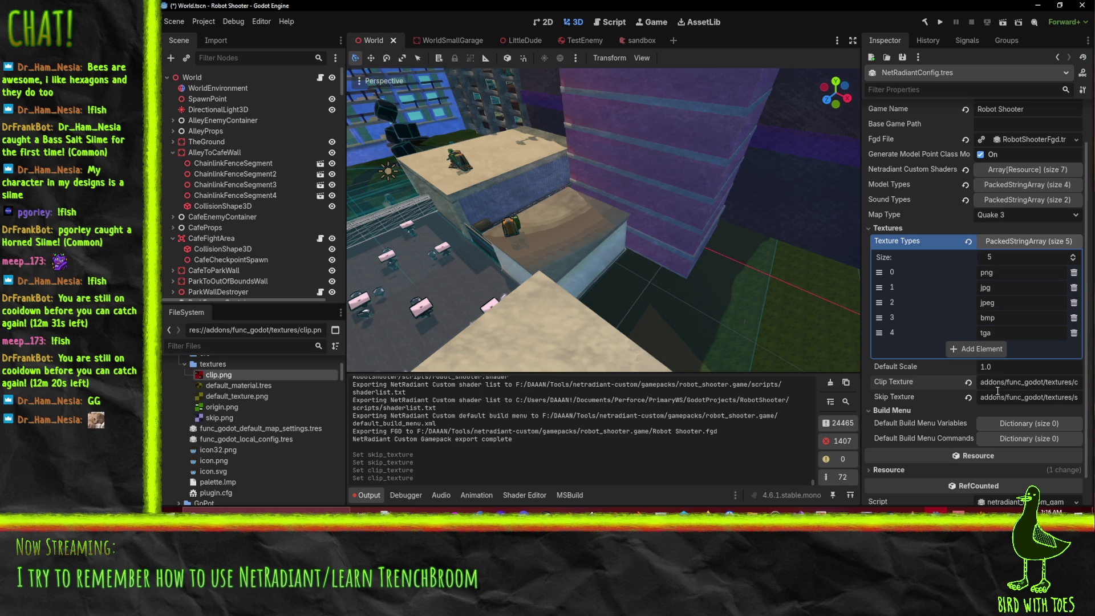
Step: Expand NetRadiant Custom shader element 3 and check its greybox_blue full texture path
{"action": "scroll", "coordinate": [1024, 279], "scroll_direction": "up", "scroll_amount": 2}
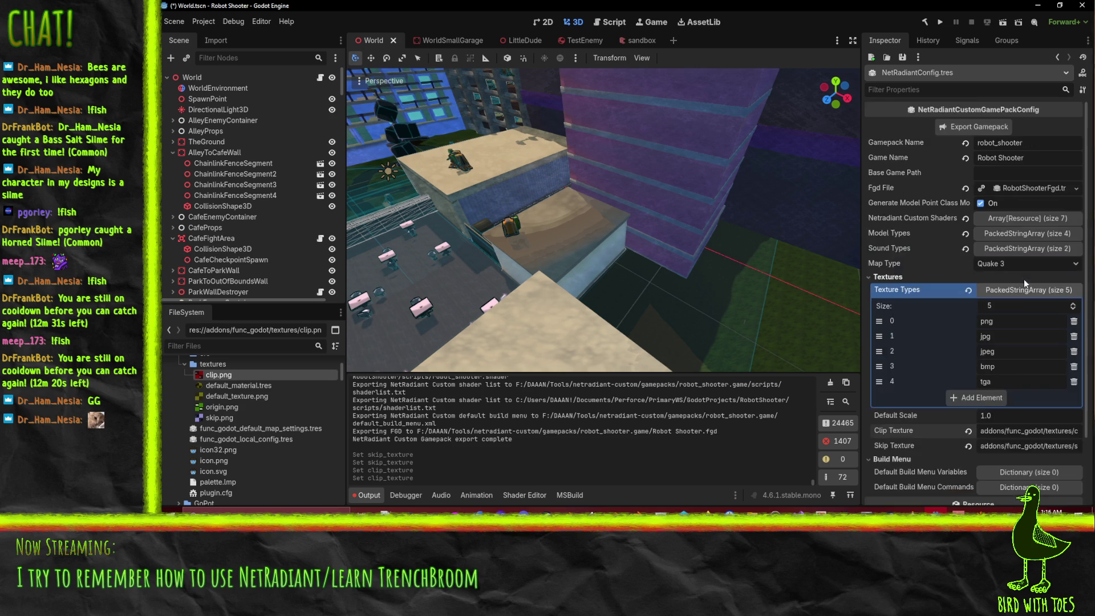
{"action": "left_click", "coordinate": [1014, 219]}
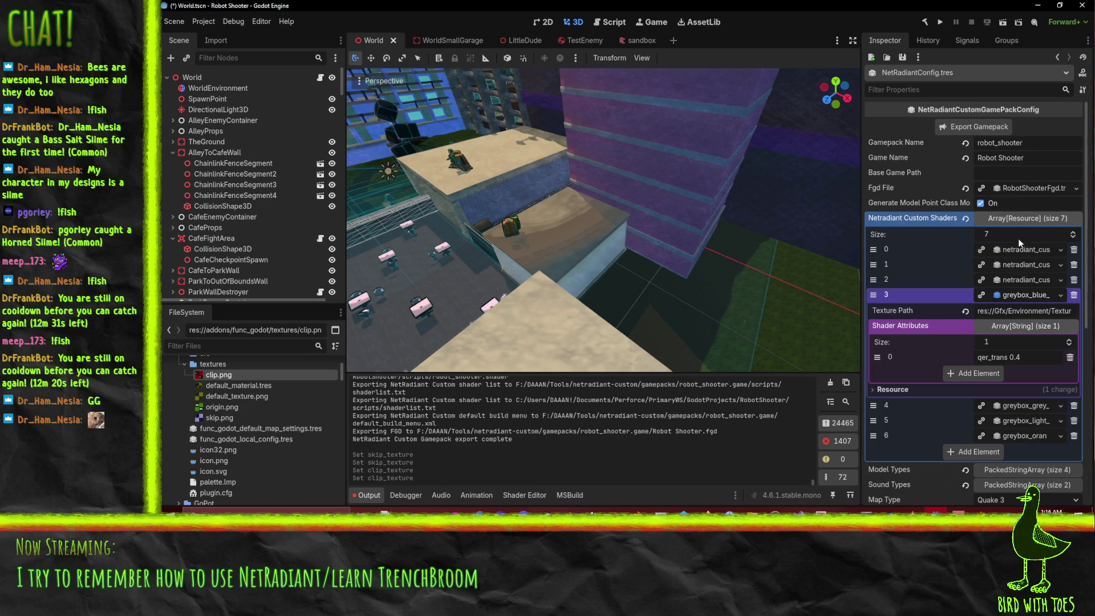
{"action": "left_click", "coordinate": [1025, 296]}
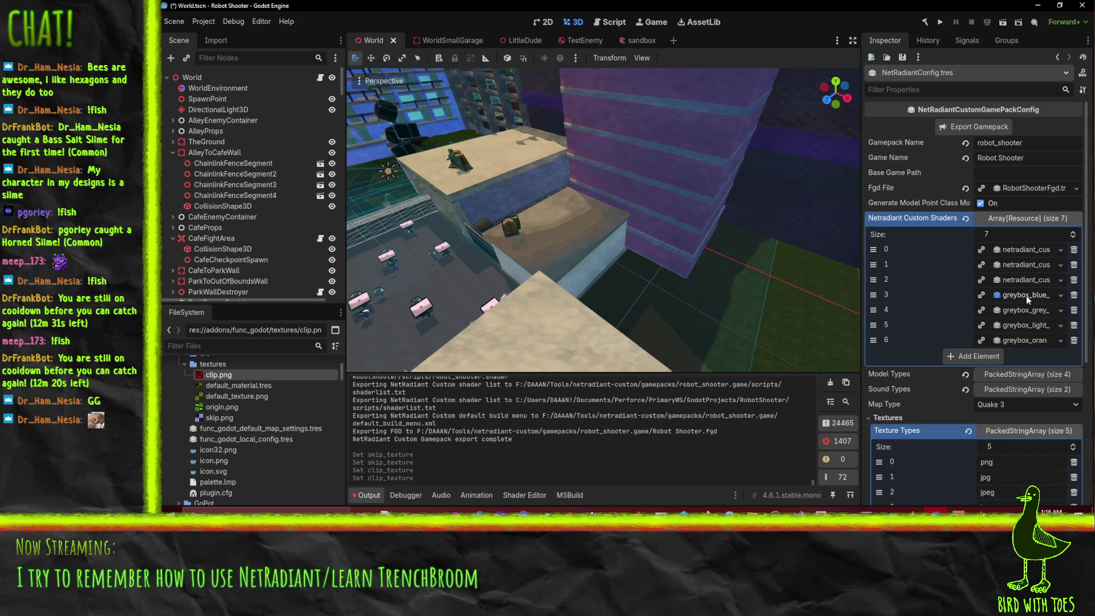
{"action": "left_click", "coordinate": [1025, 296]}
{"action": "left_click", "coordinate": [1011, 327]}
{"action": "left_click", "coordinate": [1011, 325]}
{"action": "left_click", "coordinate": [1009, 326]}
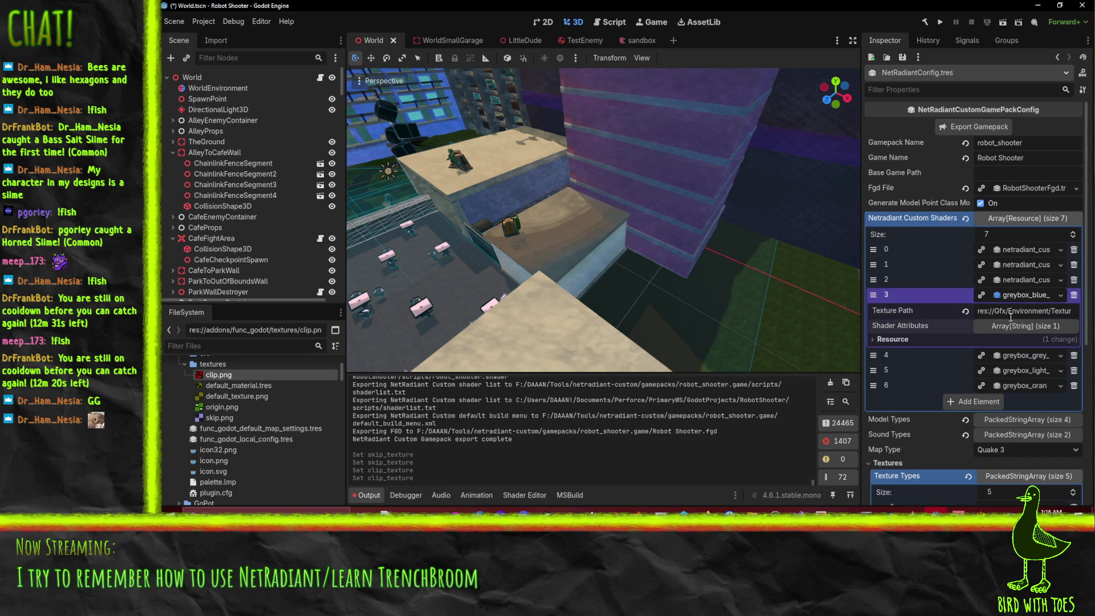
{"action": "left_click", "coordinate": [1045, 318]}
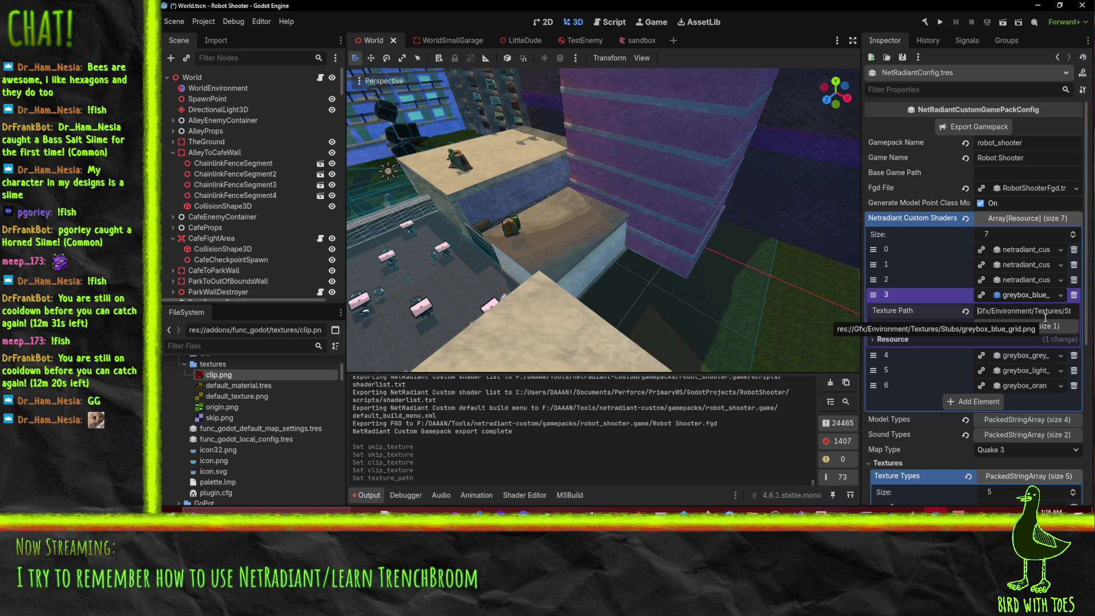
Step: Save the Godot scene, re-export the NetRadiant gamepack, and switch back to NetRadiant
{"action": "key", "text": "ctrl+s"}
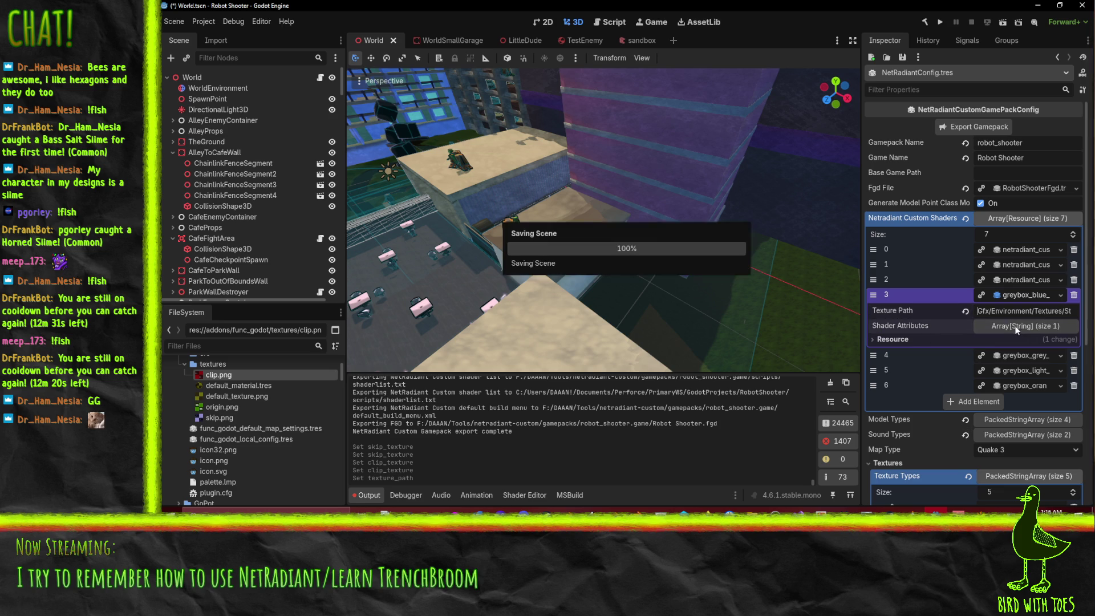
{"action": "right_click", "coordinate": [1024, 312]}
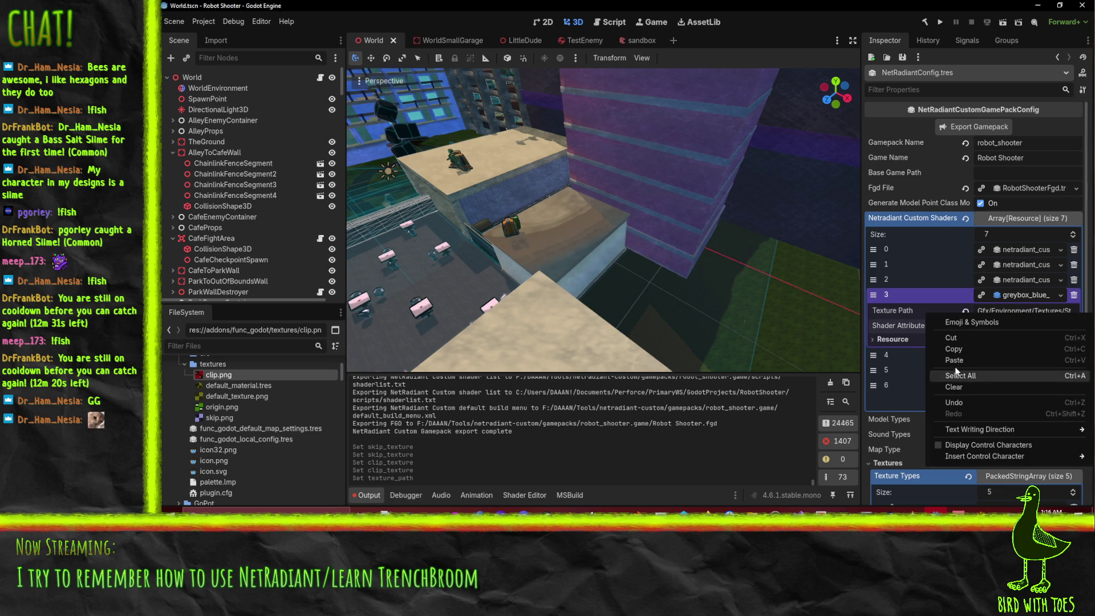
{"action": "left_click", "coordinate": [902, 307]}
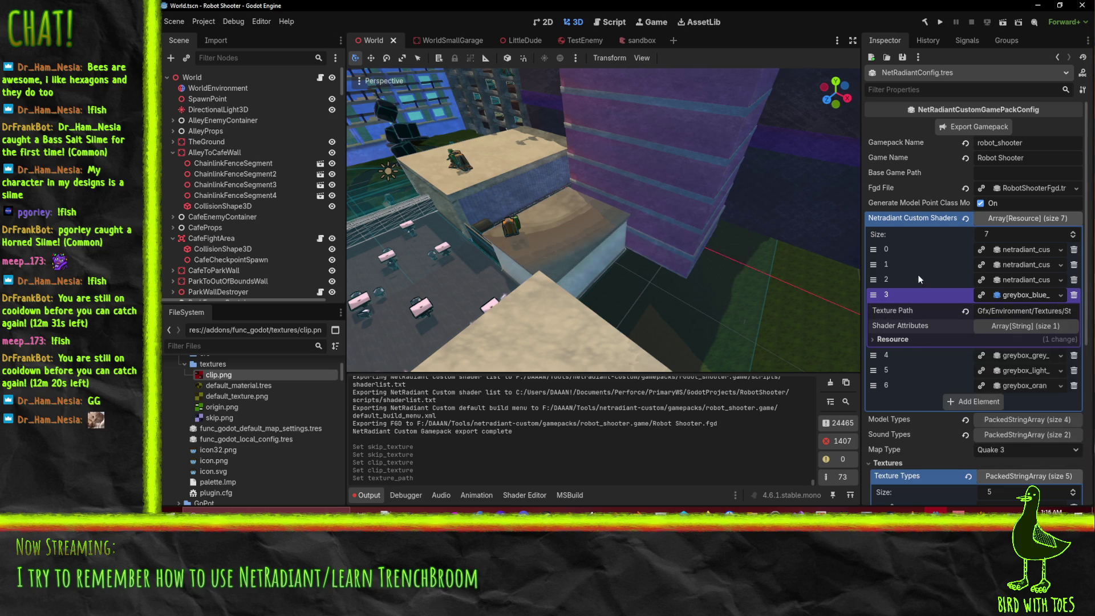
{"action": "scroll", "coordinate": [931, 343], "scroll_direction": "down", "scroll_amount": 5}
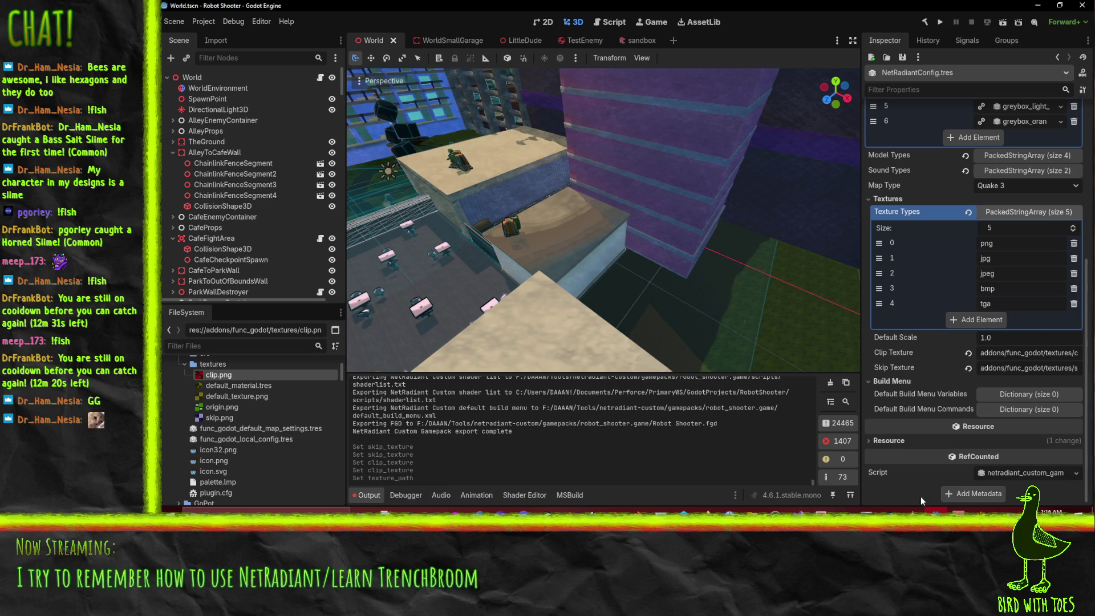
{"action": "scroll", "coordinate": [903, 456], "scroll_direction": "up", "scroll_amount": 5}
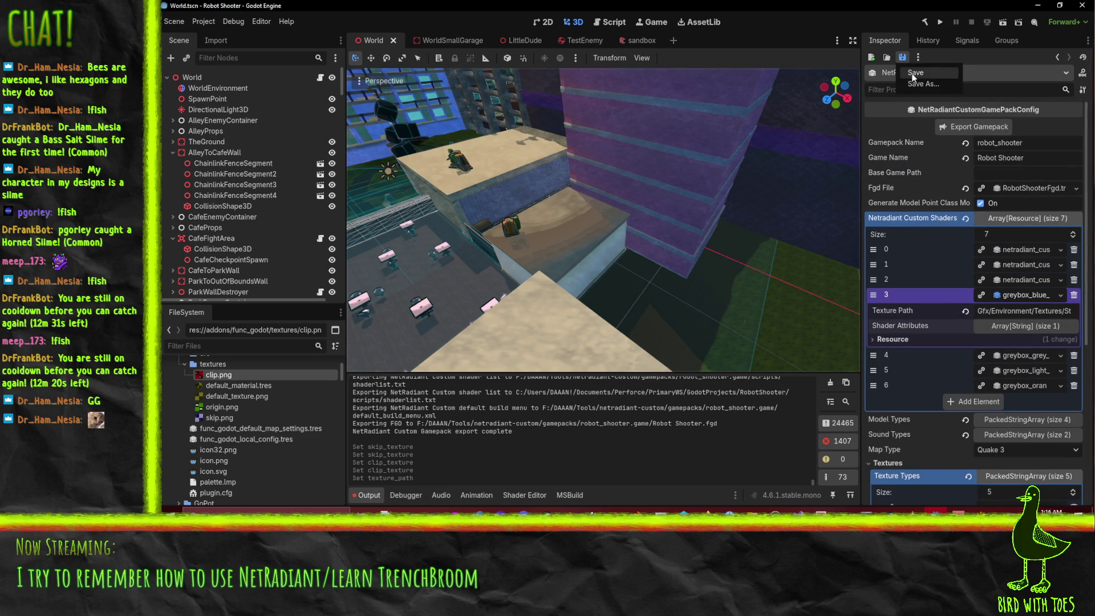
{"action": "left_click", "coordinate": [998, 130]}
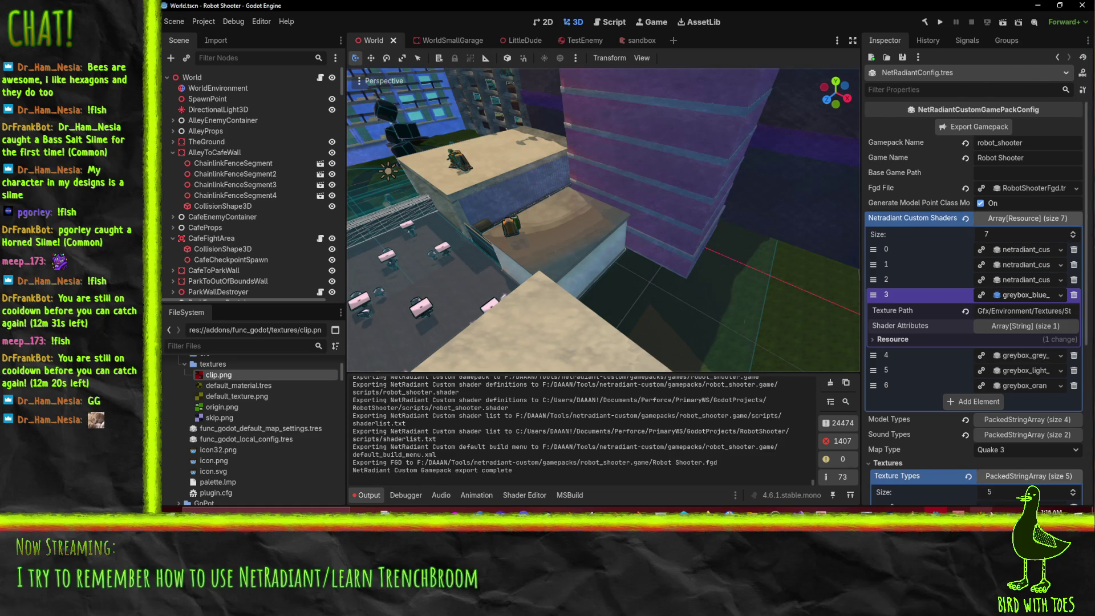
{"action": "left_click", "coordinate": [977, 531]}
{"action": "left_click", "coordinate": [169, 16]}
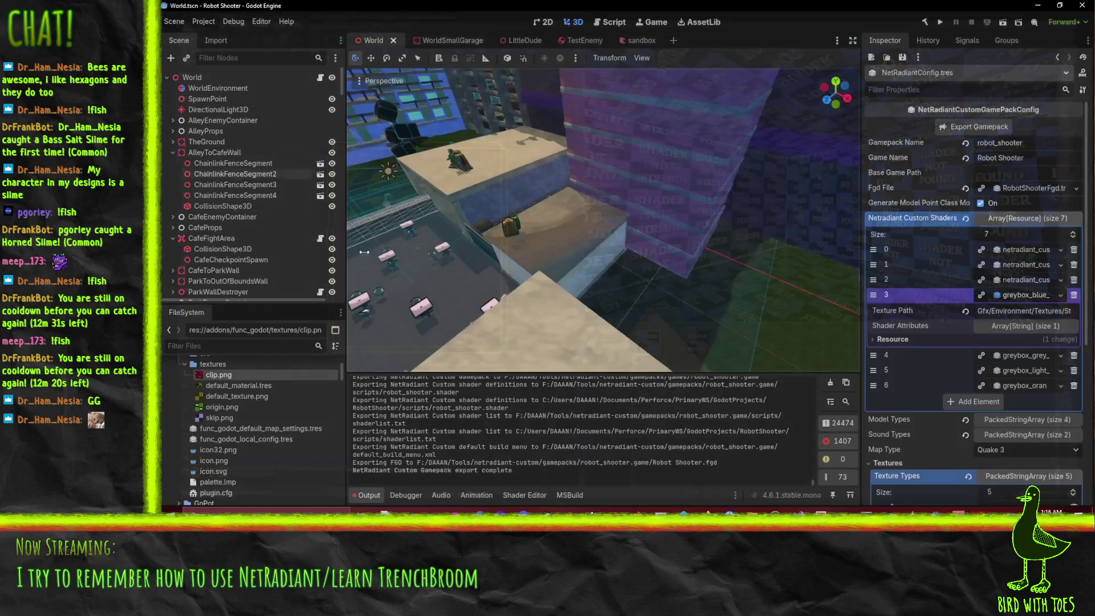
Step: Quit NetRadiant and relaunch it from radiant.exe in netradiant-custom, allowing it to run
{"action": "left_click", "coordinate": [180, 150]}
{"action": "mouse_move", "coordinate": [768, 512]}
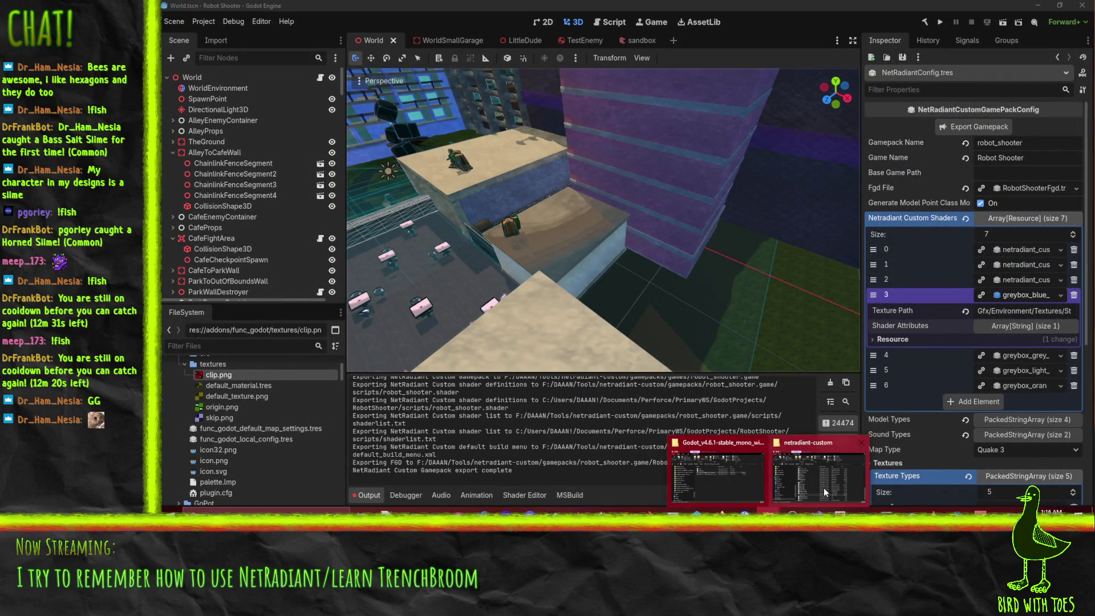
{"action": "left_click", "coordinate": [798, 484]}
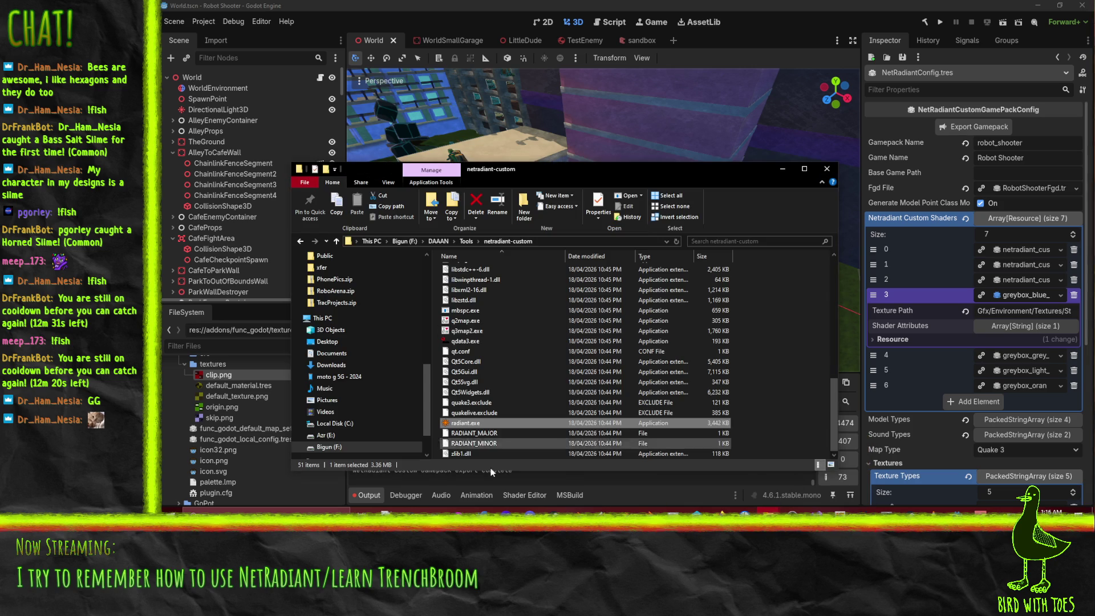
{"action": "double_click", "coordinate": [468, 423]}
{"action": "left_click", "coordinate": [670, 271]}
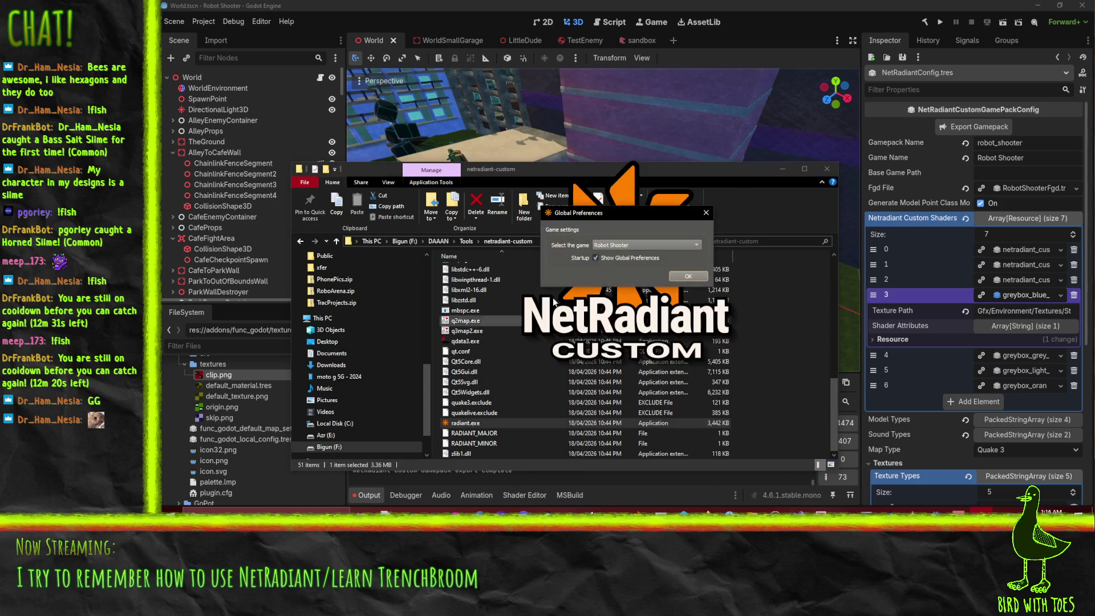
{"action": "left_click", "coordinate": [691, 275]}
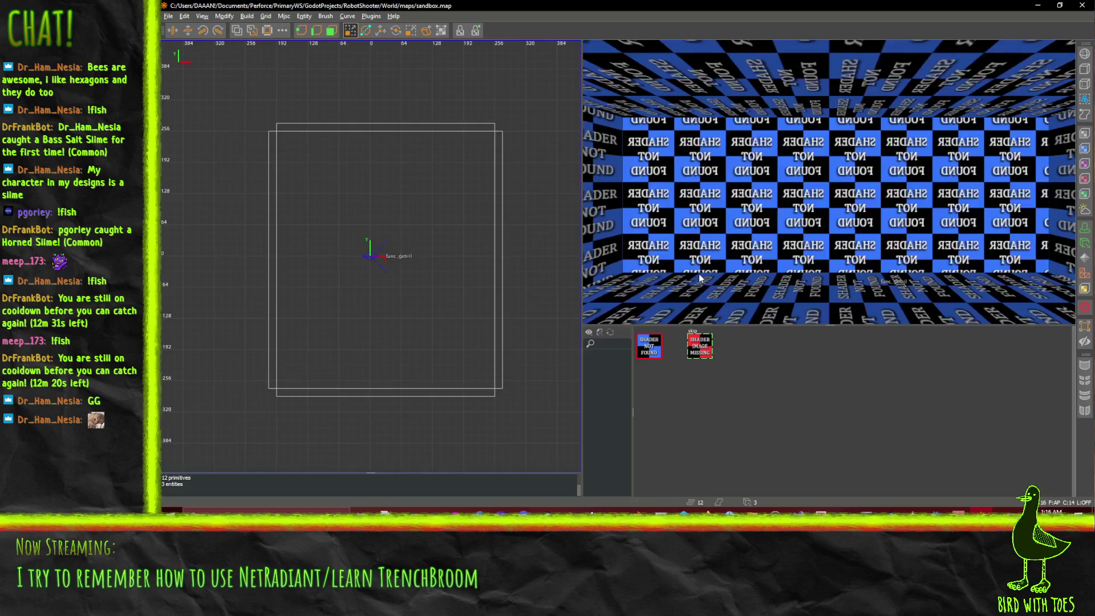
{"action": "left_click", "coordinate": [653, 349]}
{"action": "scroll", "coordinate": [784, 252], "scroll_direction": "down", "scroll_amount": 5}
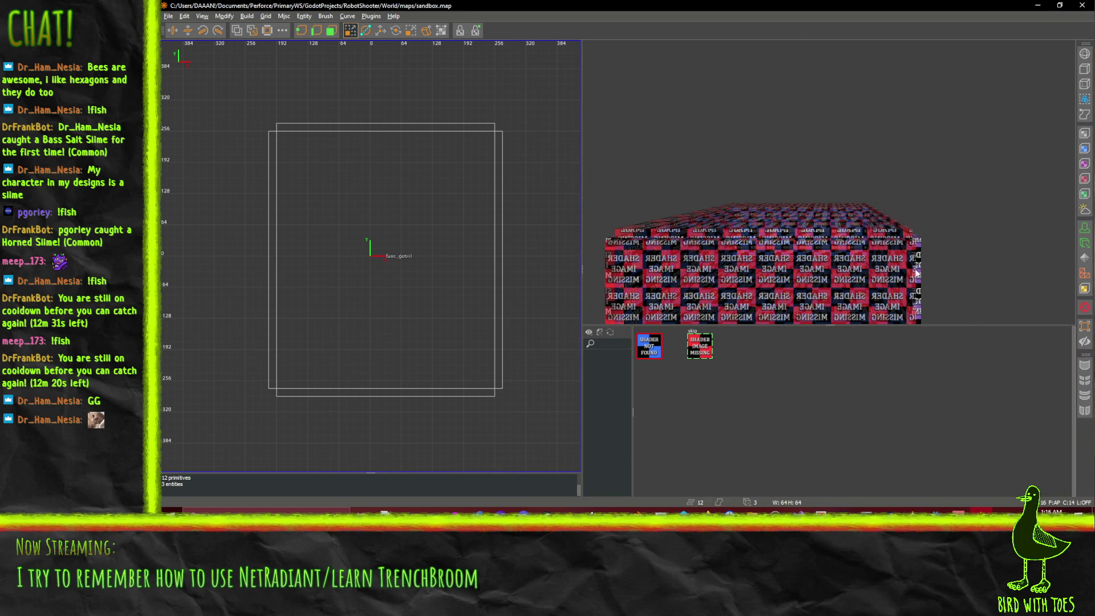
{"action": "scroll", "coordinate": [912, 272], "scroll_direction": "up", "scroll_amount": 5}
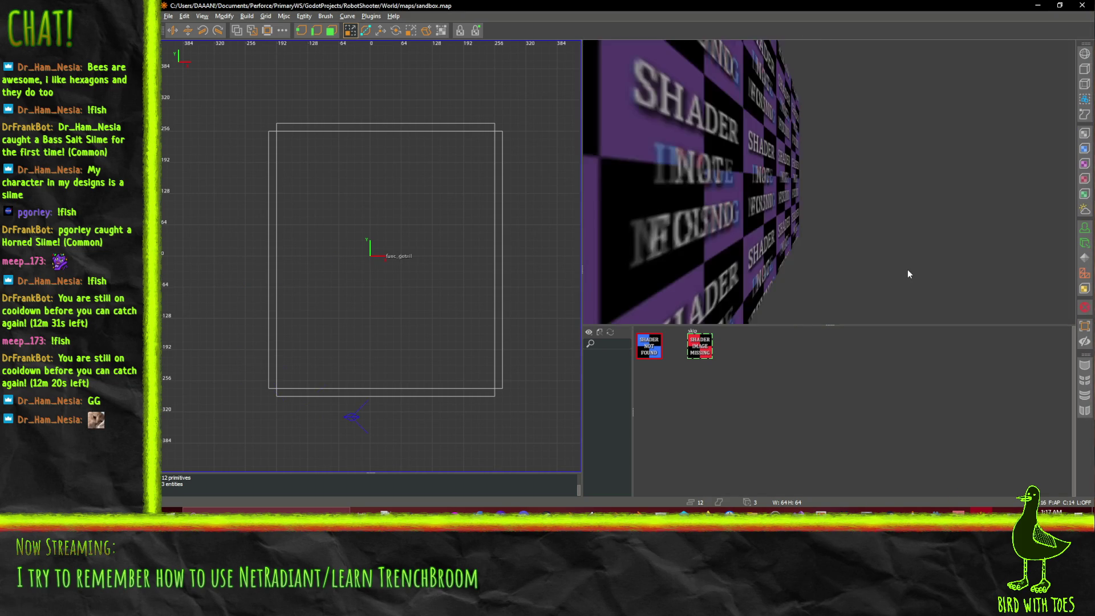
{"action": "scroll", "coordinate": [910, 273], "scroll_direction": "up", "scroll_amount": 3}
{"action": "right_click", "coordinate": [767, 243]}
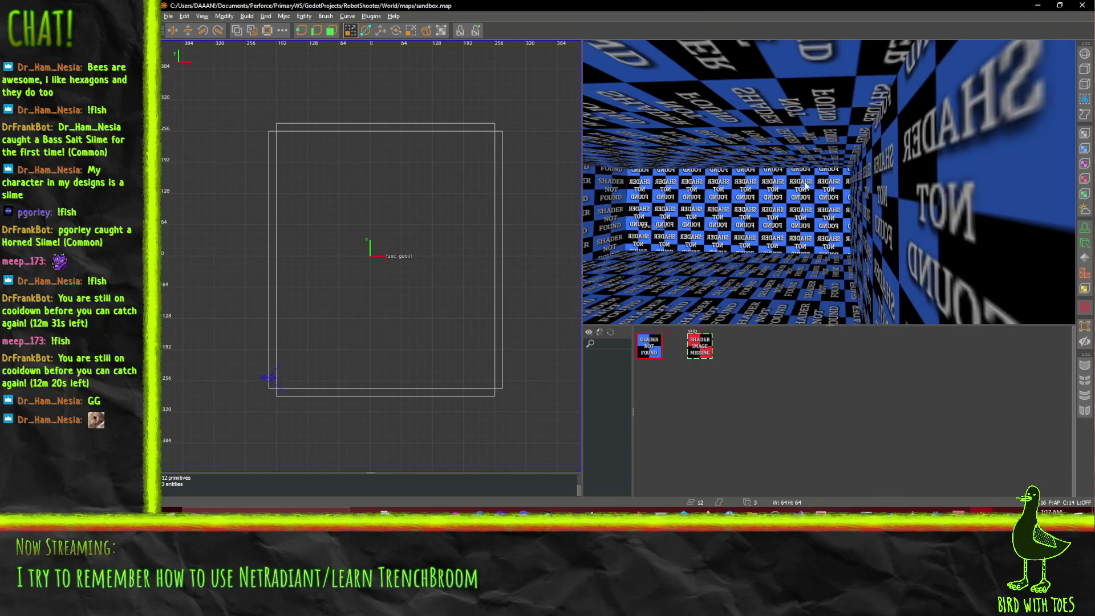
{"action": "scroll", "coordinate": [828, 182], "scroll_direction": "up", "scroll_amount": 5}
{"action": "right_click", "coordinate": [825, 186]}
{"action": "scroll", "coordinate": [827, 186], "scroll_direction": "down", "scroll_amount": 3}
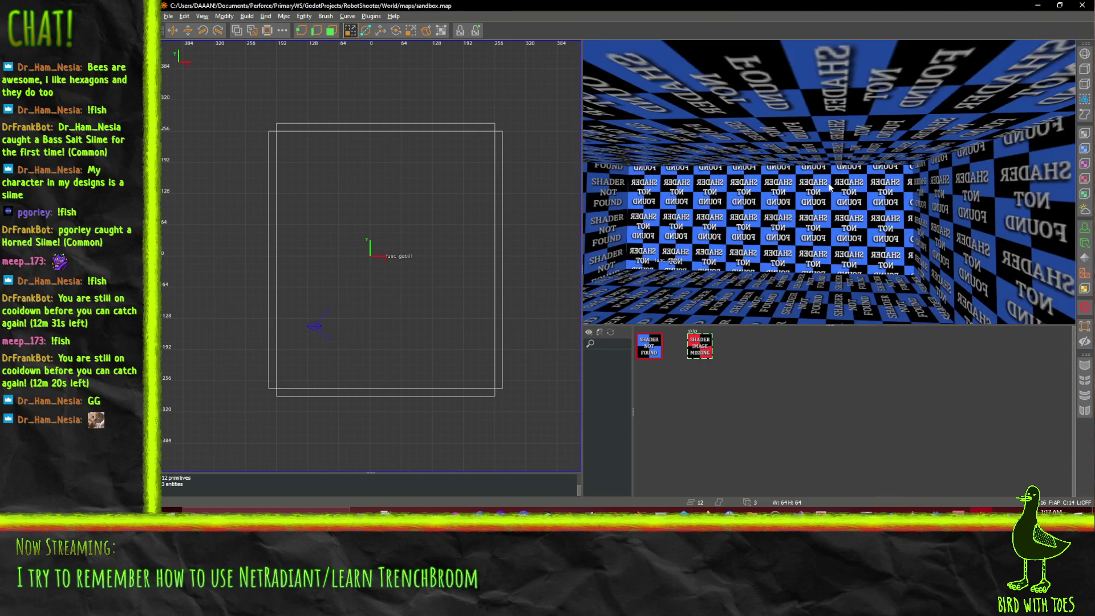
{"action": "right_click", "coordinate": [819, 229]}
{"action": "right_click", "coordinate": [679, 240]}
{"action": "scroll", "coordinate": [741, 234], "scroll_direction": "up", "scroll_amount": 5}
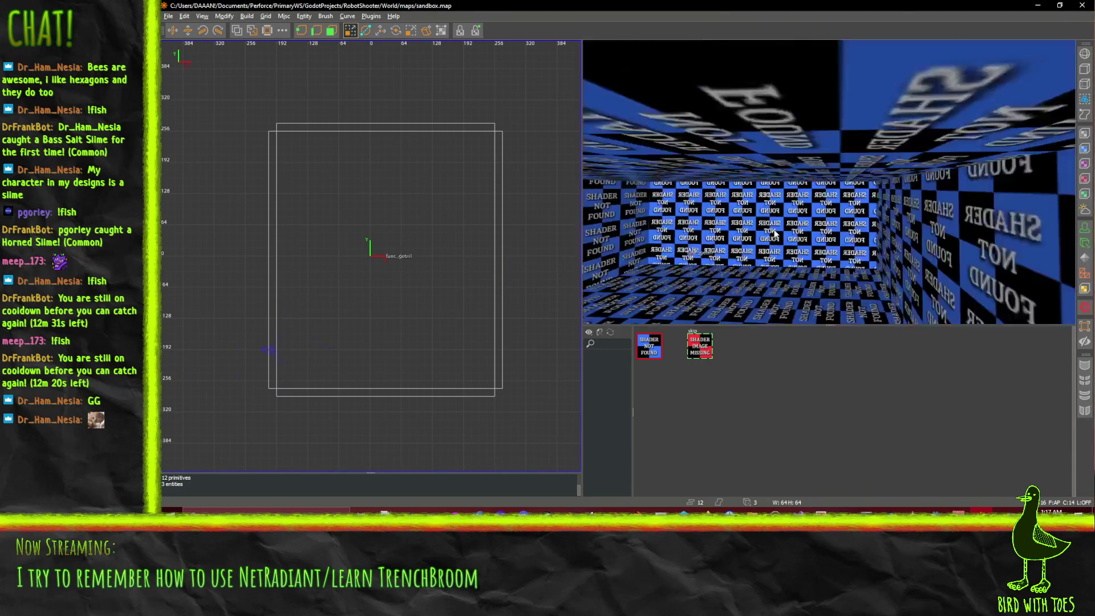
{"action": "scroll", "coordinate": [774, 233], "scroll_direction": "down", "scroll_amount": 3}
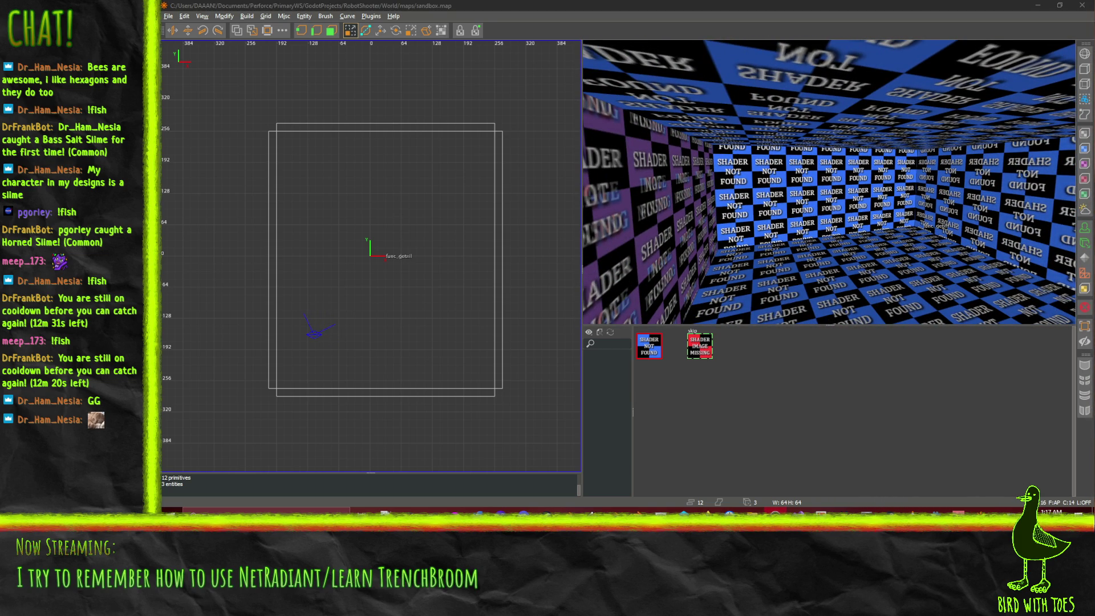
{"action": "scroll", "coordinate": [860, 226], "scroll_direction": "up", "scroll_amount": 2}
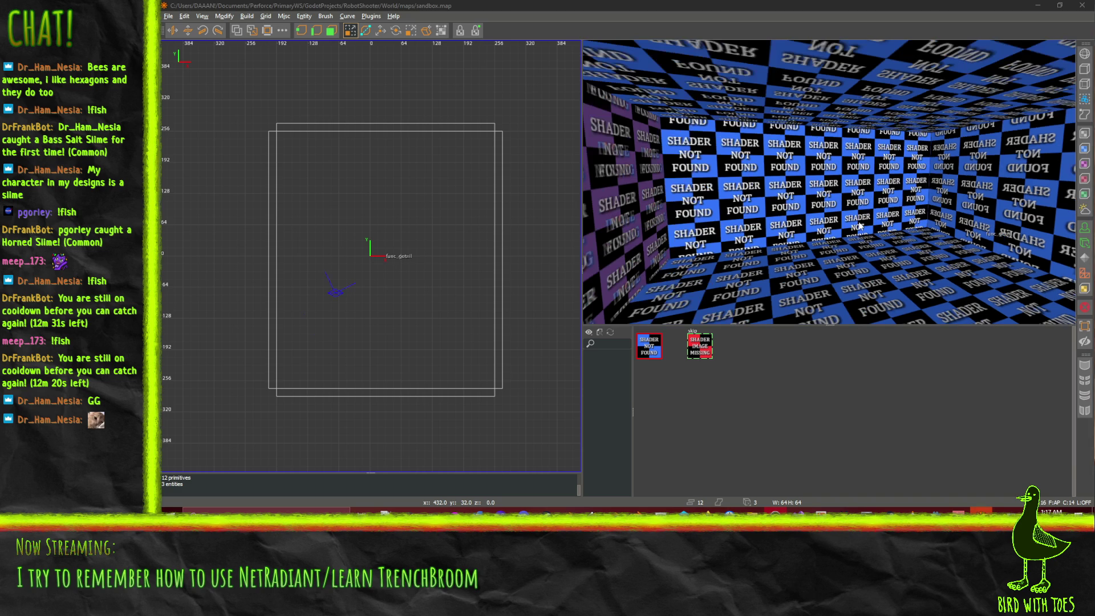
{"action": "right_click", "coordinate": [862, 224]}
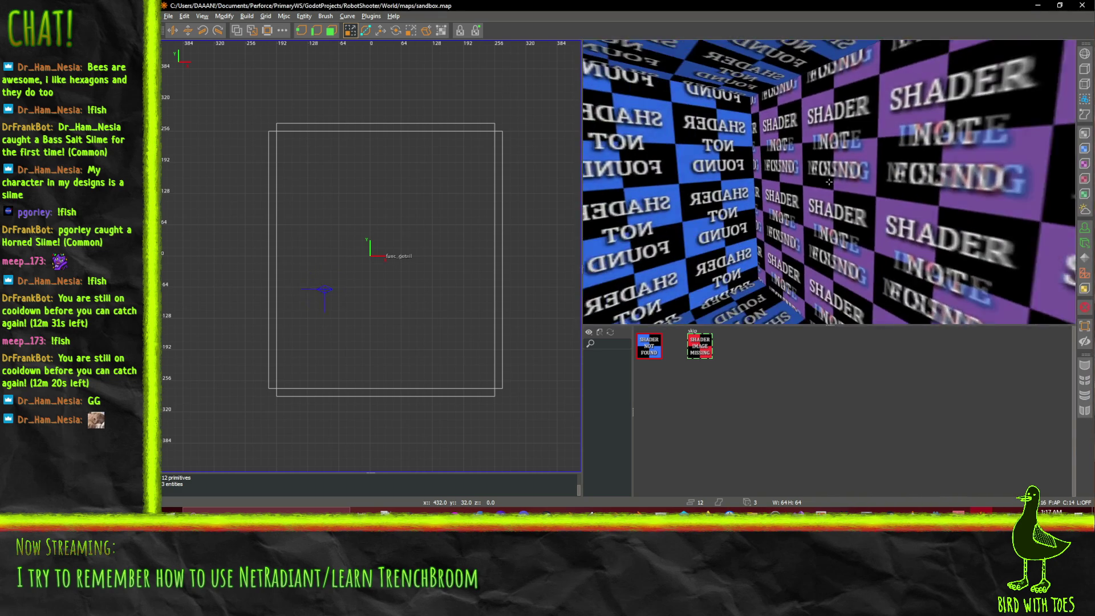
Step: Select a room wall, try the skip texture on it, then restore SHADER NOT FOUND
{"action": "left_click", "coordinate": [828, 181], "text": "shift"}
{"action": "right_click", "coordinate": [829, 182]}
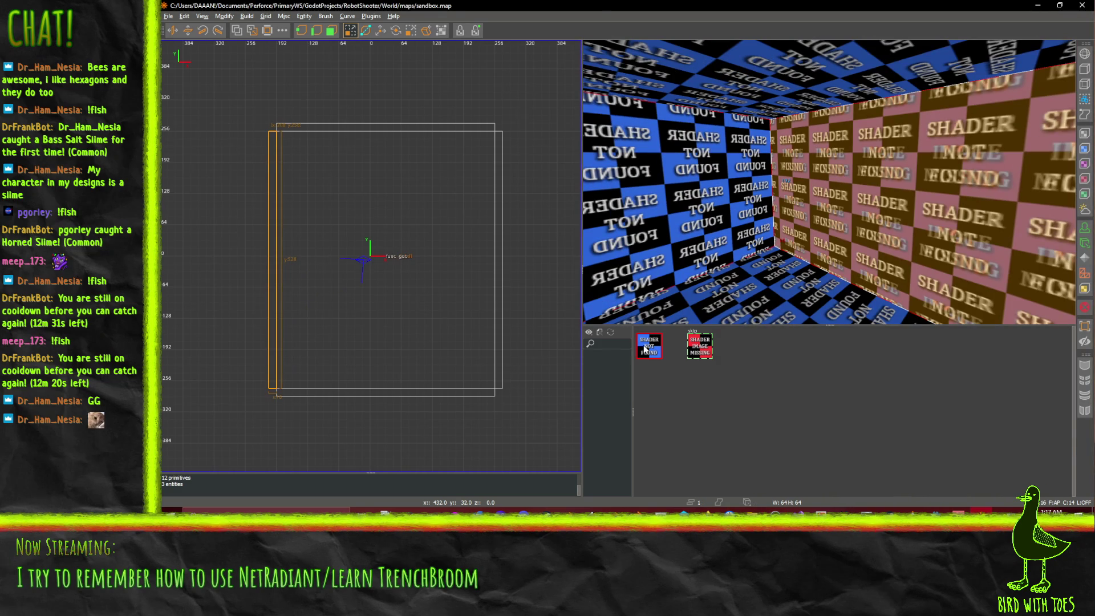
{"action": "left_click", "coordinate": [699, 348]}
{"action": "left_click", "coordinate": [645, 356]}
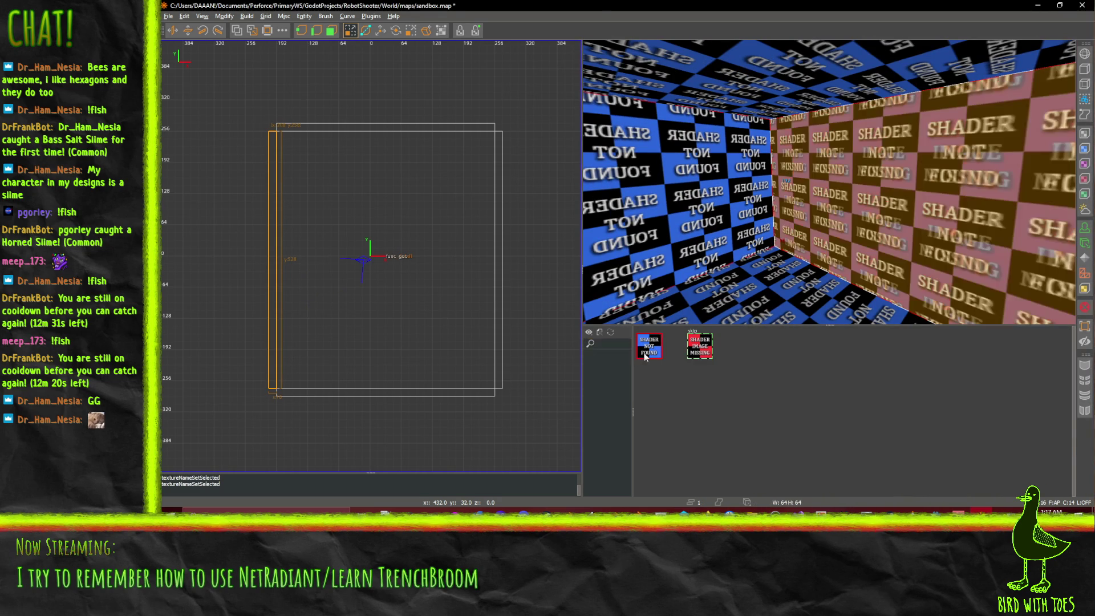
{"action": "left_click", "coordinate": [693, 352]}
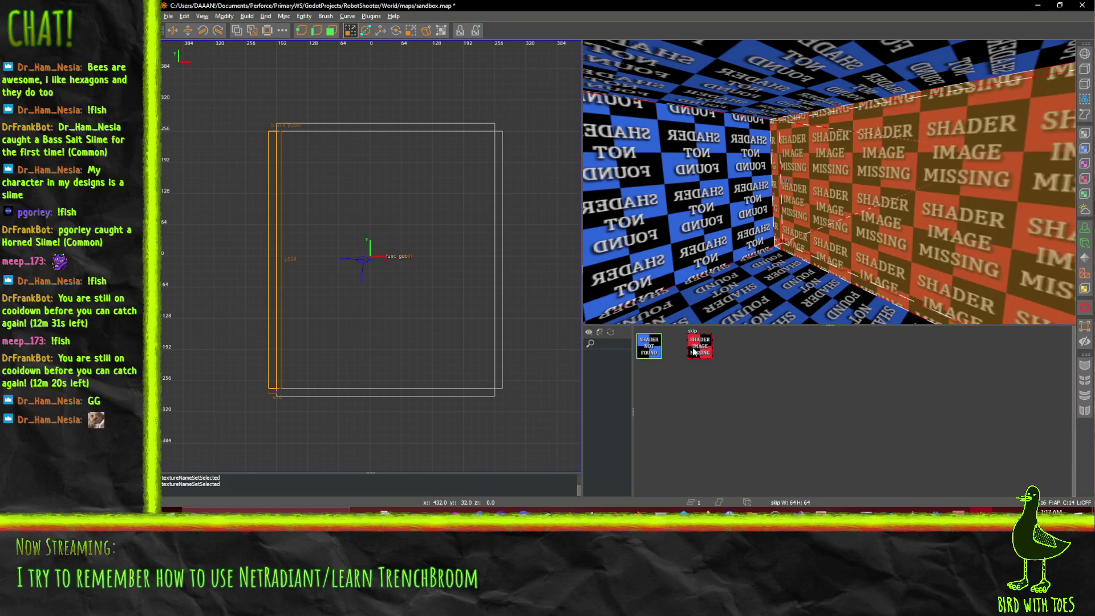
{"action": "left_click", "coordinate": [653, 352]}
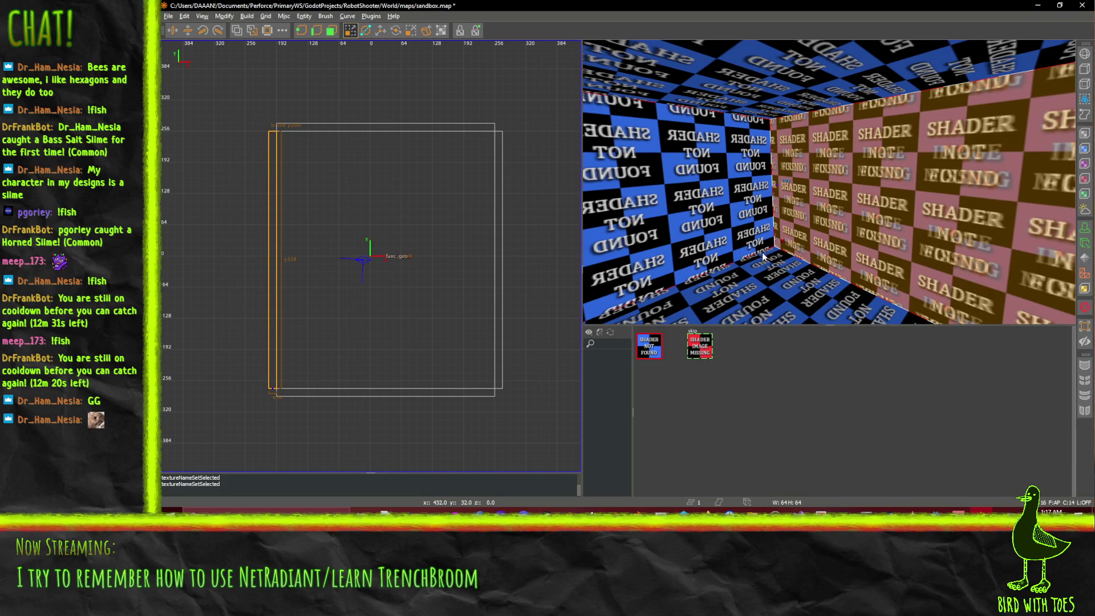
Step: Select the large ceiling brush and bring up the skip texture's options in the browser
{"action": "left_click", "coordinate": [765, 256], "text": "shift"}
{"action": "left_click", "coordinate": [764, 79], "text": "shift"}
{"action": "left_click", "coordinate": [748, 122], "text": "shift"}
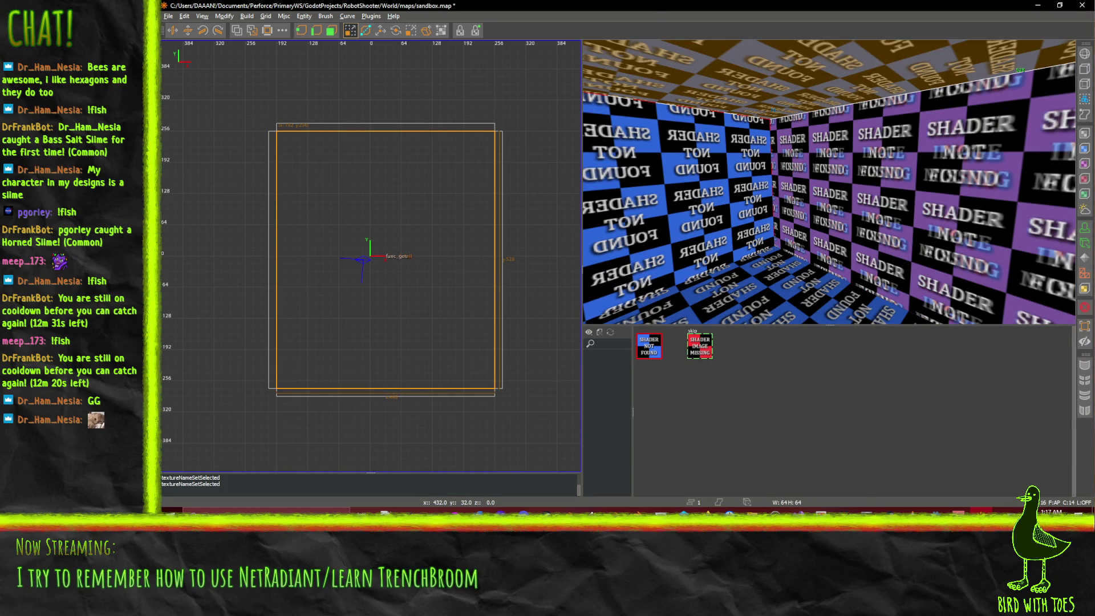
{"action": "right_click", "coordinate": [759, 383]}
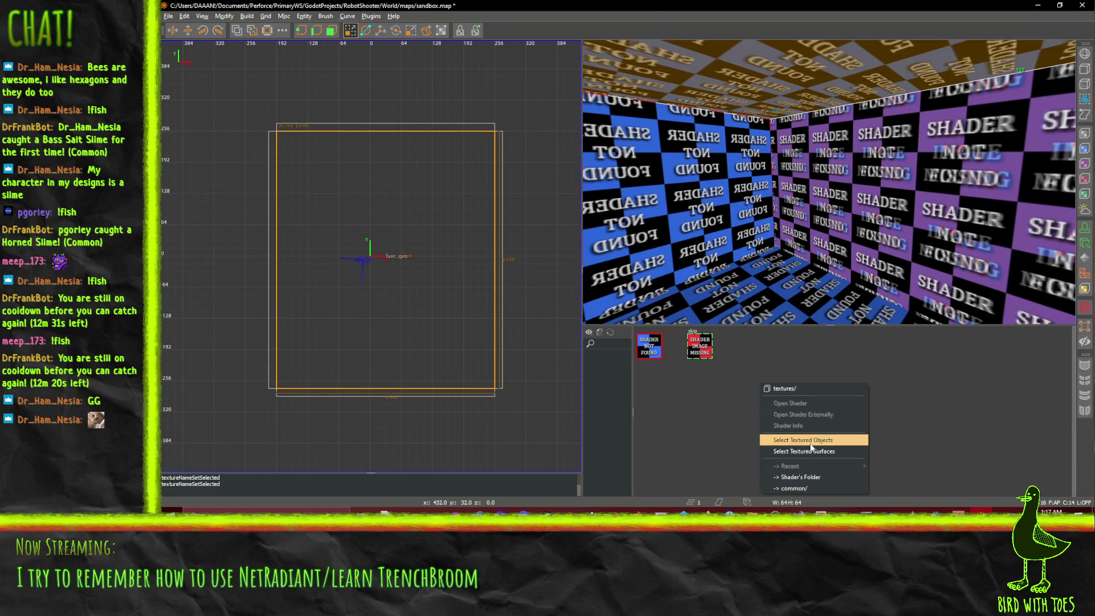
{"action": "left_click", "coordinate": [776, 391]}
{"action": "right_click", "coordinate": [707, 357]}
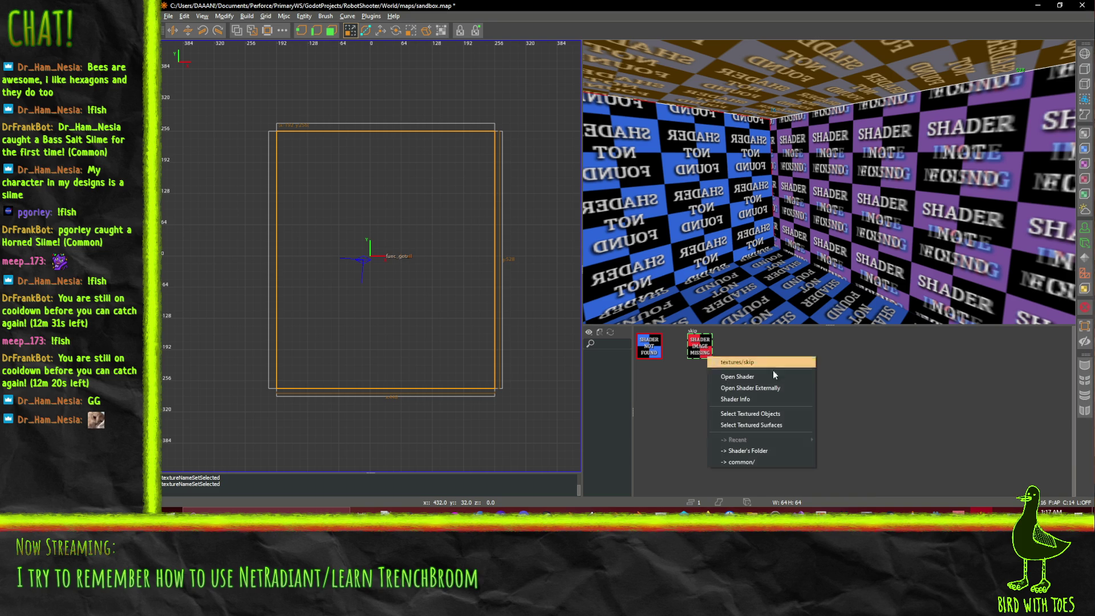
Step: Read the skip texture's shader definition file, then exit NetRadiant discarding map changes
{"action": "left_click", "coordinate": [761, 385]}
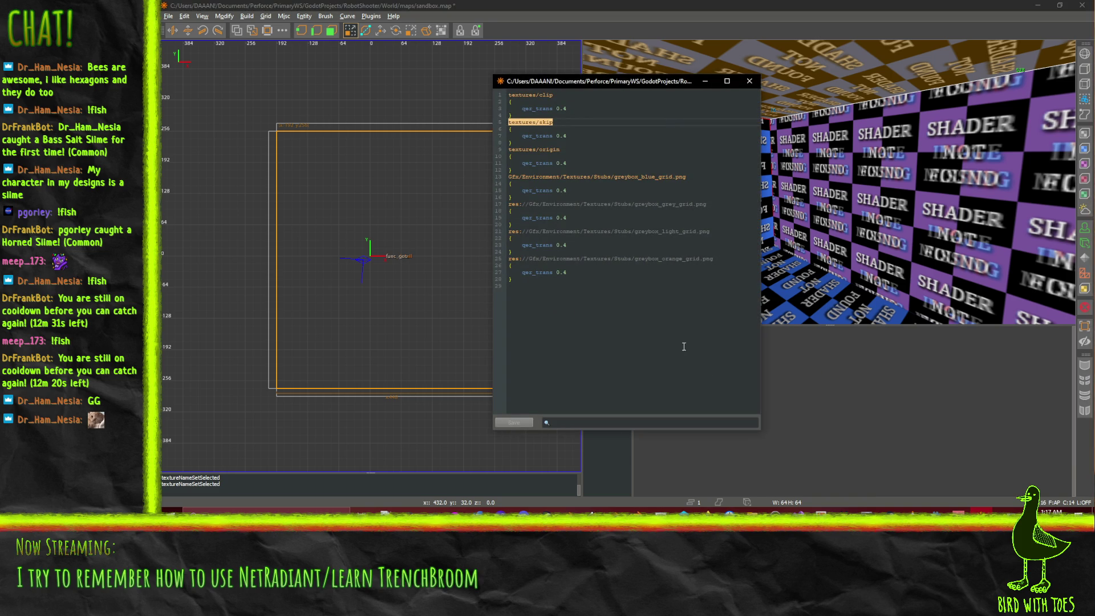
{"action": "left_click", "coordinate": [579, 182]}
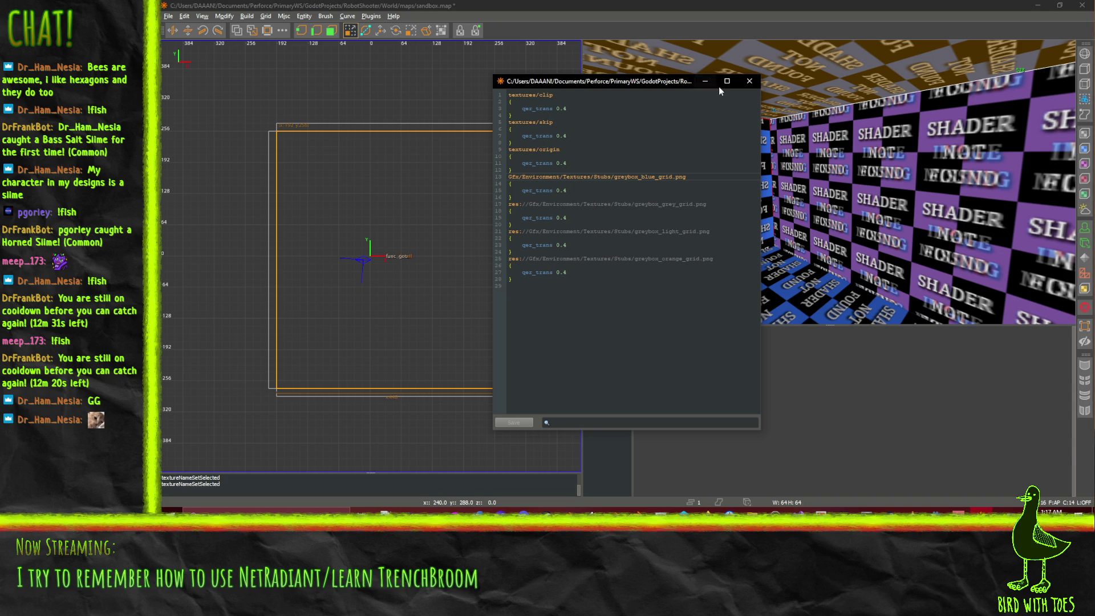
{"action": "left_click", "coordinate": [519, 99]}
{"action": "left_click", "coordinate": [749, 81]}
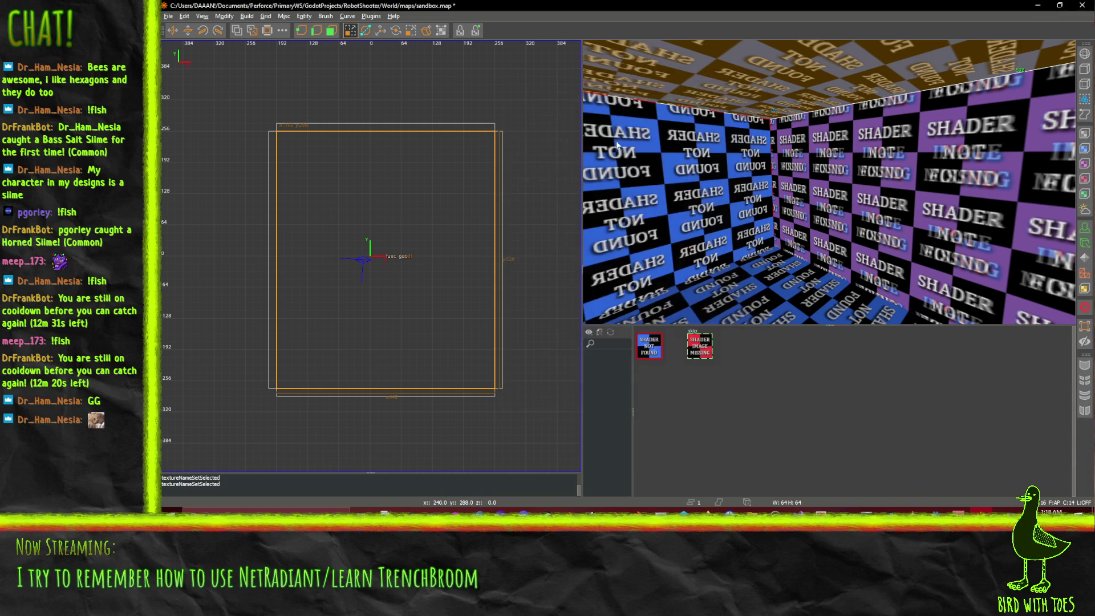
{"action": "left_click", "coordinate": [1083, 6]}
{"action": "left_click", "coordinate": [641, 270]}
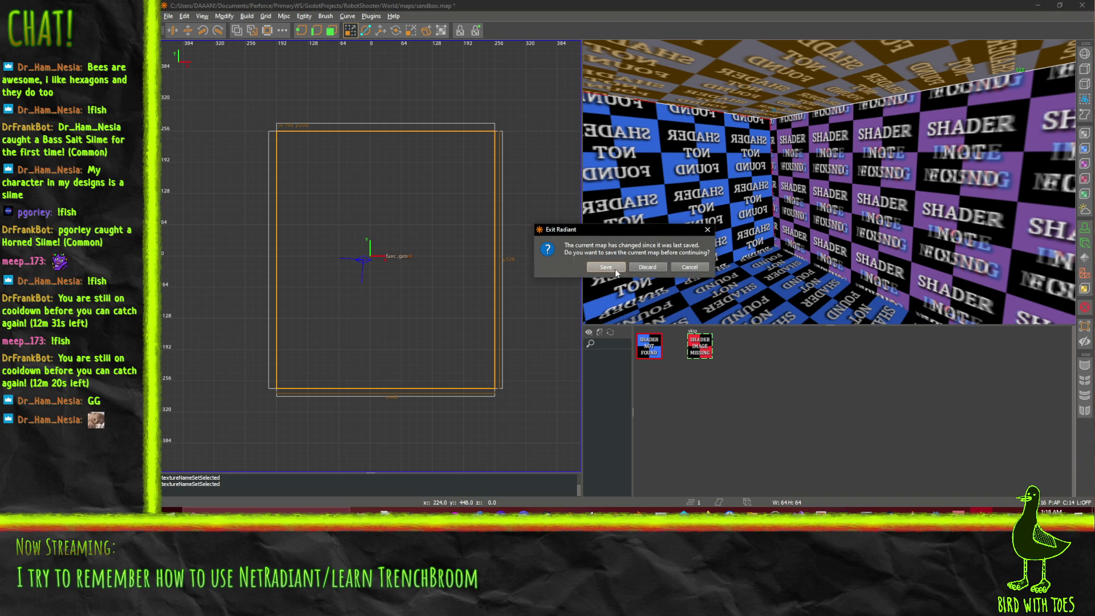
Step: Clear Godot's Output log and export the NetRadiant gamepack once more into a clean log
{"action": "left_click", "coordinate": [557, 4]}
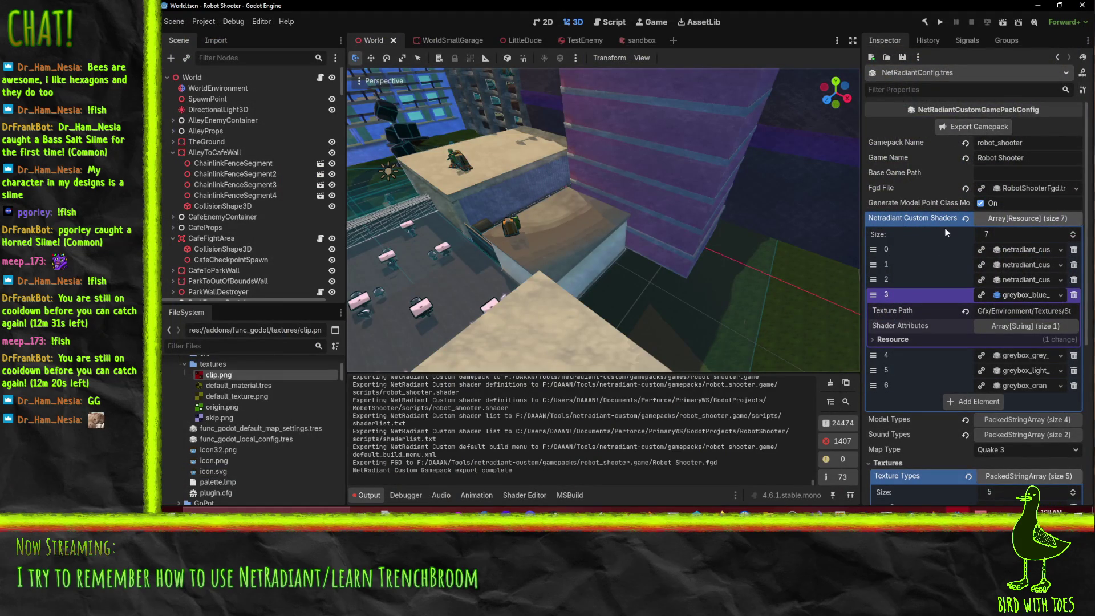
{"action": "left_click", "coordinate": [967, 124]}
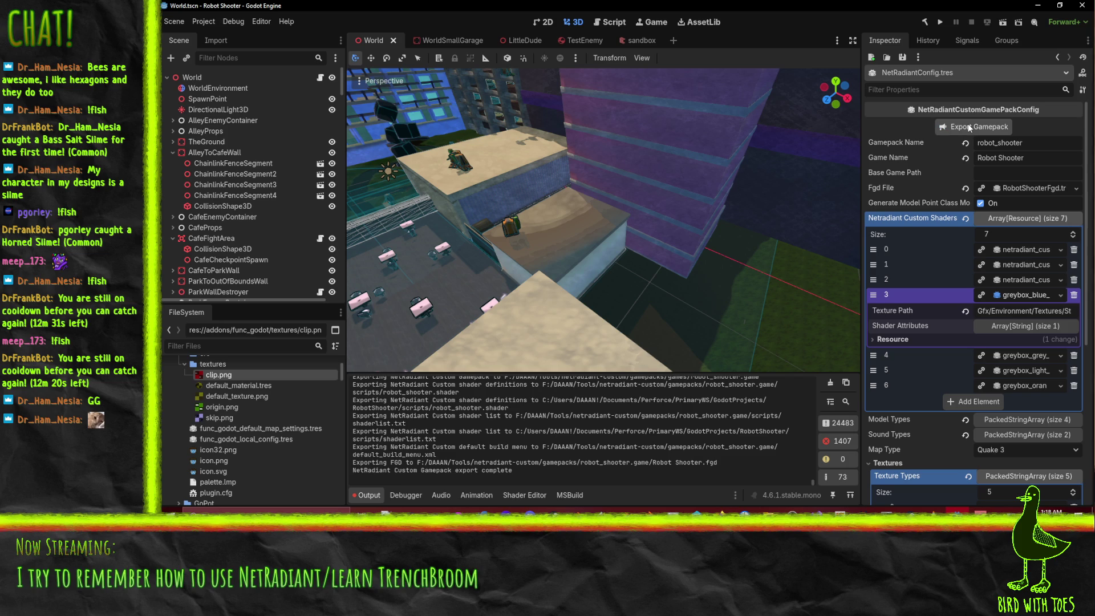
{"action": "left_click", "coordinate": [967, 126]}
{"action": "left_click", "coordinate": [831, 383]}
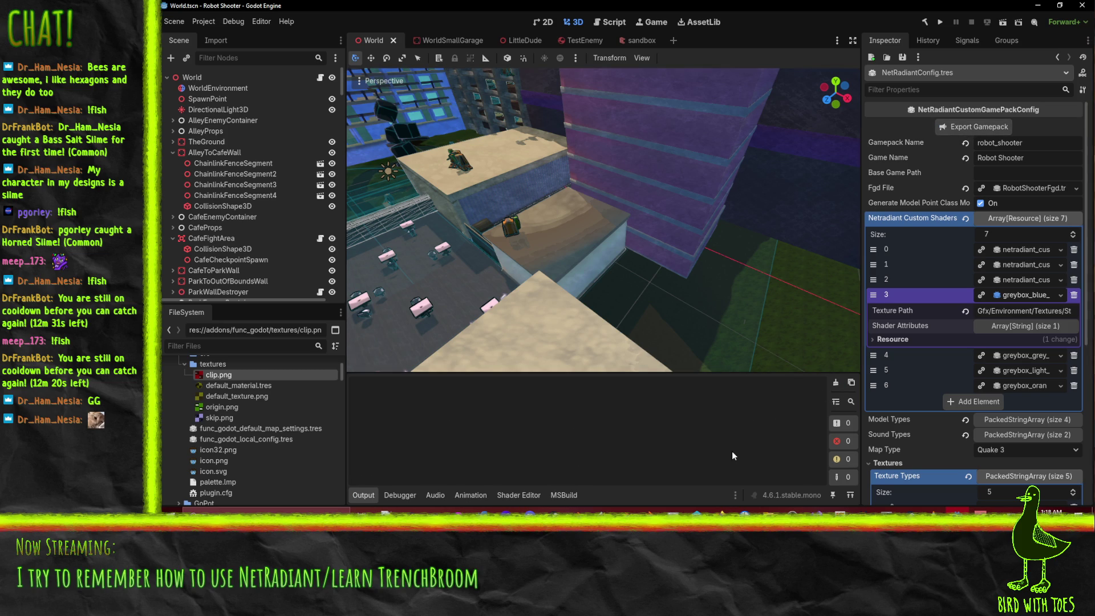
{"action": "left_click", "coordinate": [957, 124]}
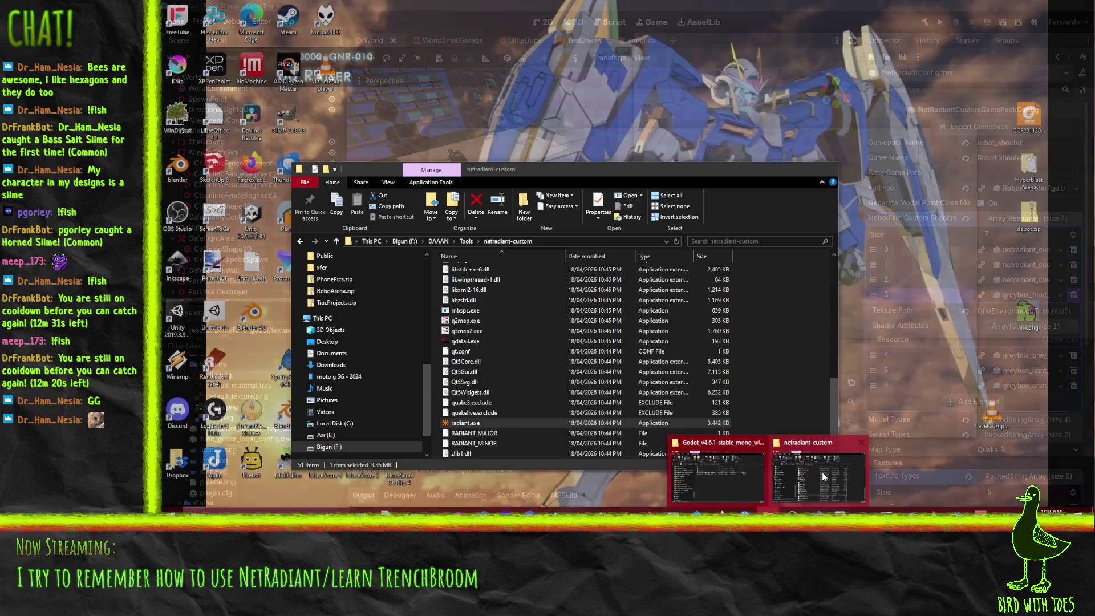
{"action": "left_click", "coordinate": [822, 471]}
Step: Browse gamepacks/robot_shooter.game and open the World folder's Robot Shooter.fgd in Notepad++, reloading it
{"action": "scroll", "coordinate": [553, 351], "scroll_direction": "up", "scroll_amount": 2}
{"action": "double_click", "coordinate": [471, 292]}
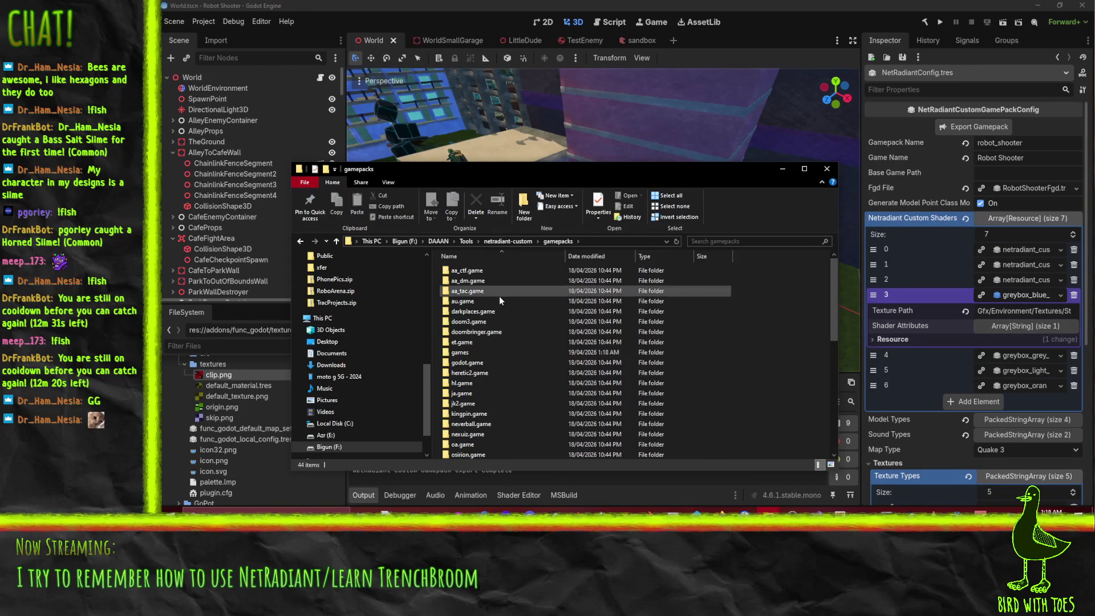
{"action": "scroll", "coordinate": [508, 371], "scroll_direction": "down", "scroll_amount": 8}
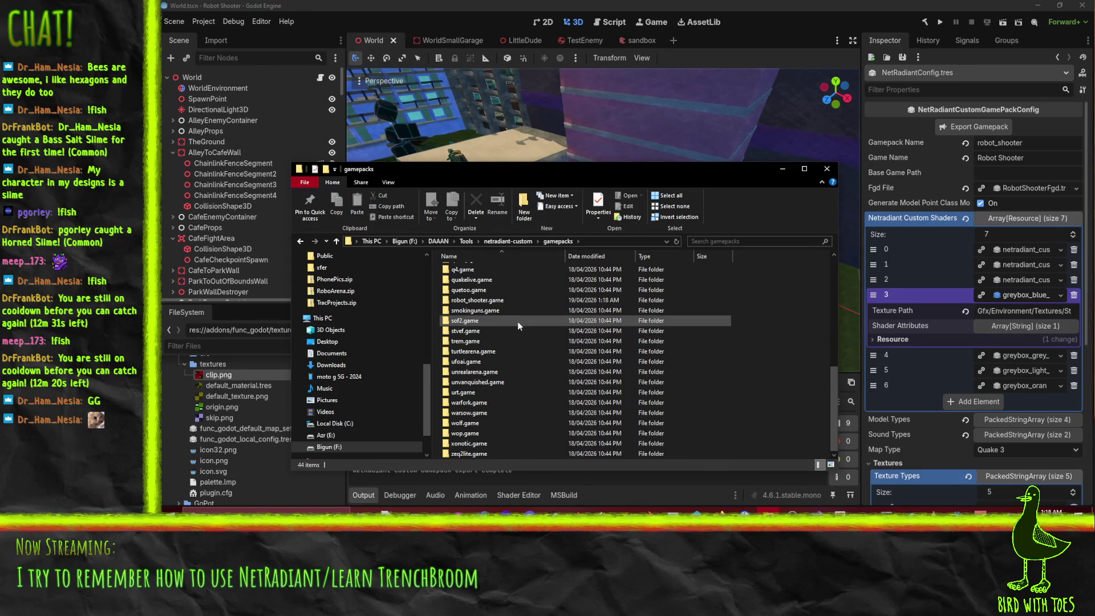
{"action": "scroll", "coordinate": [511, 431], "scroll_direction": "up", "scroll_amount": 3}
{"action": "scroll", "coordinate": [511, 431], "scroll_direction": "up", "scroll_amount": 2}
{"action": "double_click", "coordinate": [500, 451]}
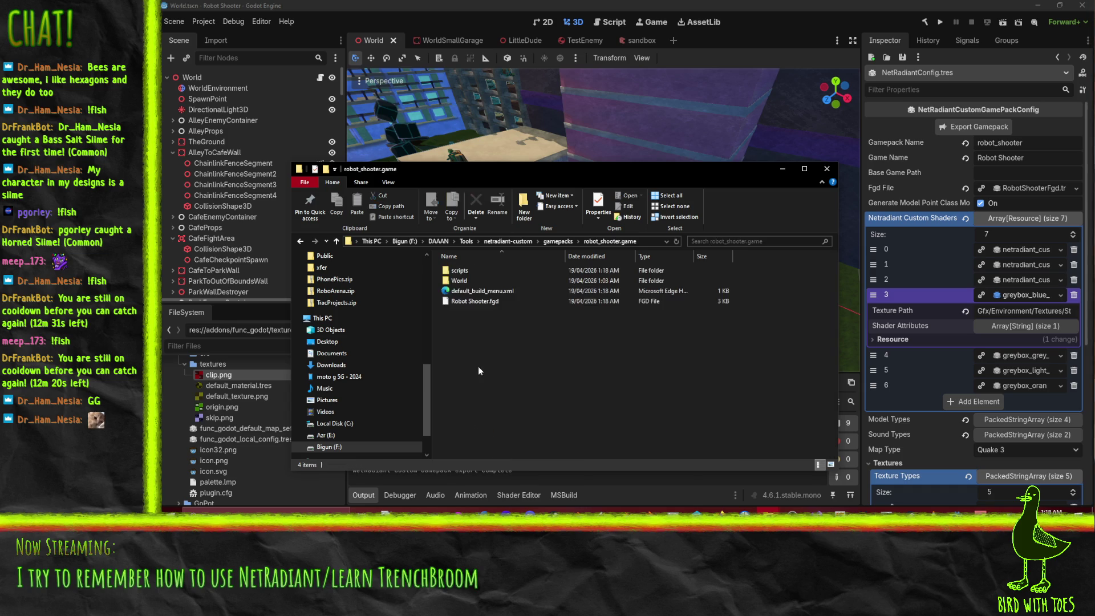
{"action": "double_click", "coordinate": [459, 270]}
{"action": "left_click", "coordinate": [579, 242]}
{"action": "double_click", "coordinate": [465, 280]}
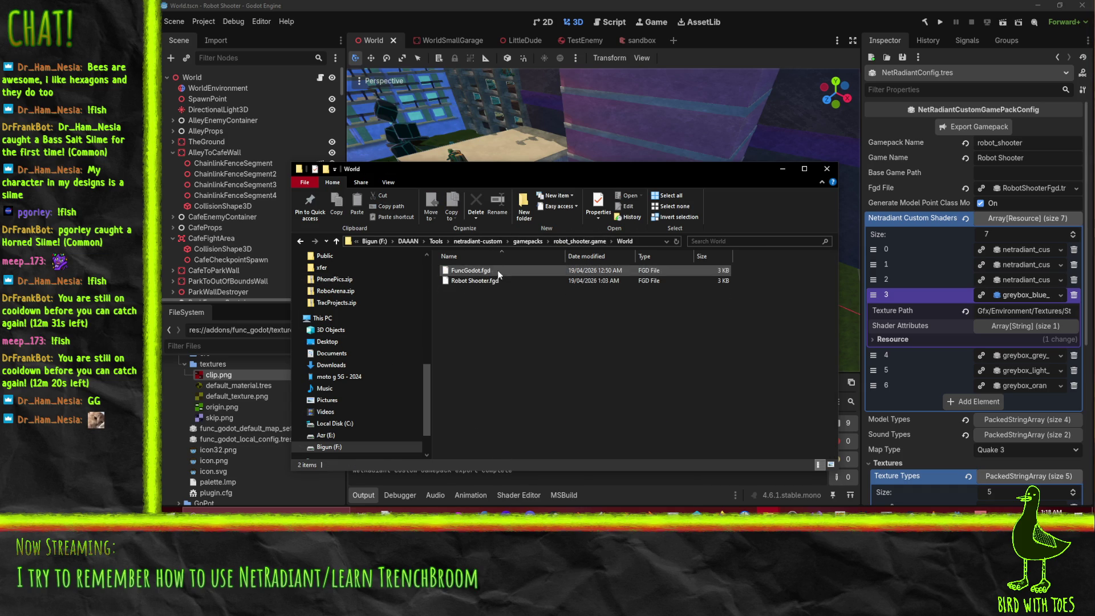
{"action": "right_click", "coordinate": [472, 281]}
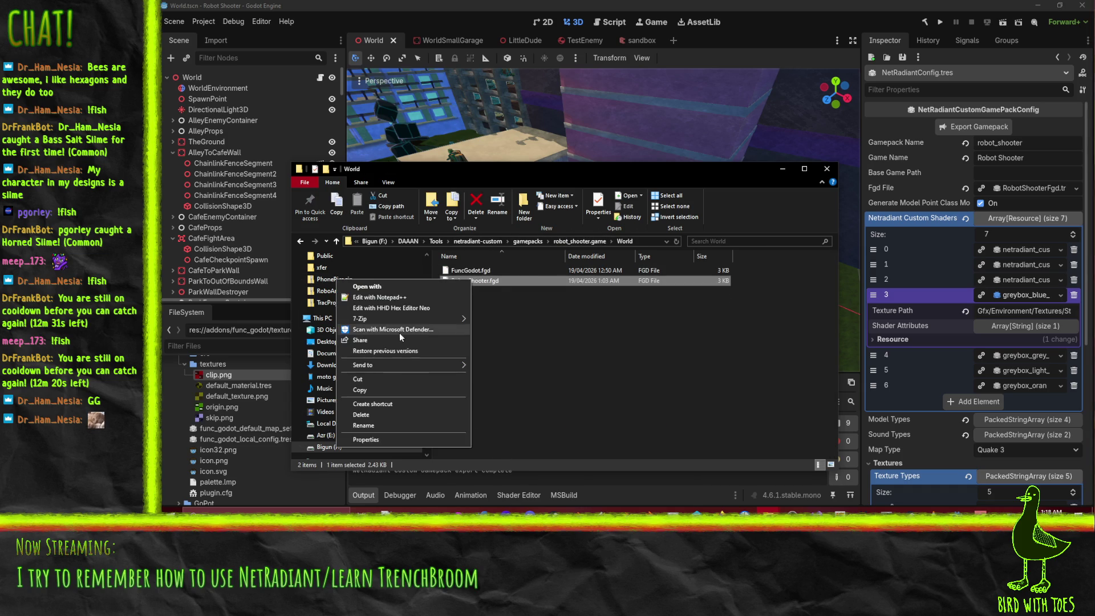
{"action": "left_click", "coordinate": [380, 298]}
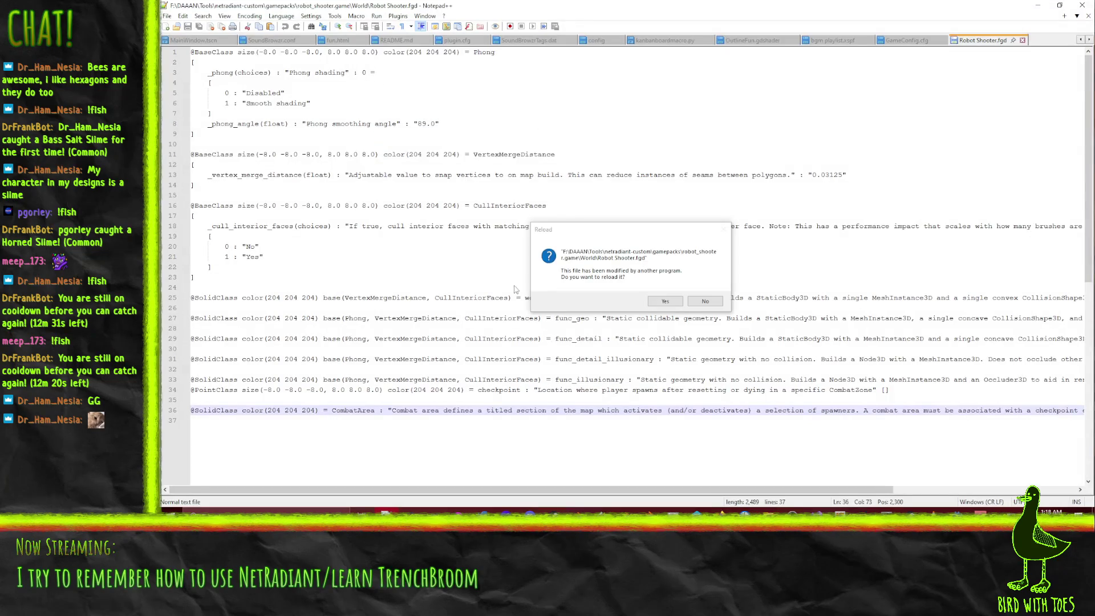
{"action": "left_click", "coordinate": [664, 303]}
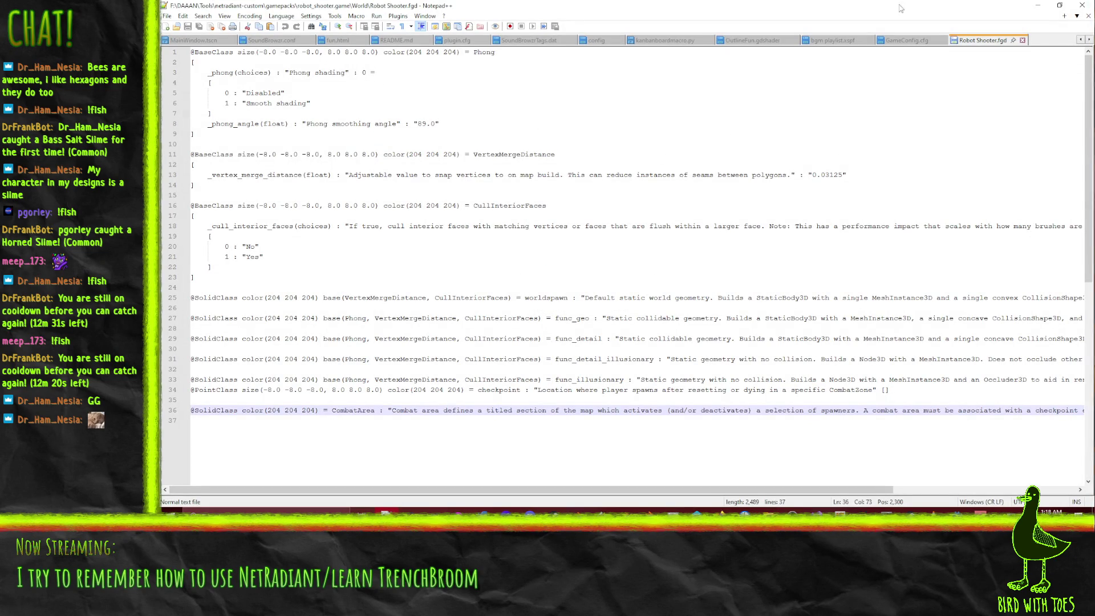
Step: Close Robot Shooter.fgd and open scripts/robot_shooter.shader with Notepad++
{"action": "left_click", "coordinate": [1023, 41]}
{"action": "left_click", "coordinate": [1038, 5]}
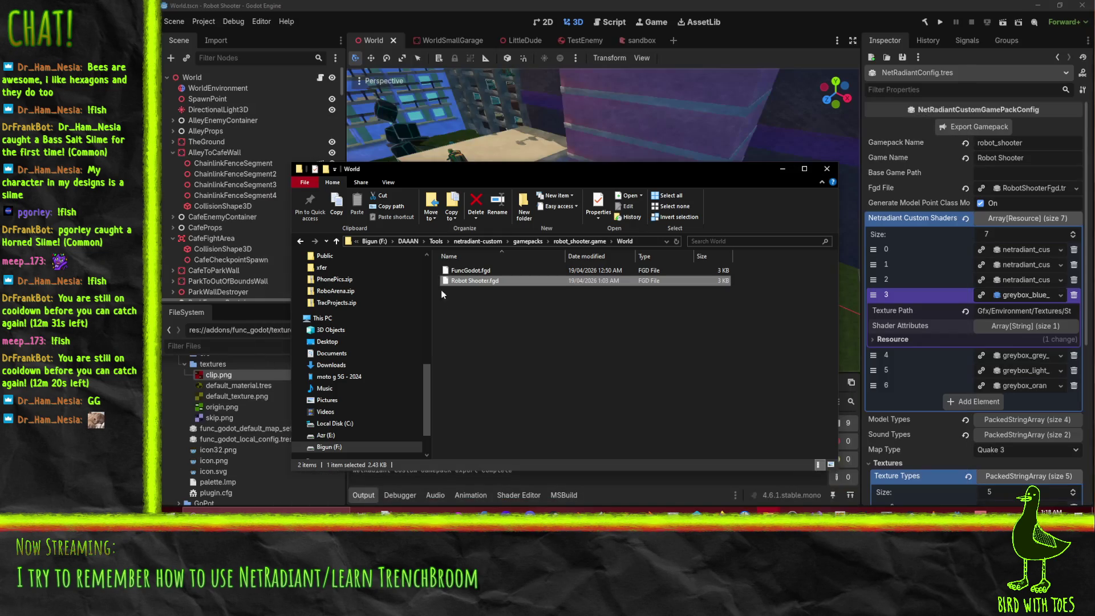
{"action": "double_click", "coordinate": [477, 280]}
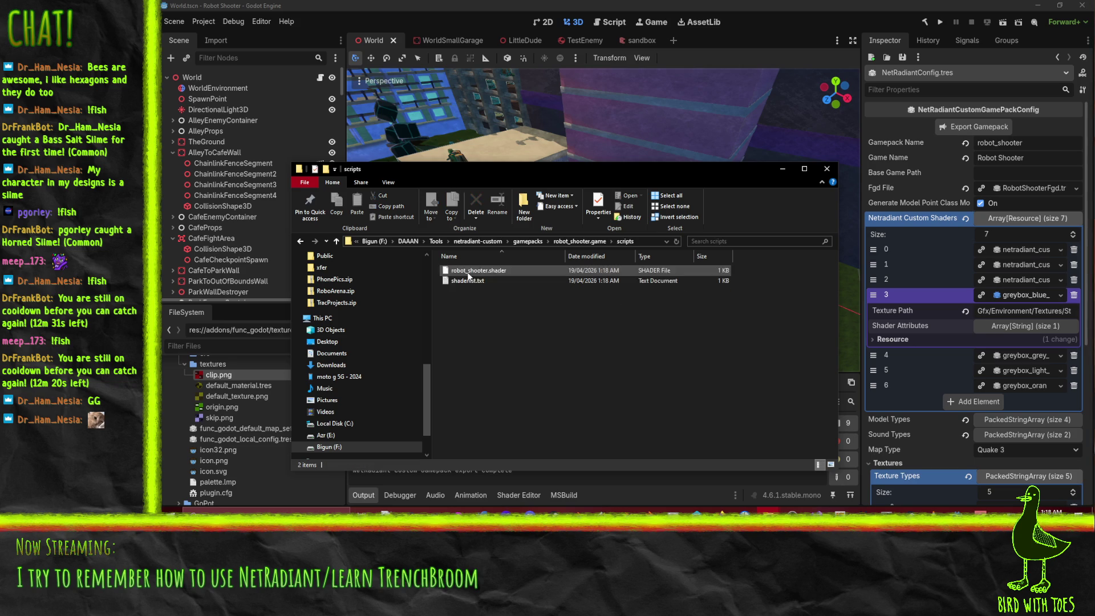
{"action": "right_click", "coordinate": [481, 271]}
{"action": "left_click", "coordinate": [394, 288]}
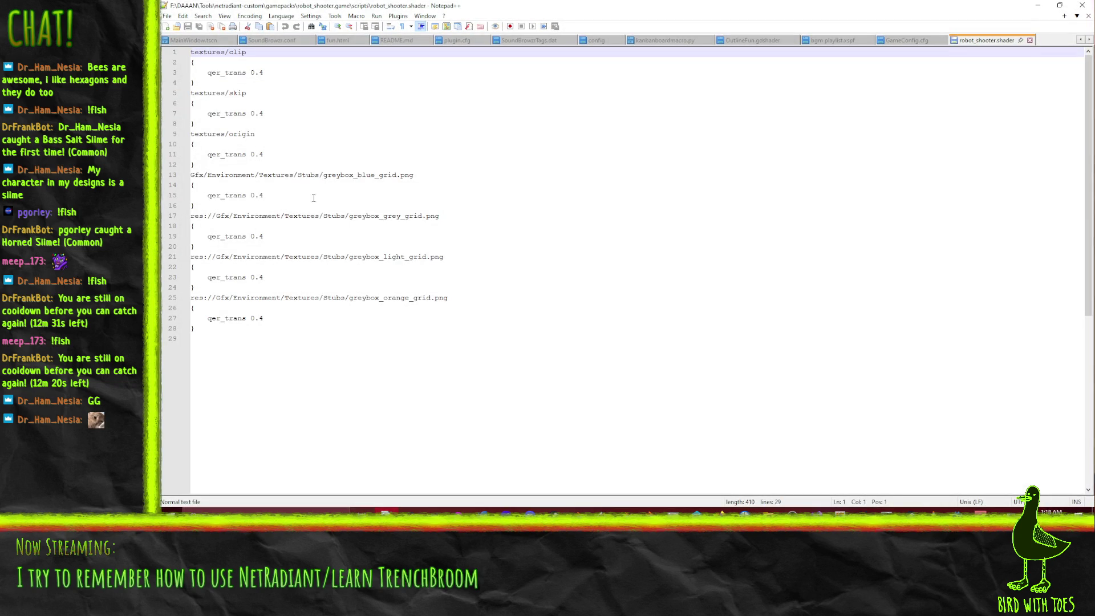
Step: Check the origin and greybox entries, then type addons/ before textures/clip on line 1
{"action": "left_click", "coordinate": [215, 178]}
{"action": "left_click", "coordinate": [223, 134]}
{"action": "mouse_move", "coordinate": [407, 4]}
{"action": "left_mouse_down"}
{"action": "mouse_move", "coordinate": [488, 92]}
{"action": "mouse_move", "coordinate": [824, 323]}
{"action": "mouse_move", "coordinate": [832, 307]}
{"action": "mouse_move", "coordinate": [733, 1]}
{"action": "left_mouse_up"}
{"action": "left_click_drag", "start_coordinate": [195, 52], "coordinate": [199, 52]}
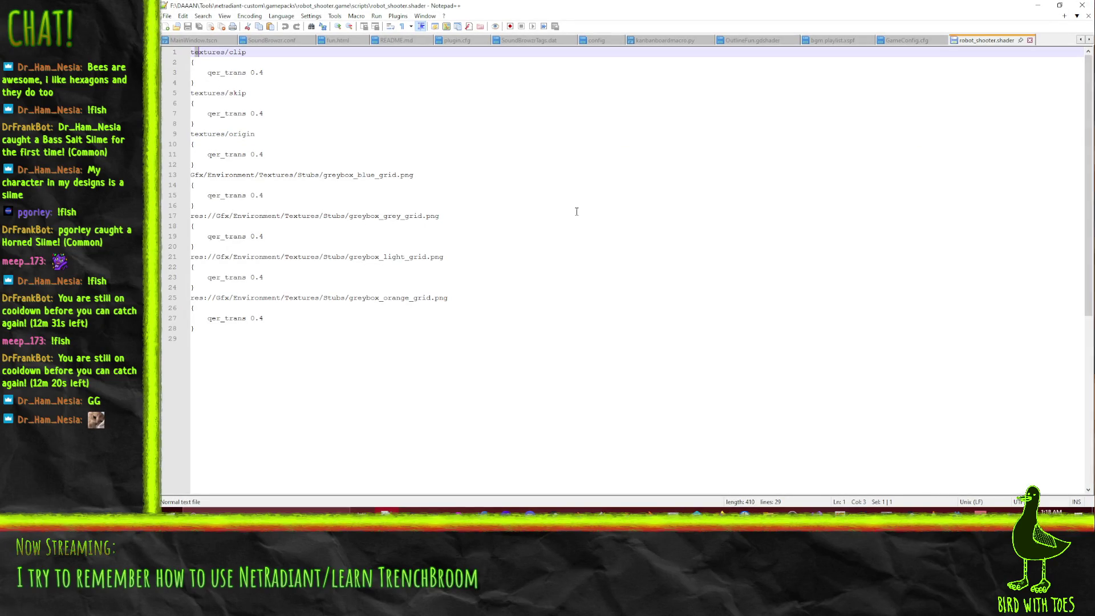
{"action": "key", "text": "Home"}
{"action": "type", "text": "add"}
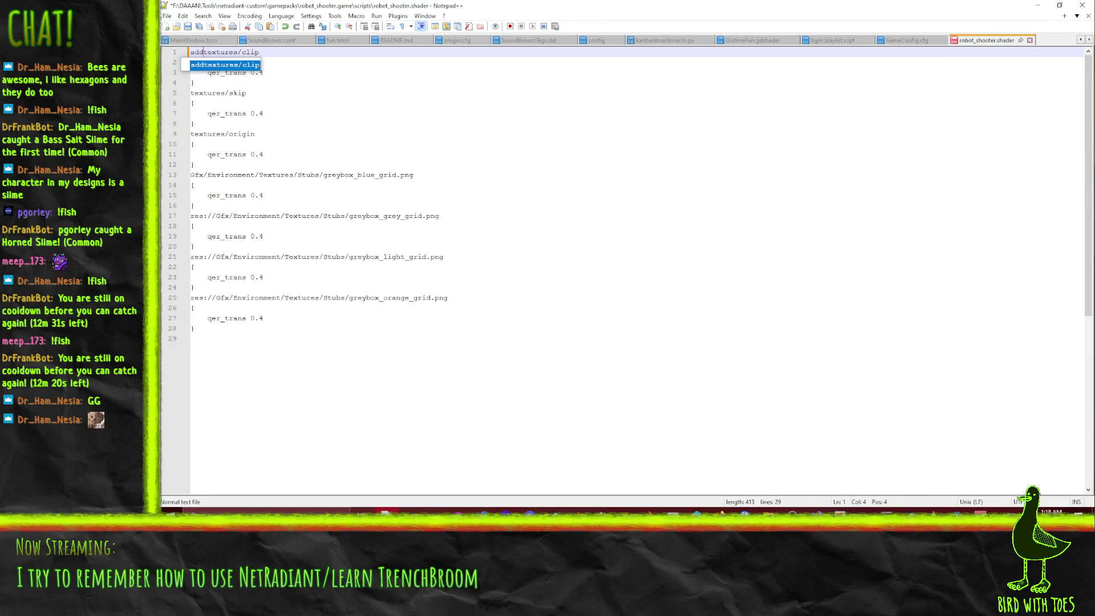
{"action": "type", "text": "ons/"}
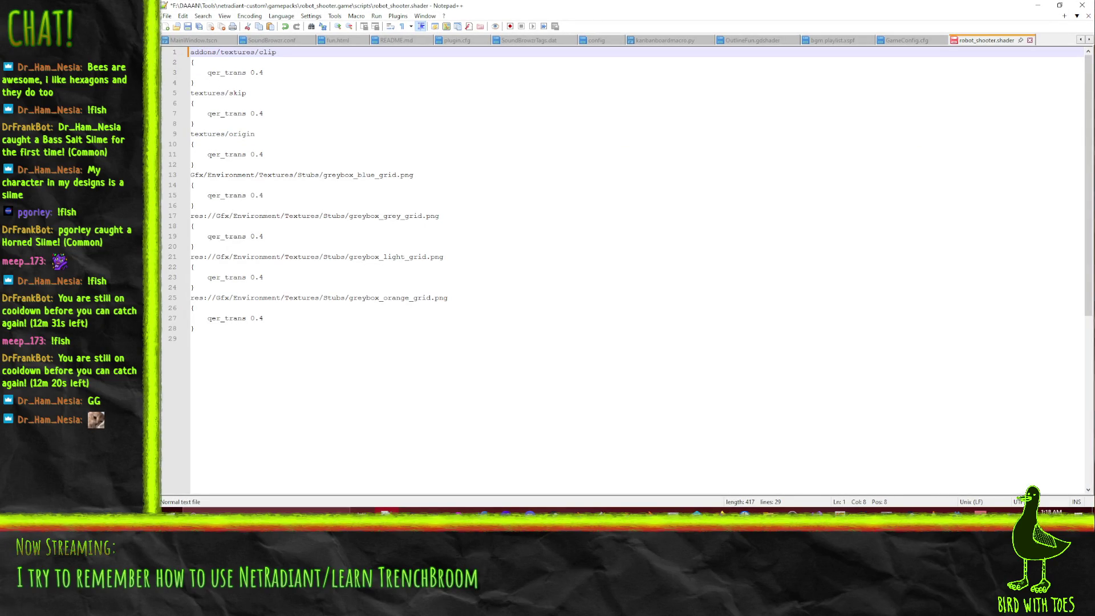
{"action": "key", "text": "super+Down"}
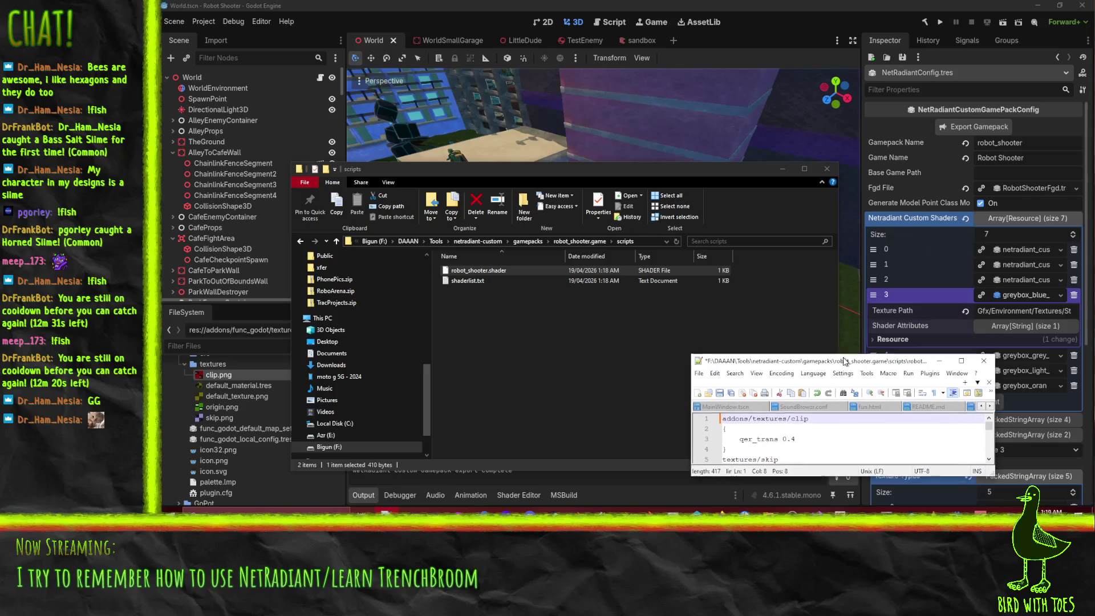
{"action": "left_click", "coordinate": [1026, 251]}
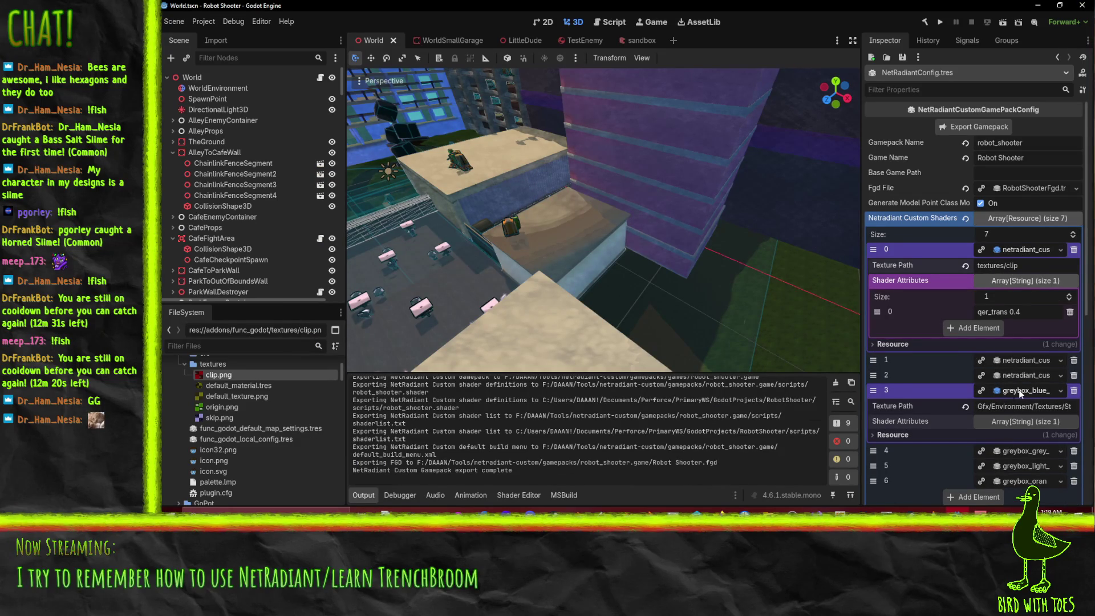
Step: Copy clip.png's path from Godot's FileSystem and bring robot_shooter.shader back up maximized in Notepad++
{"action": "left_click", "coordinate": [1008, 406]}
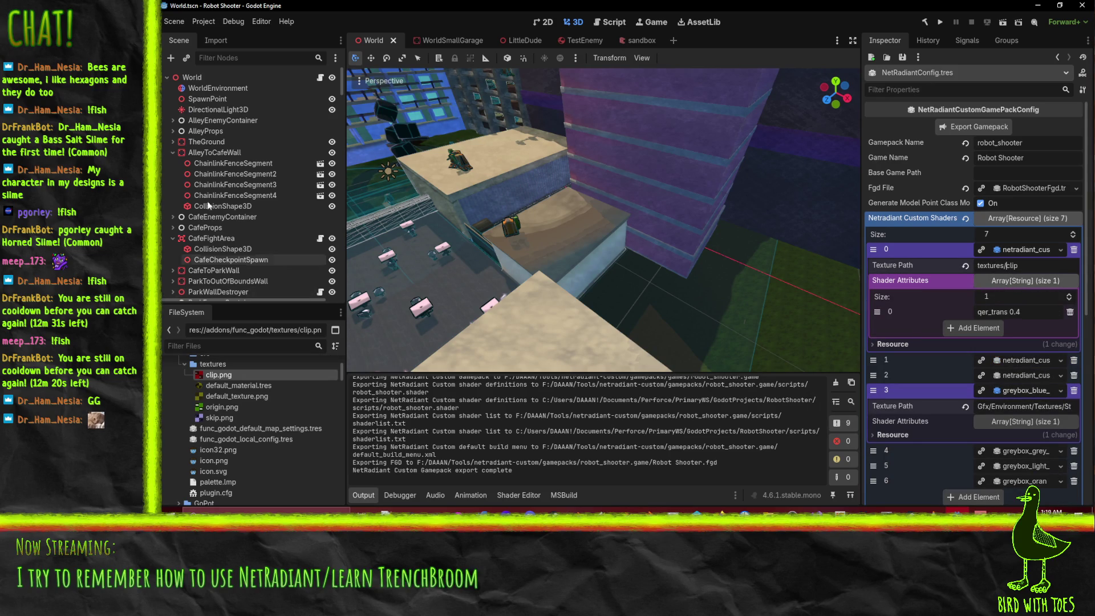
{"action": "scroll", "coordinate": [255, 419], "scroll_direction": "up", "scroll_amount": 1}
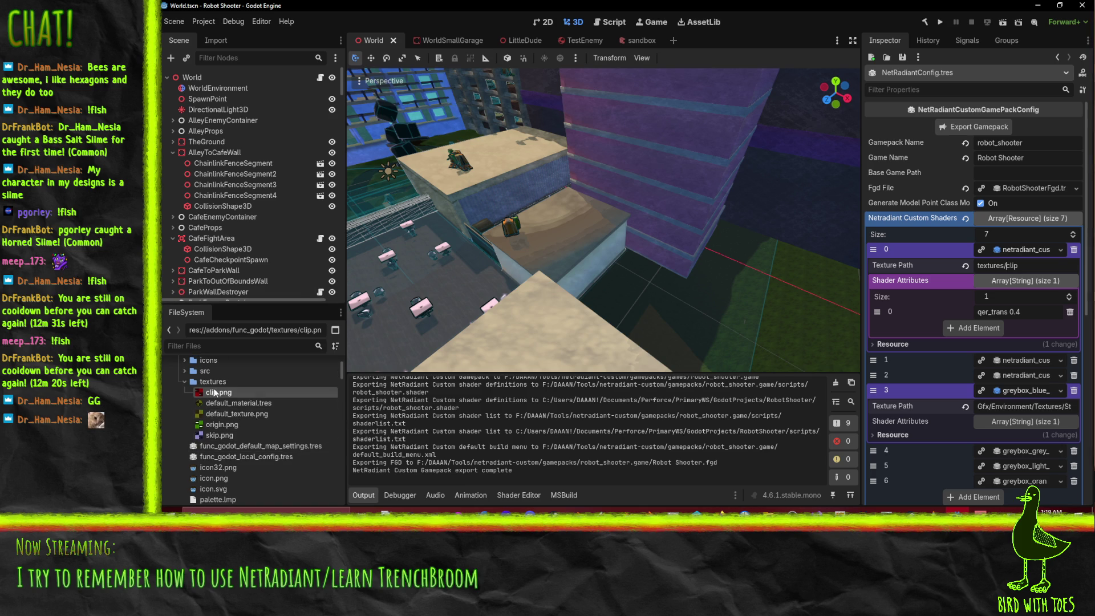
{"action": "right_click", "coordinate": [216, 392]}
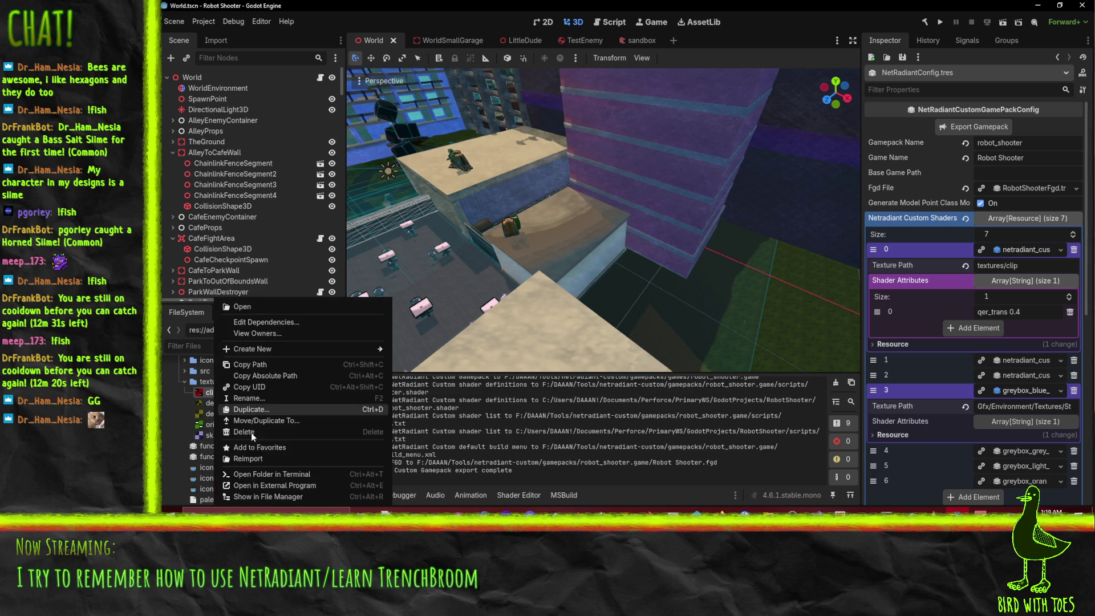
{"action": "left_click", "coordinate": [262, 375]}
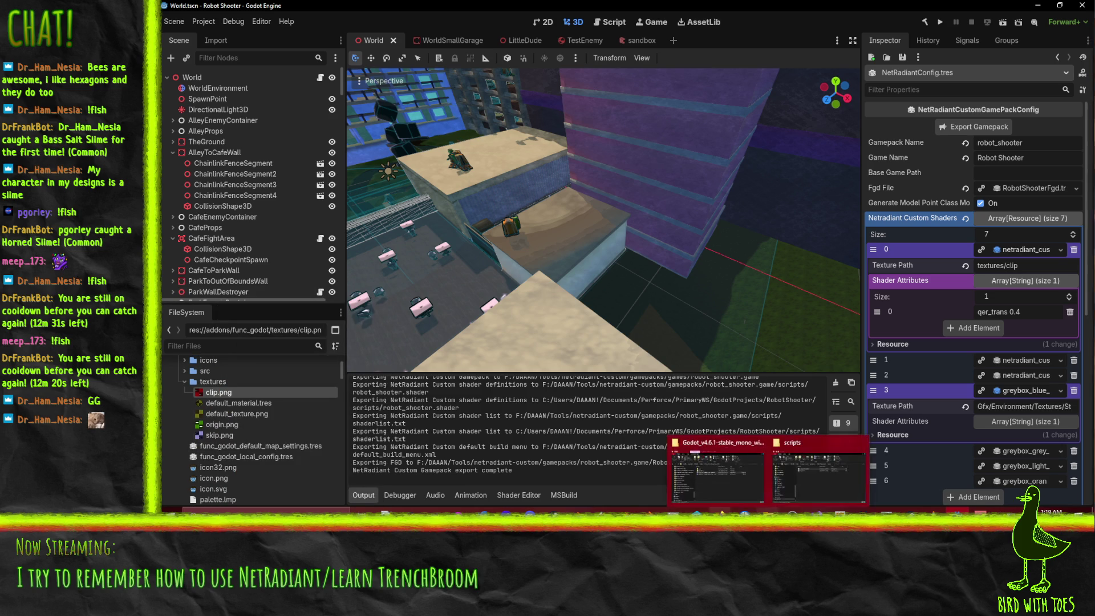
{"action": "mouse_move", "coordinate": [964, 511]}
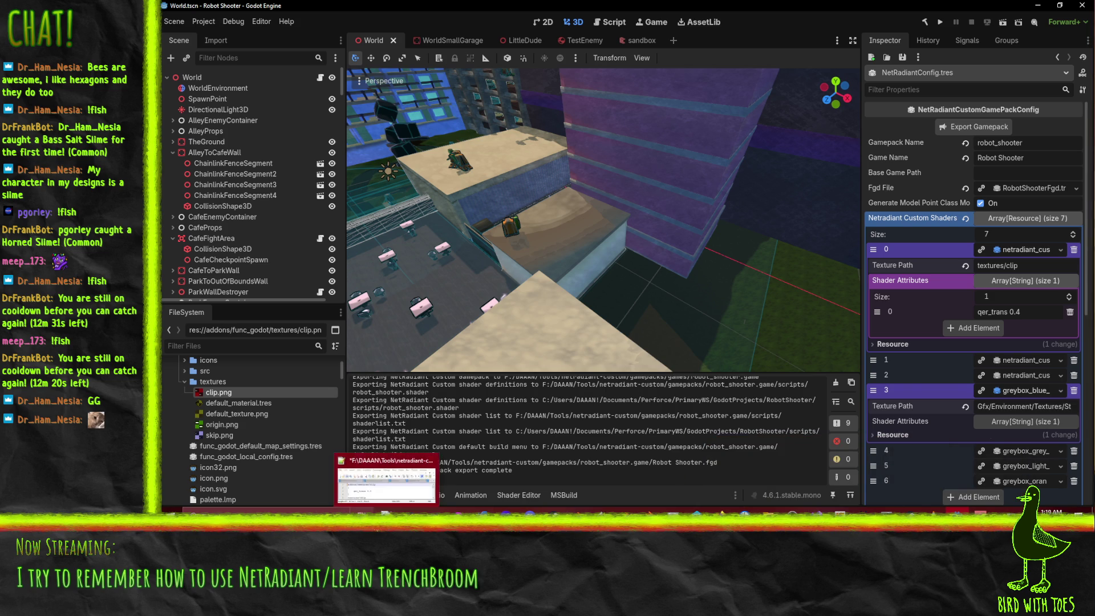
{"action": "left_click", "coordinate": [369, 531]}
{"action": "left_click", "coordinate": [961, 362]}
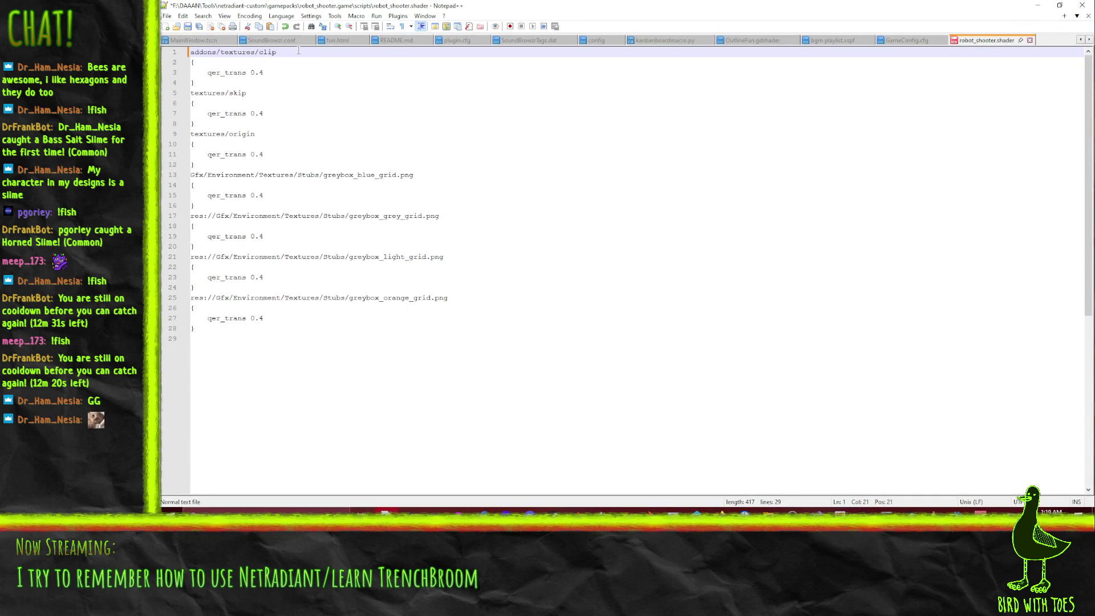
Step: Paste the clip.png path onto line 5 and trim off the old text and .png
{"action": "left_click", "coordinate": [266, 96]}
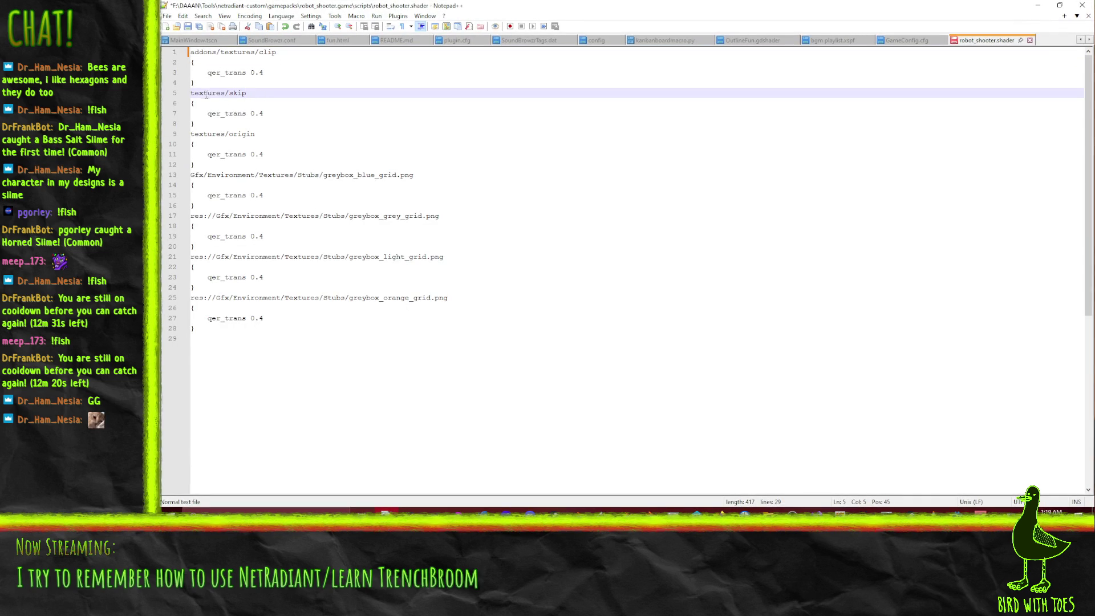
{"action": "key", "text": "ctrl+v"}
{"action": "key", "text": "BackSpace"}
{"action": "key", "text": "BackSpace"}
{"action": "key", "text": "BackSpace"}
{"action": "key", "text": "shift+End"}
{"action": "key", "text": "Delete"}
{"action": "key", "text": "Delete"}
{"action": "key", "text": "Delete"}
{"action": "key", "text": "Delete"}
{"action": "key", "text": "Up"}
{"action": "key", "text": "Up"}
{"action": "key", "text": "Up"}
{"action": "key", "text": "Up"}
Step: Set line 1 to addons/func_godot/textures/clip, change line 5's clip to skip, and save
{"action": "key", "text": "shift+End"}
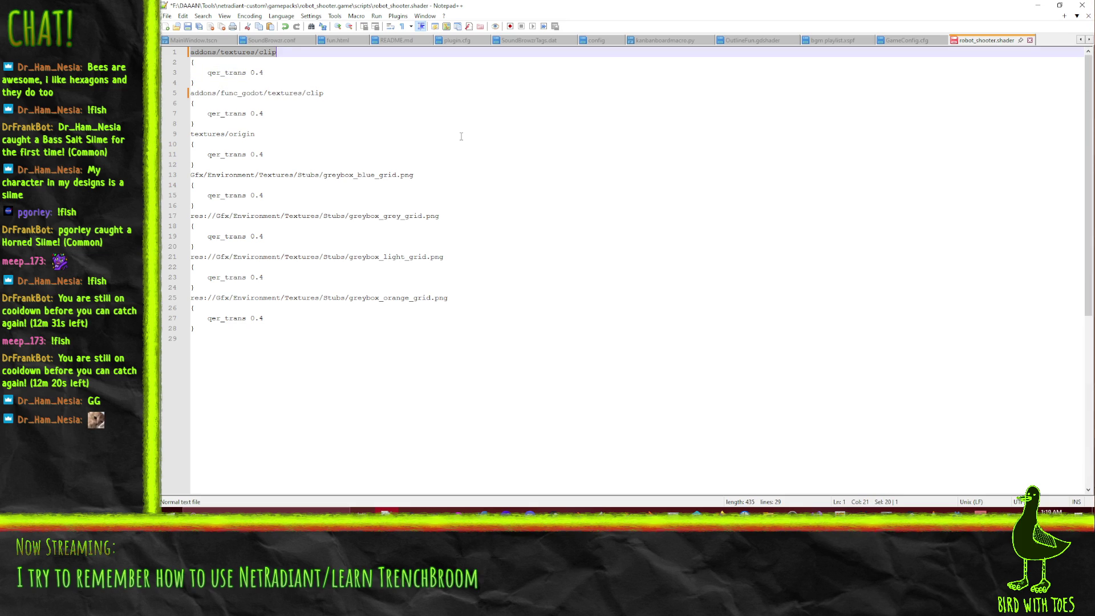
{"action": "key", "text": "ctrl+v"}
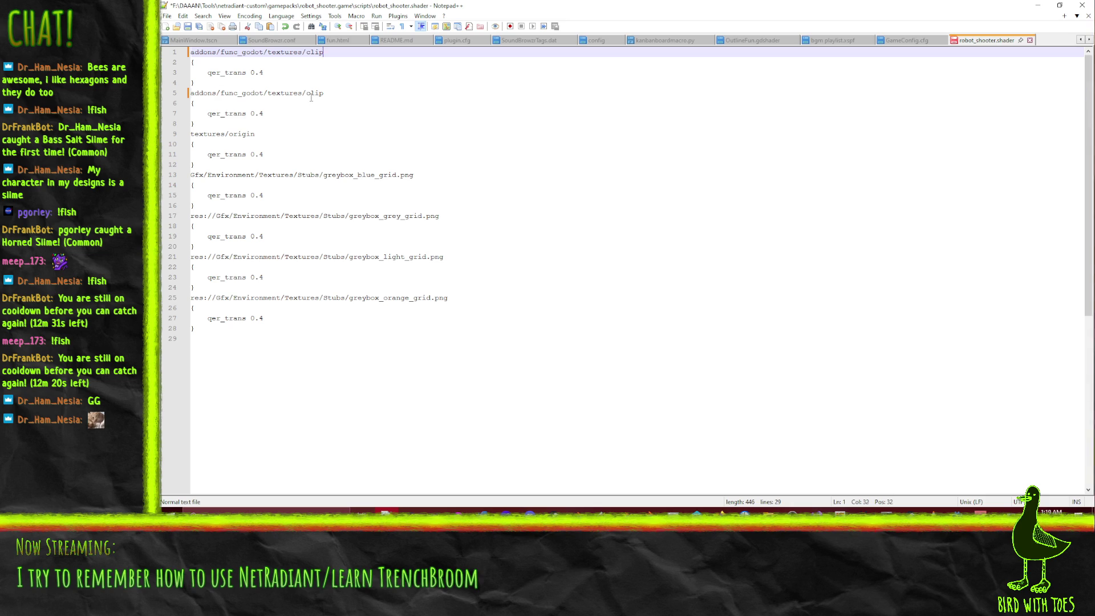
{"action": "double_click", "coordinate": [310, 95]}
{"action": "type", "text": "sk"}
{"action": "key", "text": "ctrl+s"}
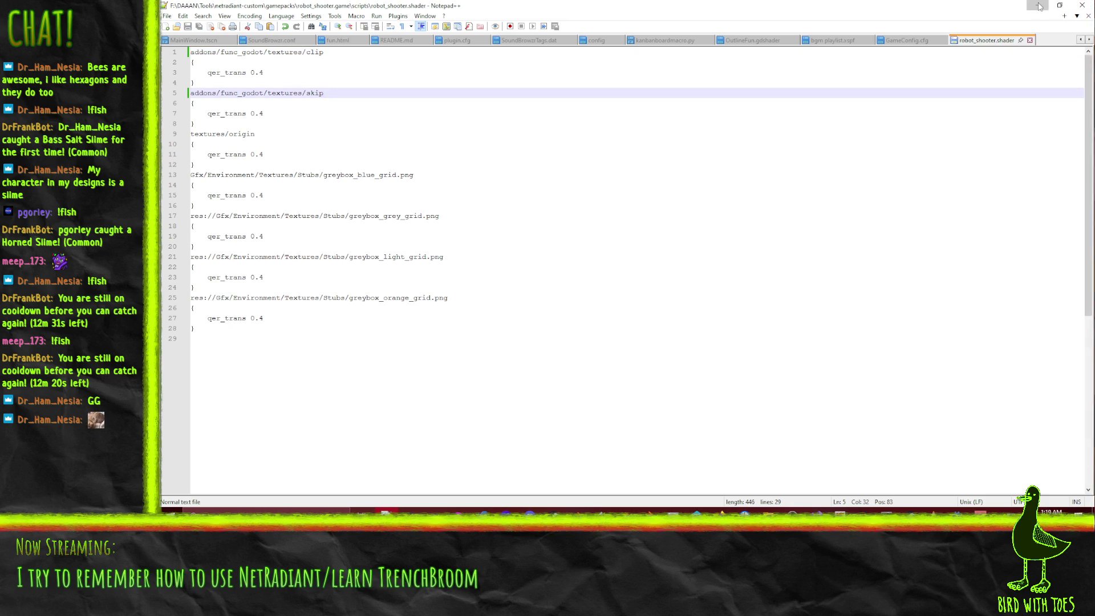
{"action": "left_click", "coordinate": [1038, 5]}
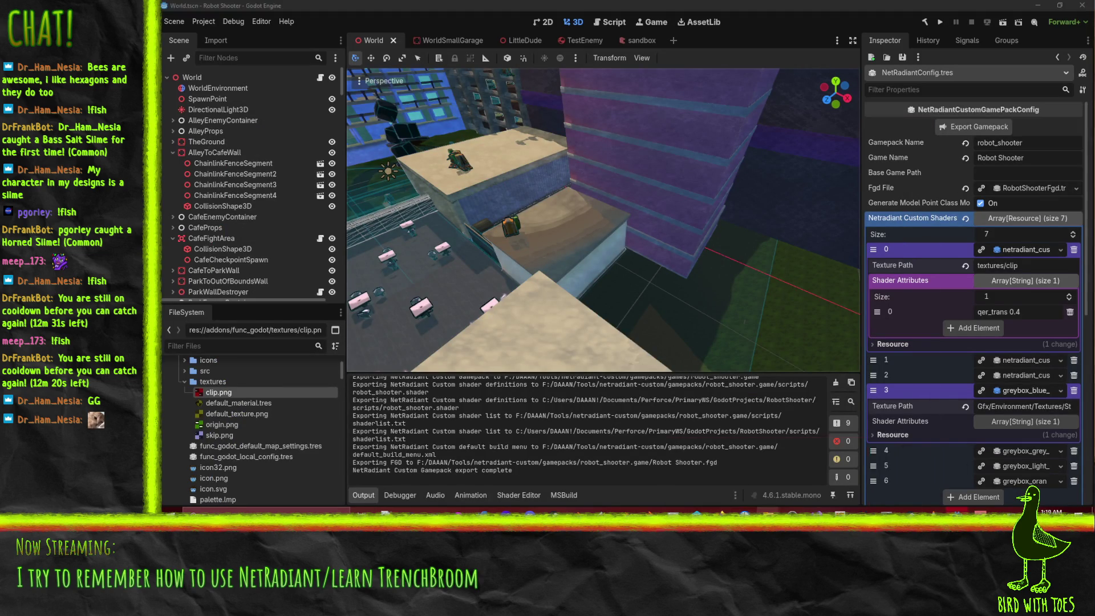
Step: Run radiant.exe from netradiant-custom past the security warning and accept the Robot Shooter game settings
{"action": "left_click", "coordinate": [811, 477]}
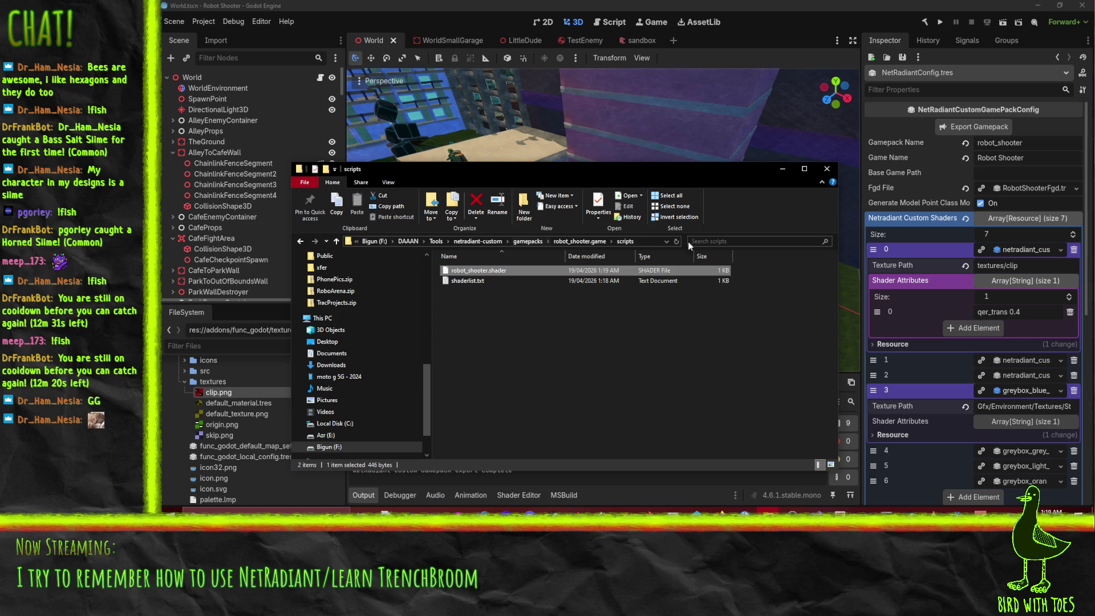
{"action": "left_click", "coordinate": [492, 242]}
{"action": "scroll", "coordinate": [490, 360], "scroll_direction": "down", "scroll_amount": 5}
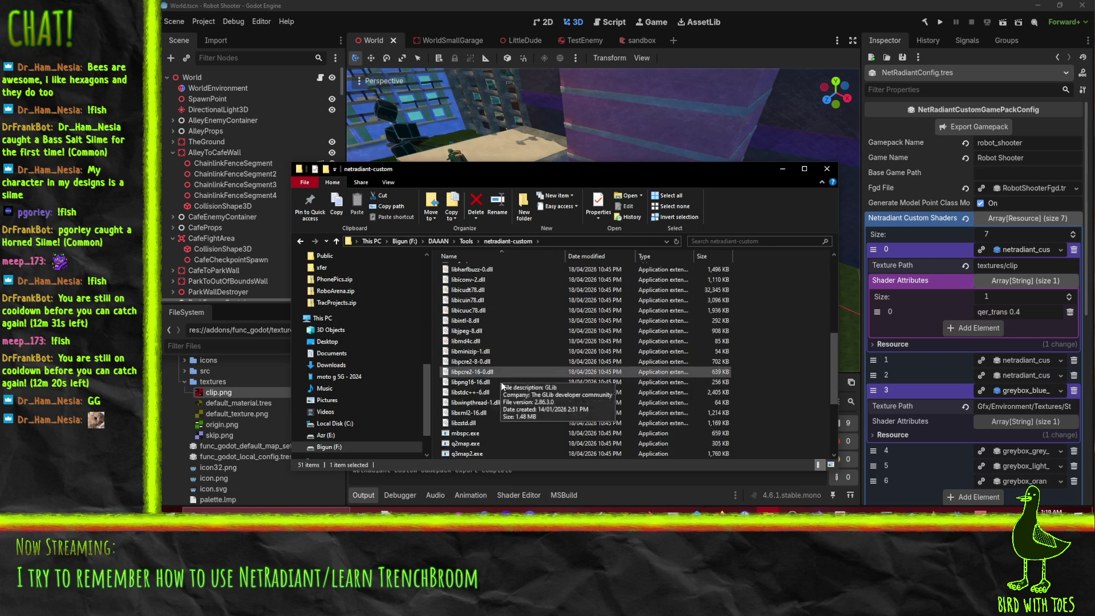
{"action": "scroll", "coordinate": [501, 382], "scroll_direction": "down", "scroll_amount": 5}
{"action": "double_click", "coordinate": [466, 423]}
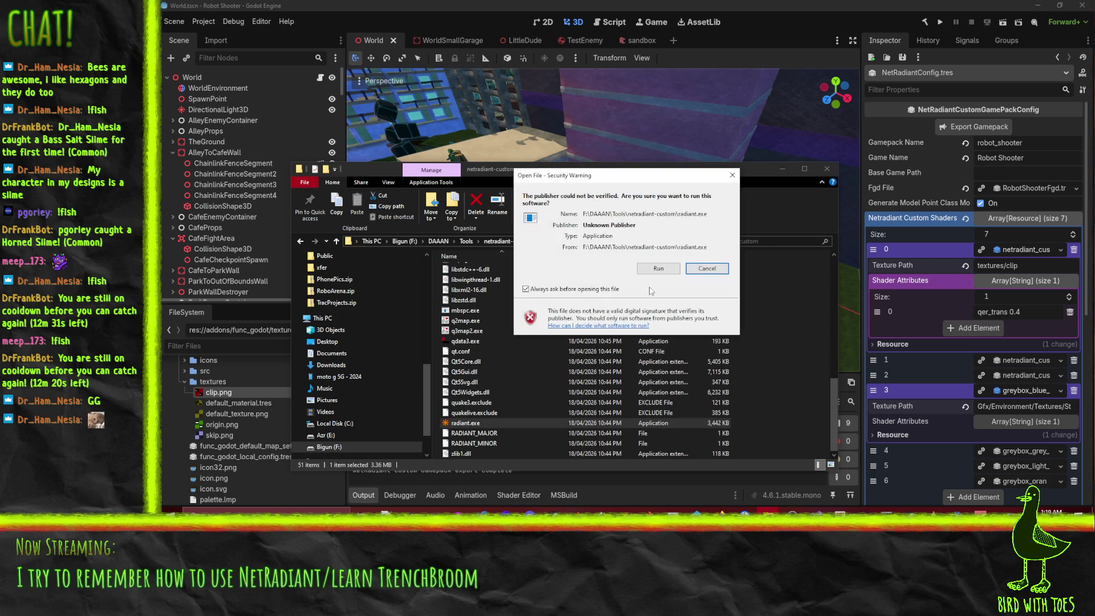
{"action": "left_click", "coordinate": [658, 269]}
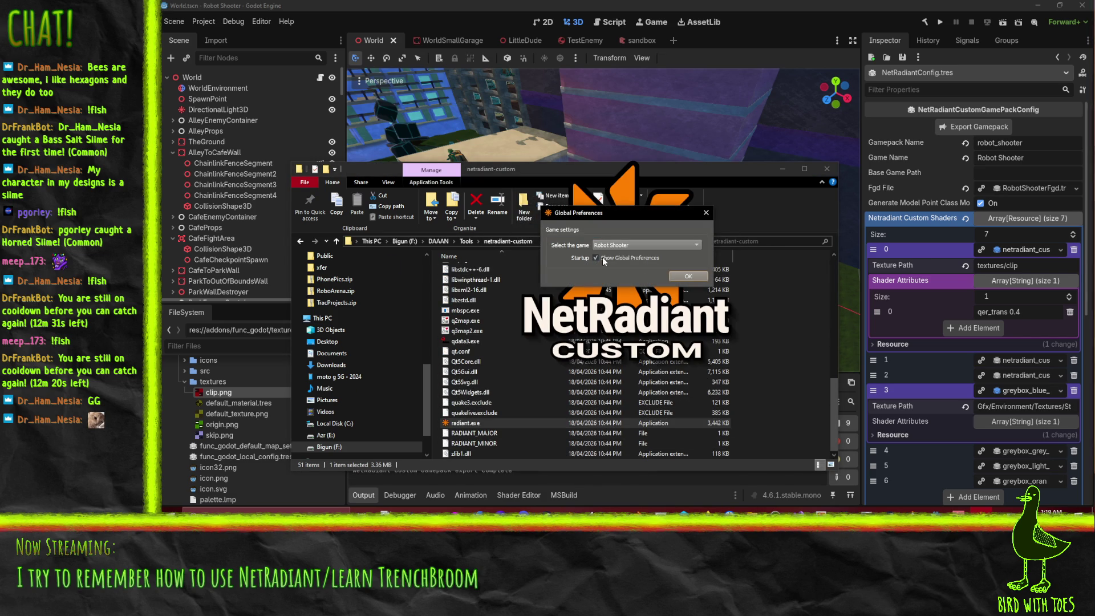
{"action": "left_click", "coordinate": [673, 277]}
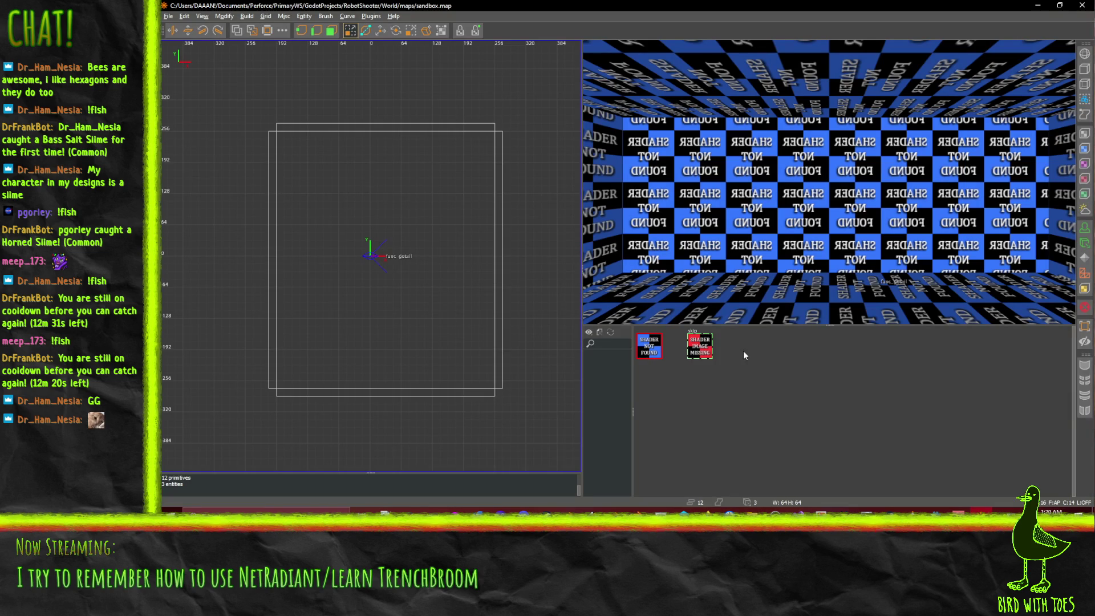
Step: Inspect the skip texture and its options in the texture browser
{"action": "left_click", "coordinate": [711, 354]}
{"action": "right_click", "coordinate": [707, 354]}
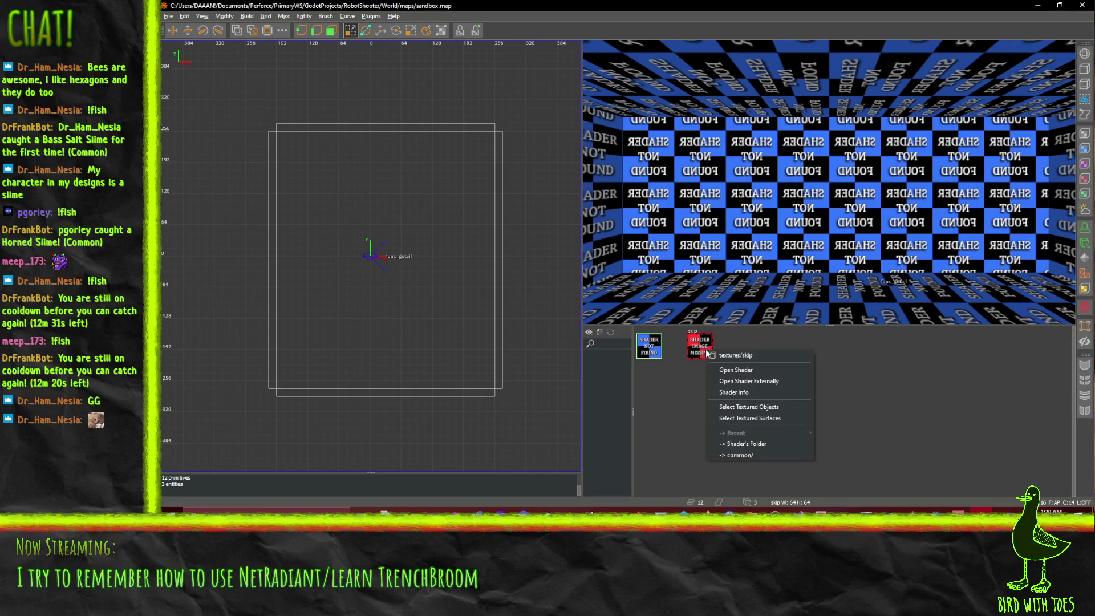
{"action": "right_click", "coordinate": [698, 357]}
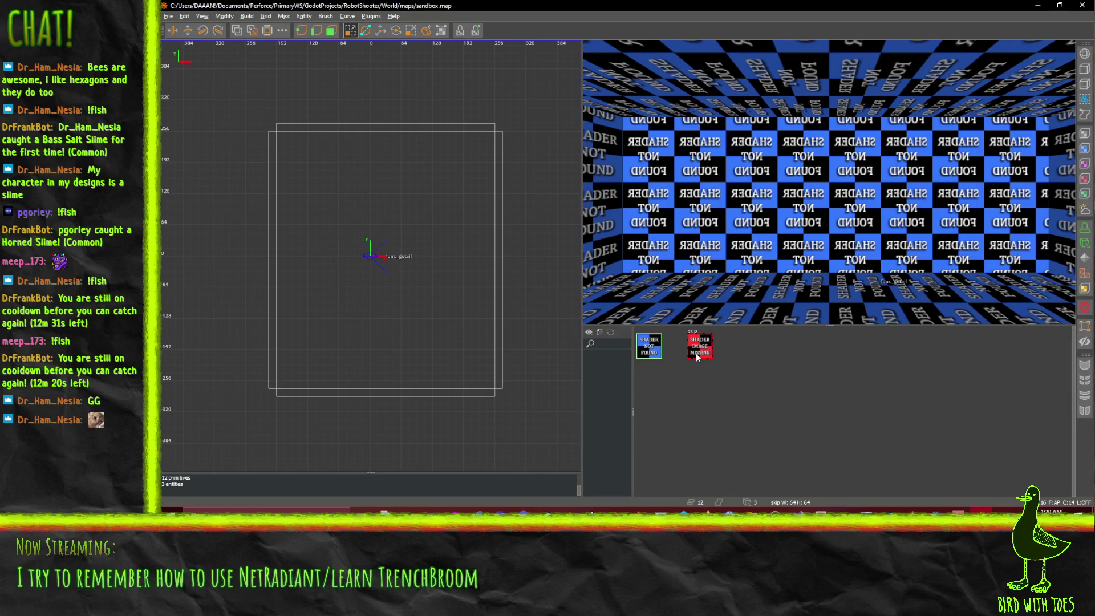
{"action": "left_click", "coordinate": [645, 359]}
Step: Inspect the SHADER NOT FOUND texture's options, then close NetRadiant Custom
{"action": "left_click", "coordinate": [647, 356]}
{"action": "right_click", "coordinate": [656, 352]}
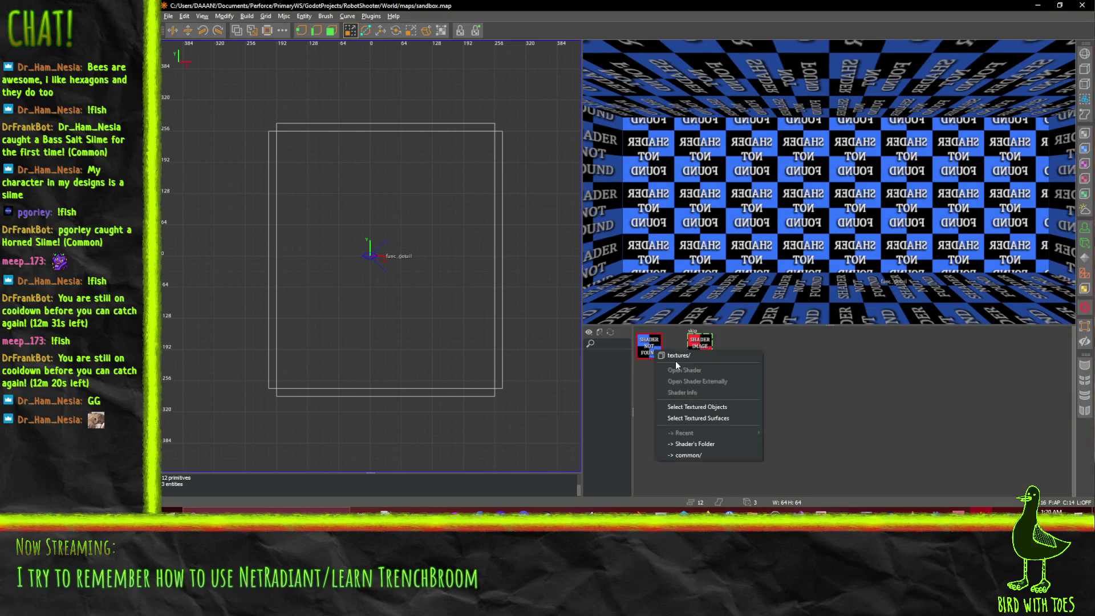
{"action": "left_click", "coordinate": [840, 350]}
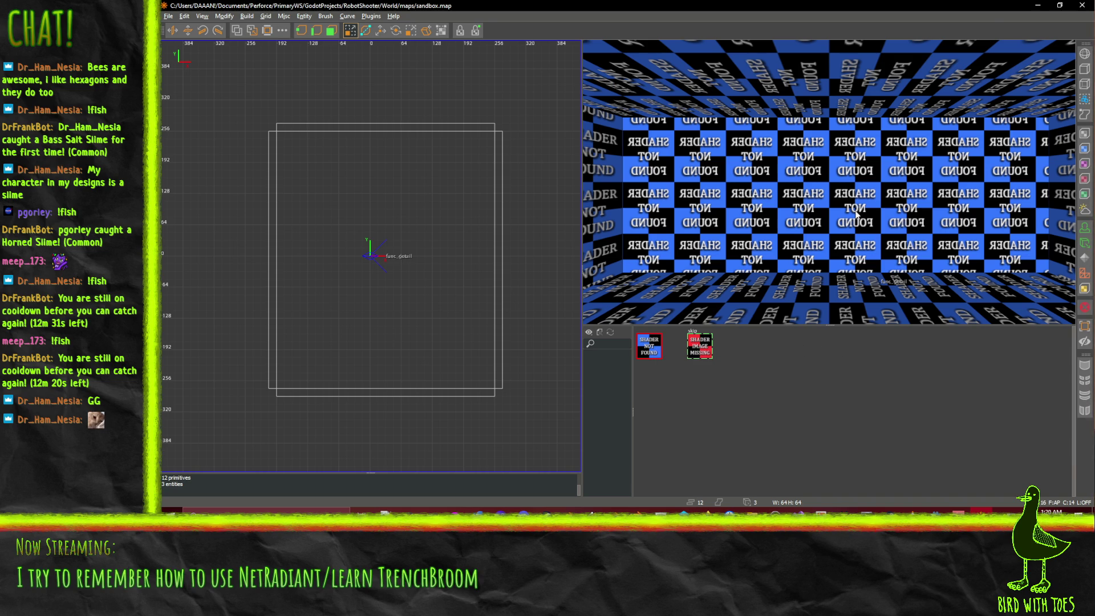
{"action": "left_click", "coordinate": [1077, 5]}
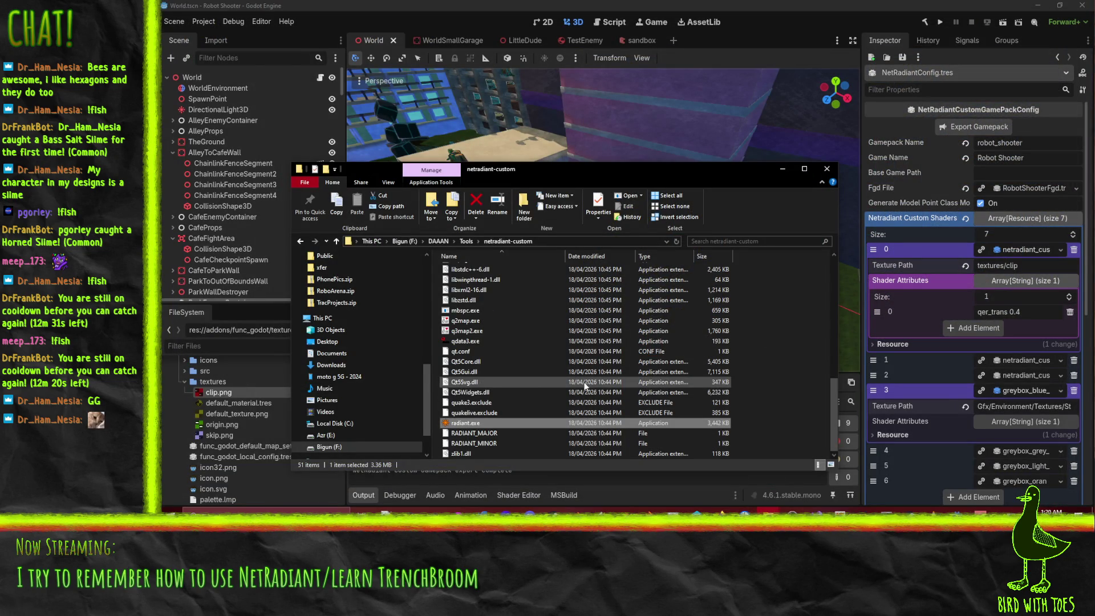
{"action": "scroll", "coordinate": [584, 388], "scroll_direction": "up", "scroll_amount": 10}
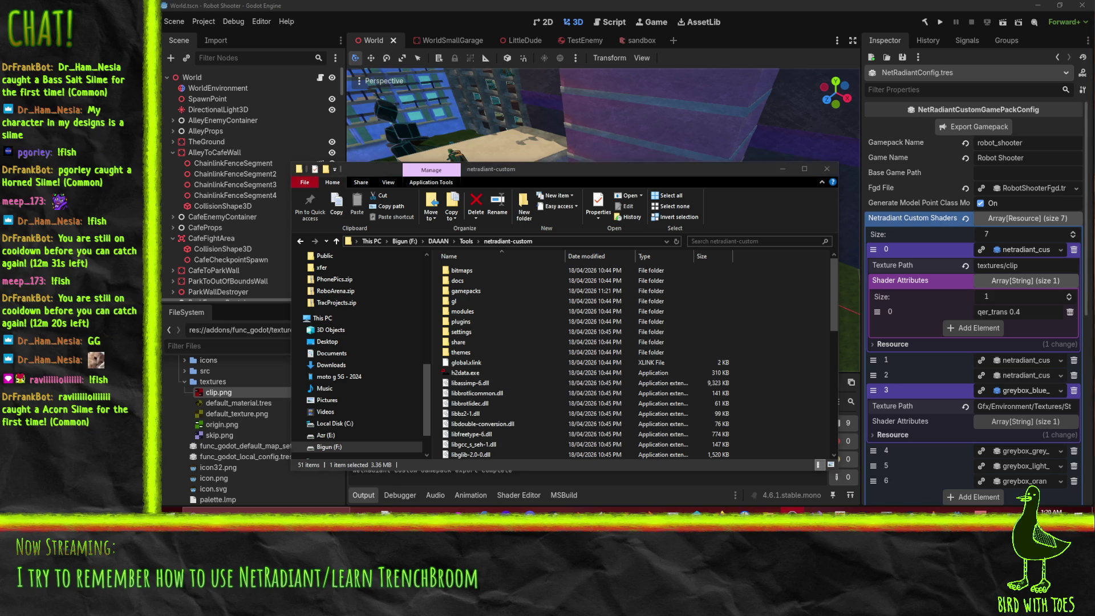
Step: In Godot's FileSystem, collapse the func_godot addon folders and expand Gfx/Environment
{"action": "left_click", "coordinate": [183, 435]}
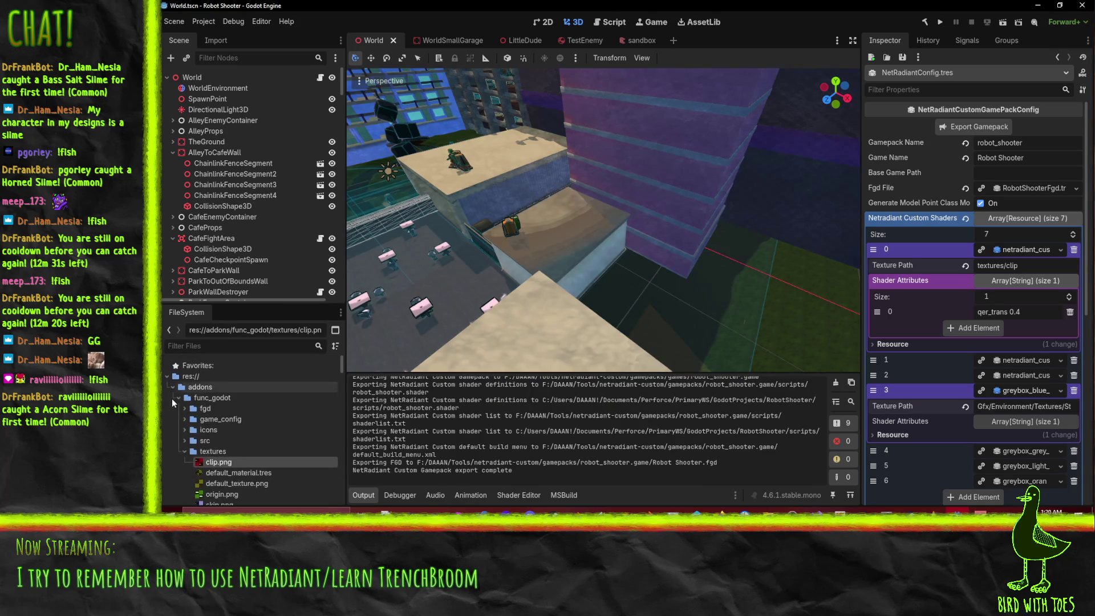
{"action": "left_click", "coordinate": [172, 392]}
{"action": "scroll", "coordinate": [240, 417], "scroll_direction": "down", "scroll_amount": 3}
{"action": "scroll", "coordinate": [239, 418], "scroll_direction": "up", "scroll_amount": 2}
{"action": "left_click", "coordinate": [173, 380]}
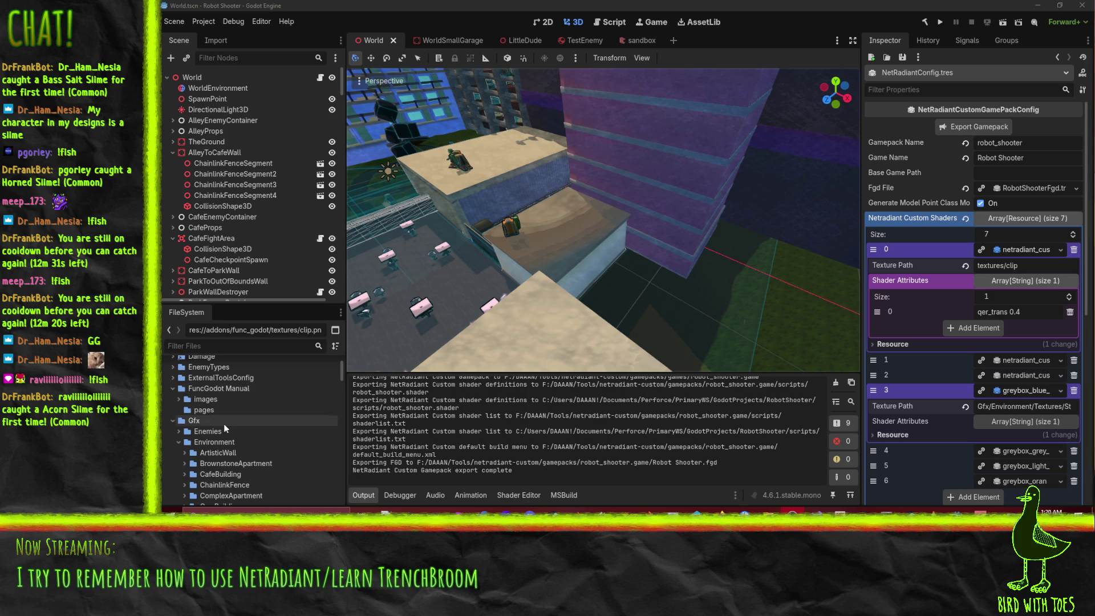
{"action": "left_click", "coordinate": [172, 388]}
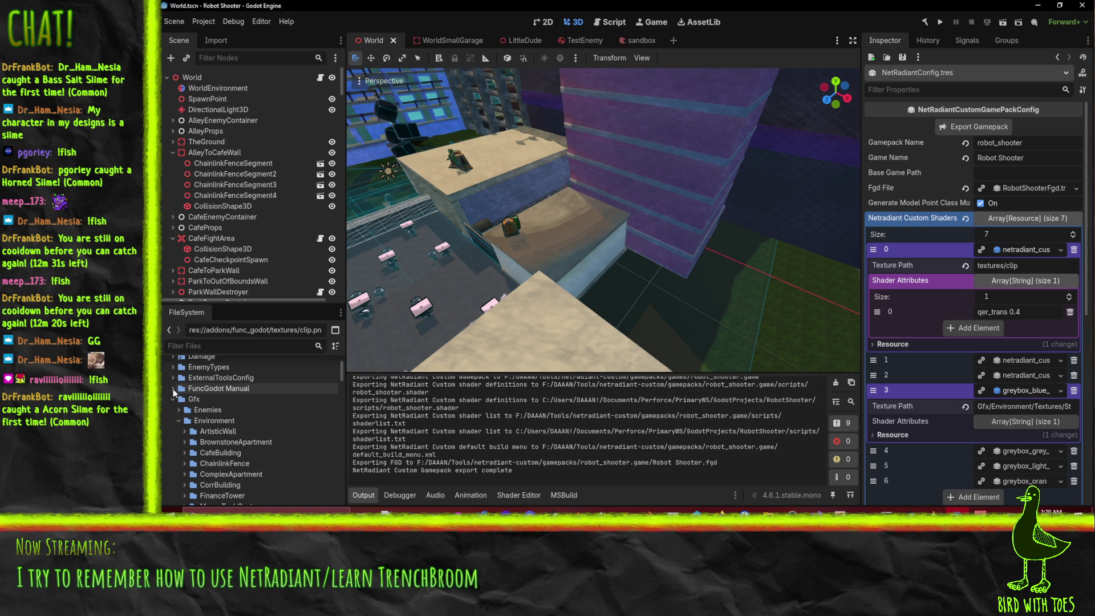
{"action": "left_click", "coordinate": [178, 421]}
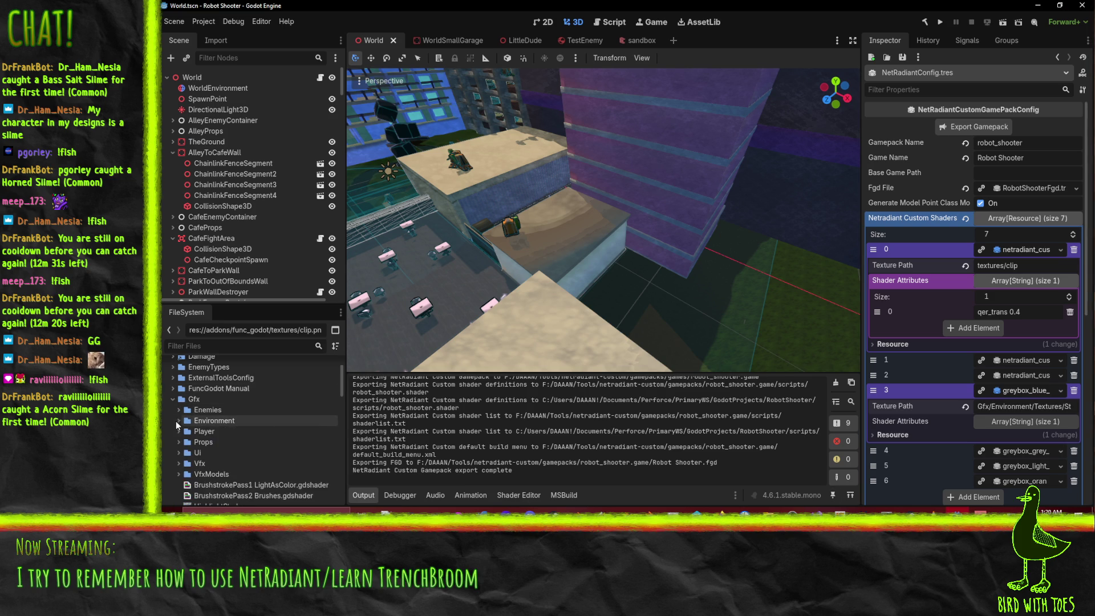
{"action": "scroll", "coordinate": [274, 436], "scroll_direction": "down", "scroll_amount": 2}
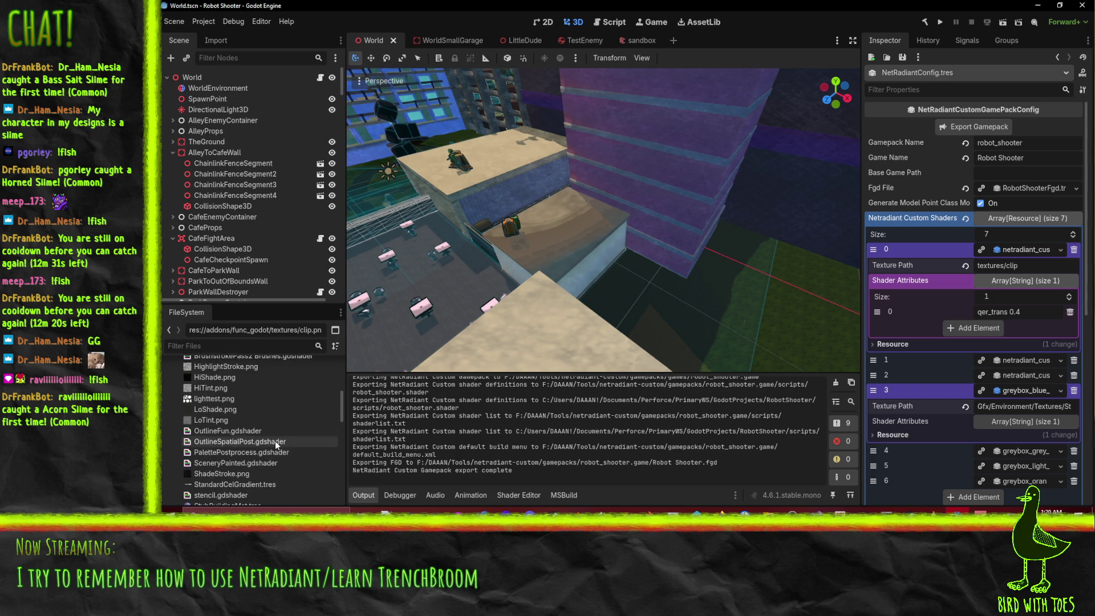
{"action": "scroll", "coordinate": [274, 439], "scroll_direction": "up", "scroll_amount": 2}
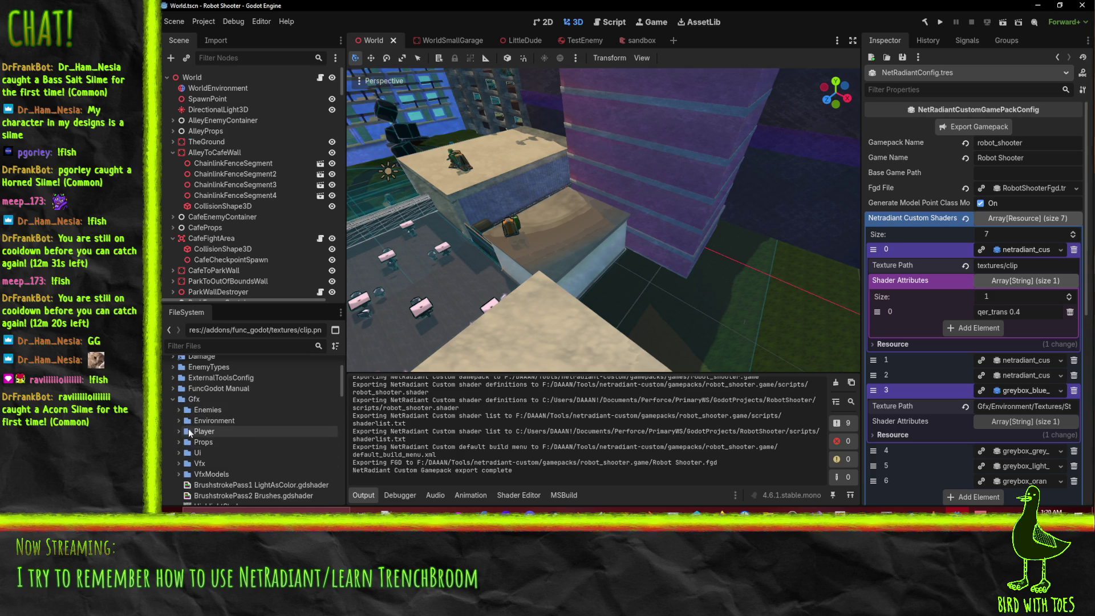
{"action": "left_click", "coordinate": [178, 421]}
{"action": "scroll", "coordinate": [179, 425], "scroll_direction": "down", "scroll_amount": 1}
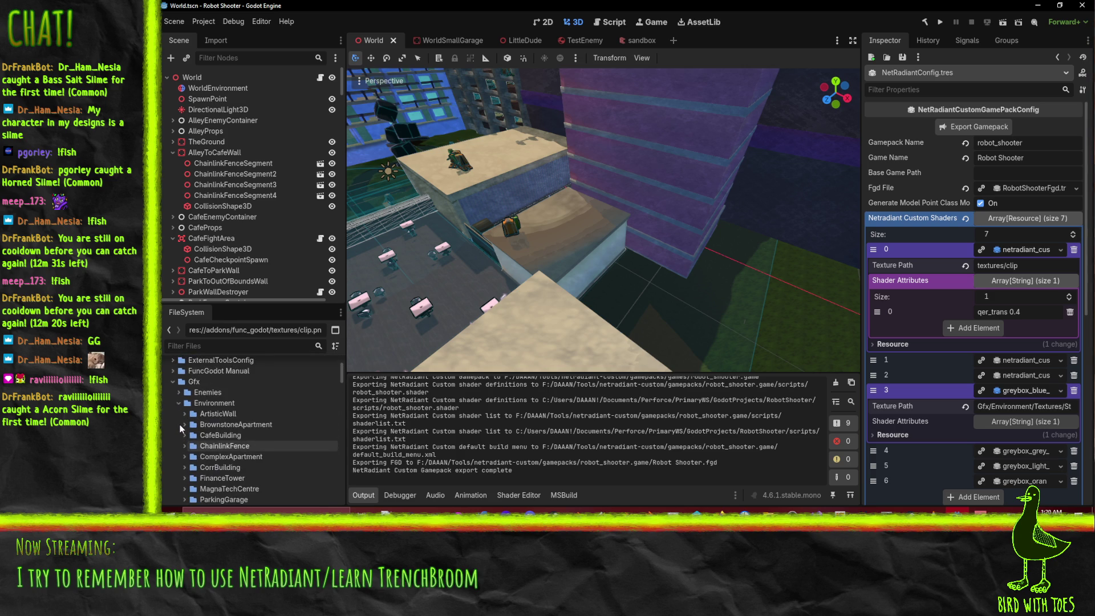
{"action": "scroll", "coordinate": [223, 415], "scroll_direction": "down", "scroll_amount": 5}
Step: Copy the path of the Gfx/Environment/Textures folder
{"action": "left_click", "coordinate": [219, 449]}
{"action": "right_click", "coordinate": [218, 450]}
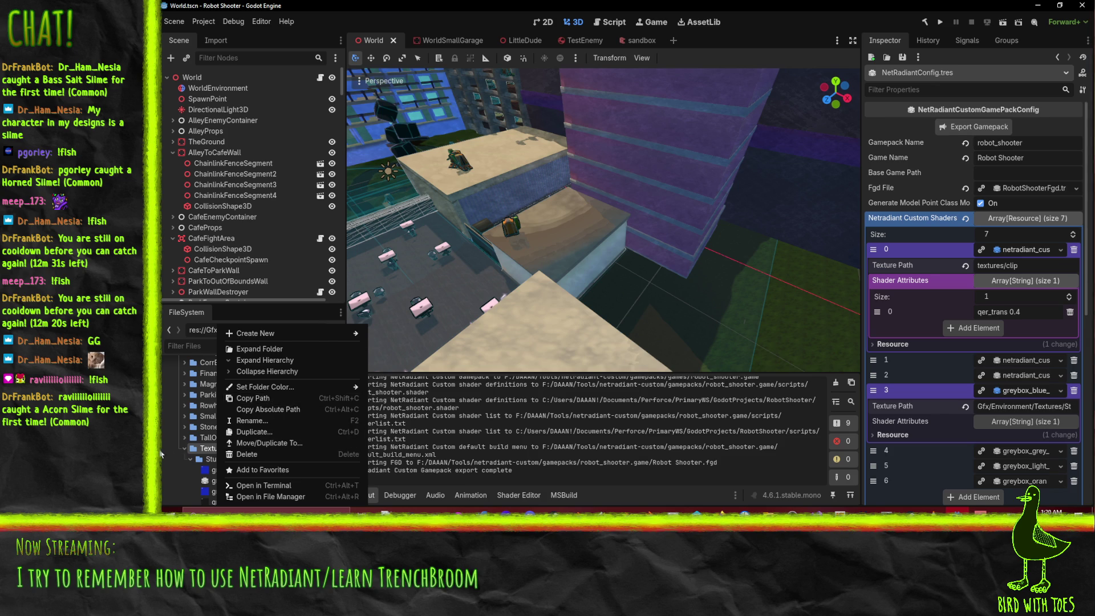
{"action": "left_click", "coordinate": [268, 398]}
{"action": "left_click_drag", "start_coordinate": [208, 448], "coordinate": [211, 376]}
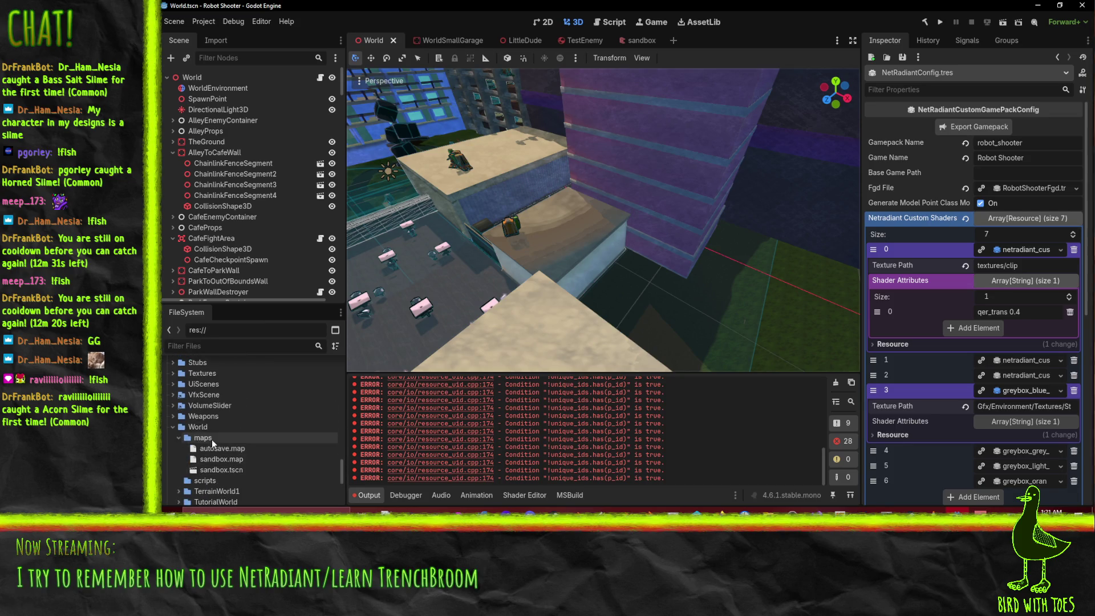
{"action": "scroll", "coordinate": [193, 444], "scroll_direction": "up", "scroll_amount": 3}
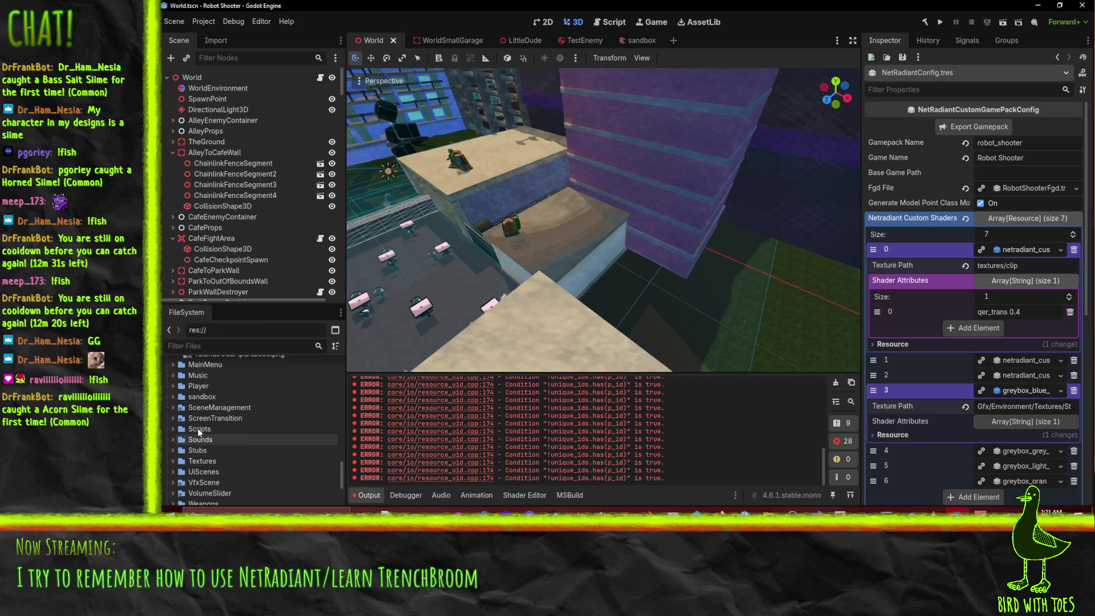
{"action": "left_click", "coordinate": [216, 462]}
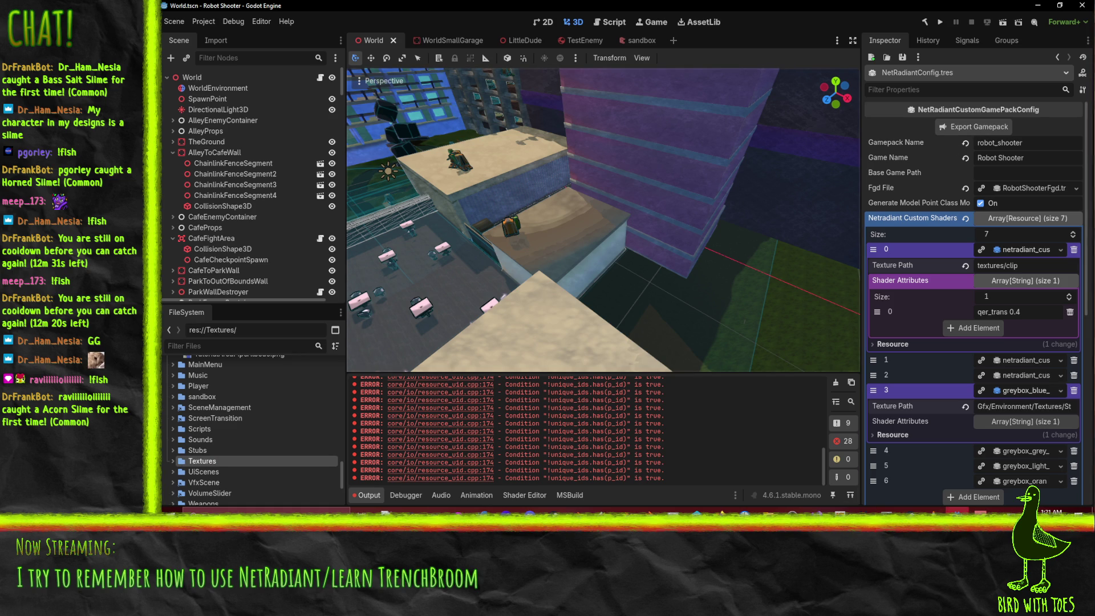
Step: Relaunch NetRadiant Custom from radiant.exe in the netradiant-custom folder, confirming Run
{"action": "left_click", "coordinate": [770, 510]}
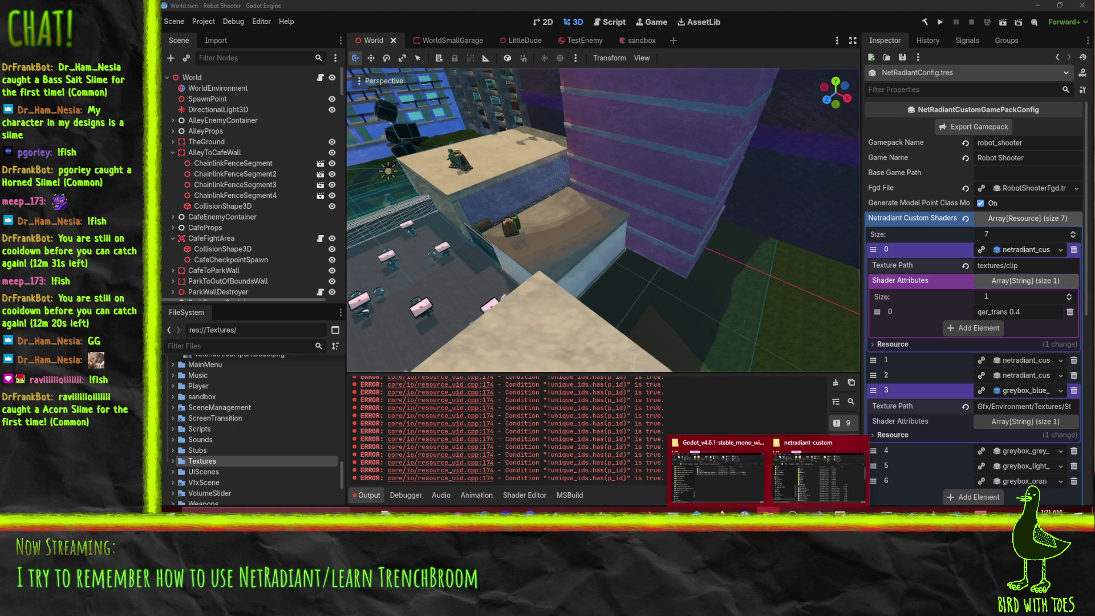
{"action": "left_click", "coordinate": [815, 476]}
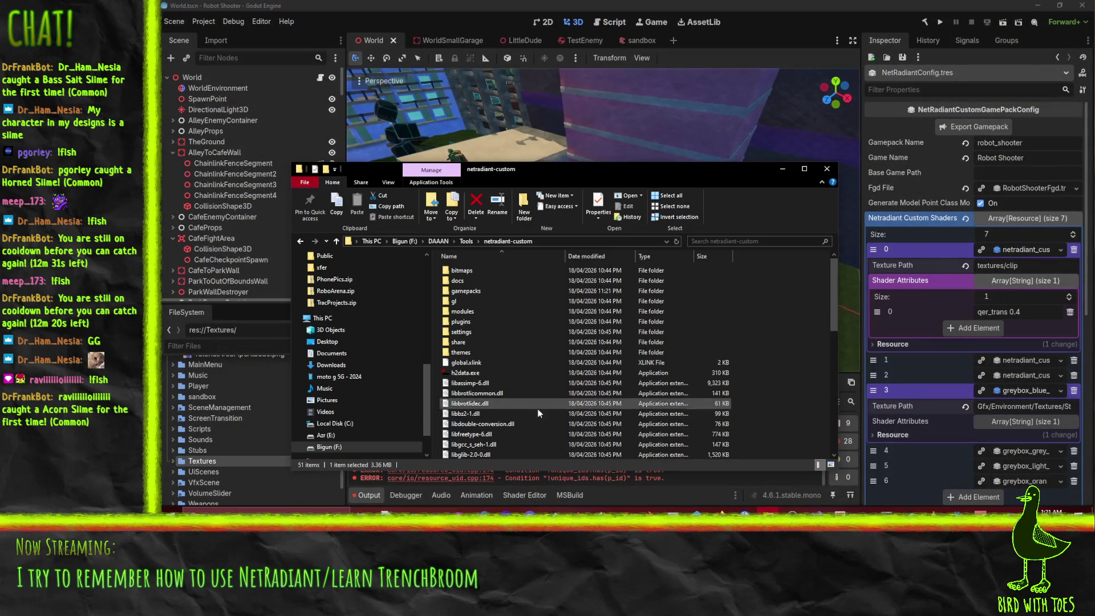
{"action": "scroll", "coordinate": [536, 408], "scroll_direction": "down", "scroll_amount": 10}
{"action": "double_click", "coordinate": [459, 423]}
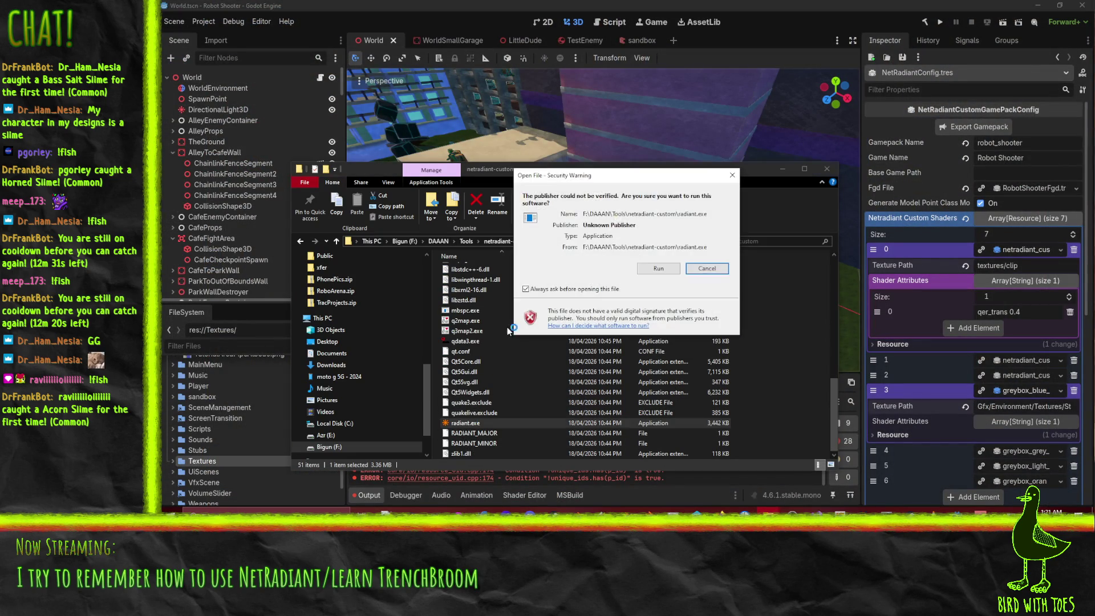
{"action": "left_click", "coordinate": [677, 269]}
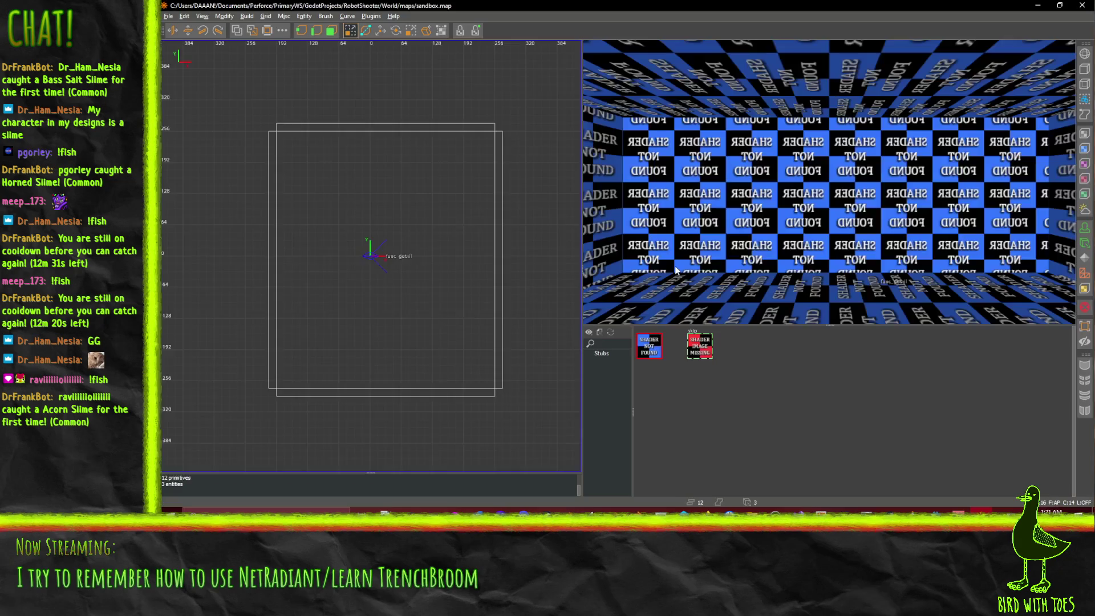
Step: Show the greybox Stubs textures and switch to face selection mode
{"action": "double_click", "coordinate": [602, 353]}
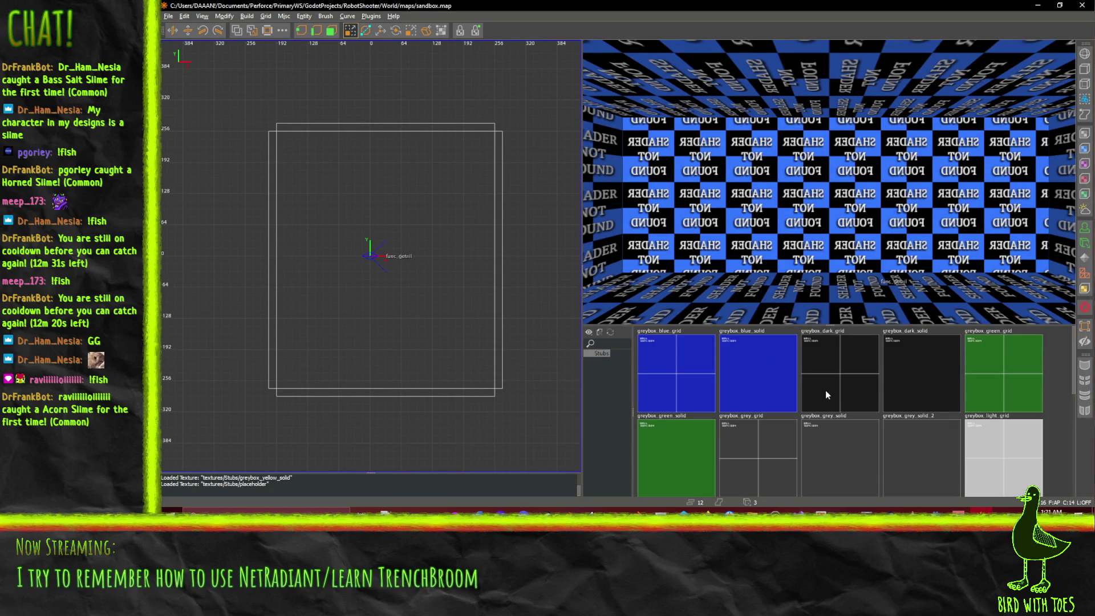
{"action": "scroll", "coordinate": [833, 390], "scroll_direction": "down", "scroll_amount": 5}
{"action": "scroll", "coordinate": [855, 448], "scroll_direction": "up", "scroll_amount": 5}
{"action": "left_click", "coordinate": [829, 182], "text": "shift"}
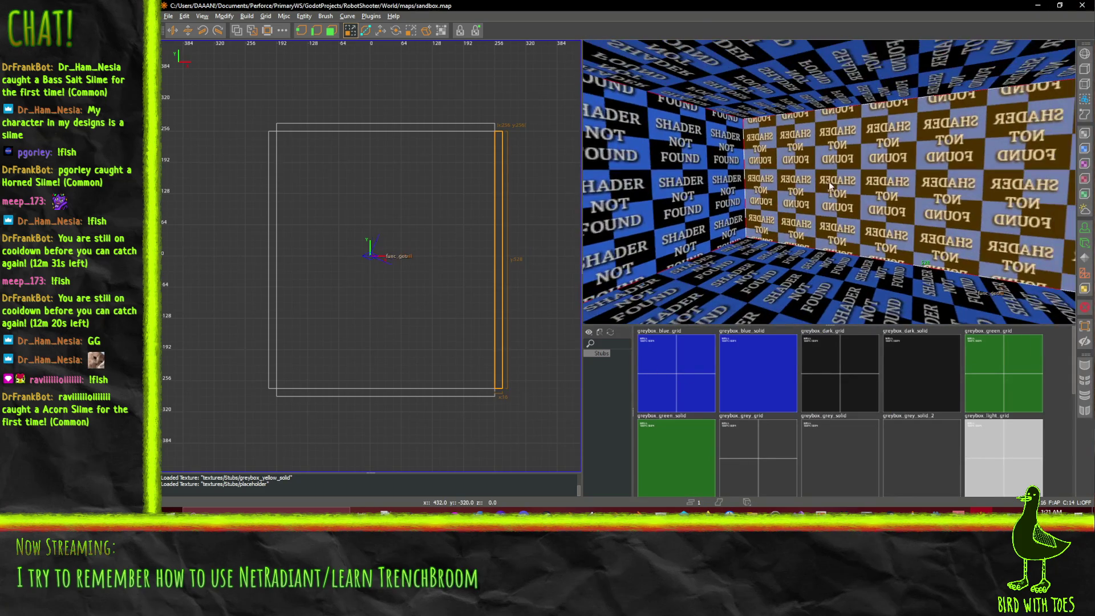
{"action": "left_click", "coordinate": [331, 30]}
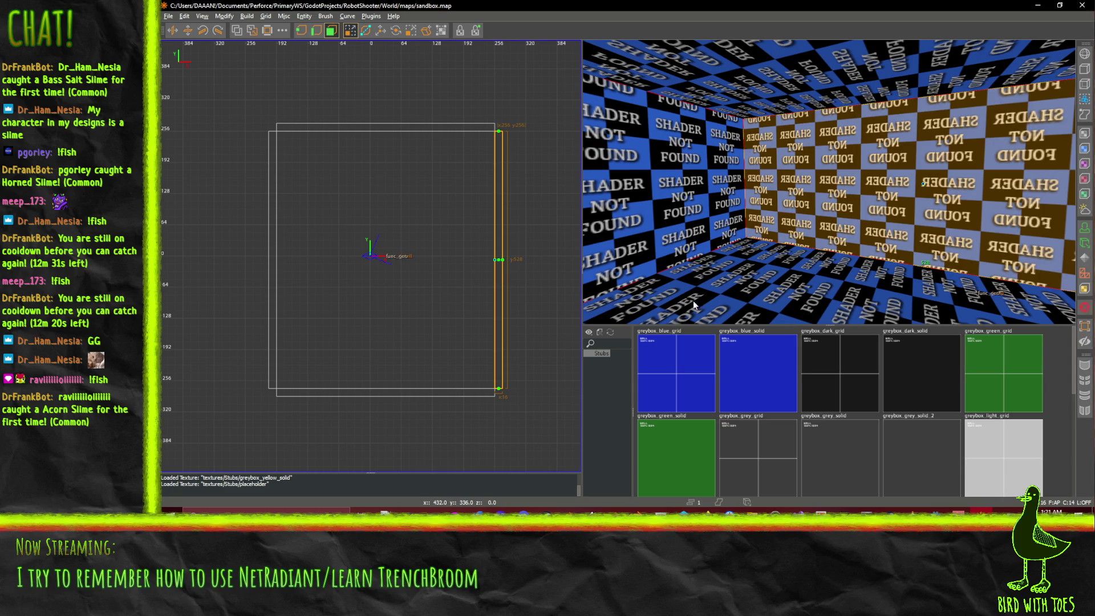
Step: Select only the floor face and apply greybox_light_grid to it
{"action": "left_click", "coordinate": [781, 292], "text": "shift"}
{"action": "left_click", "coordinate": [686, 171], "text": "shift"}
{"action": "left_click", "coordinate": [761, 76], "text": "shift"}
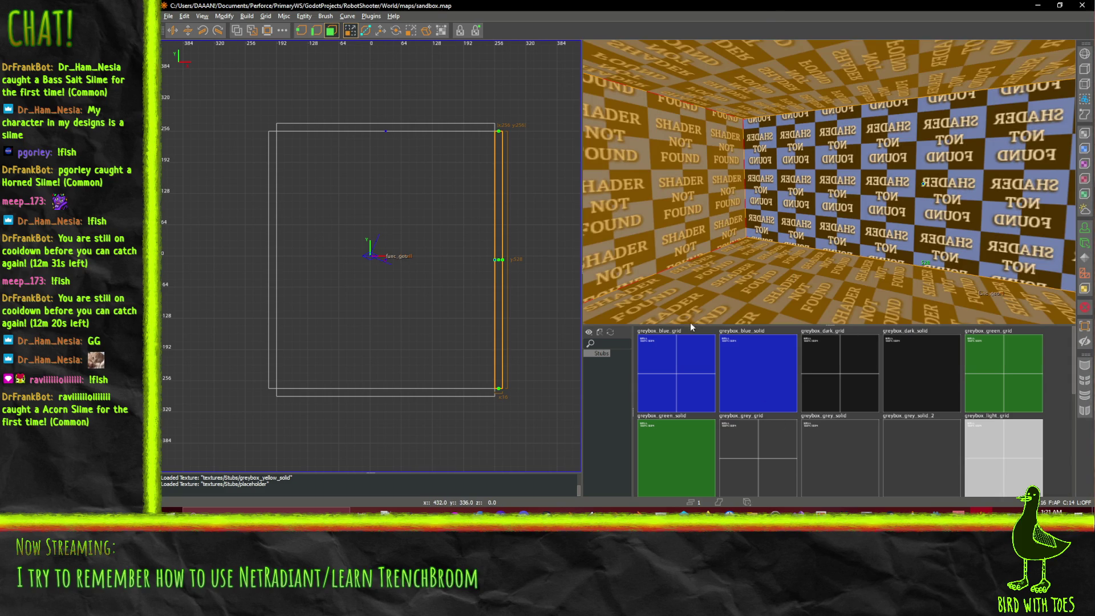
{"action": "left_click", "coordinate": [884, 183], "text": "shift"}
{"action": "left_click", "coordinate": [684, 182], "text": "shift"}
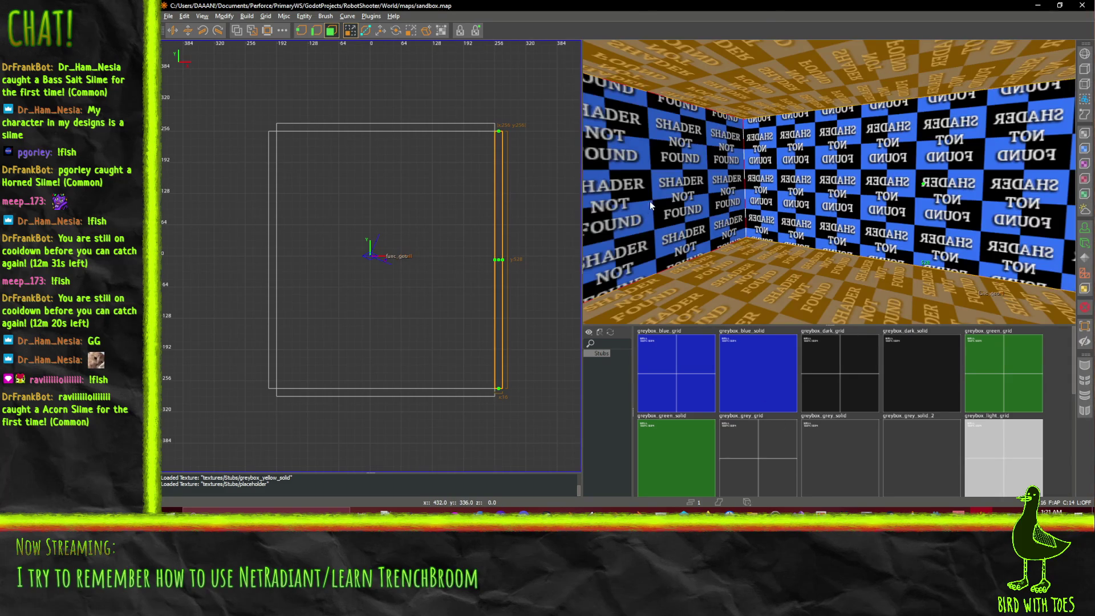
{"action": "left_click", "coordinate": [826, 74], "text": "shift"}
{"action": "left_click", "coordinate": [799, 301], "text": "shift"}
{"action": "left_click", "coordinate": [798, 301], "text": "shift"}
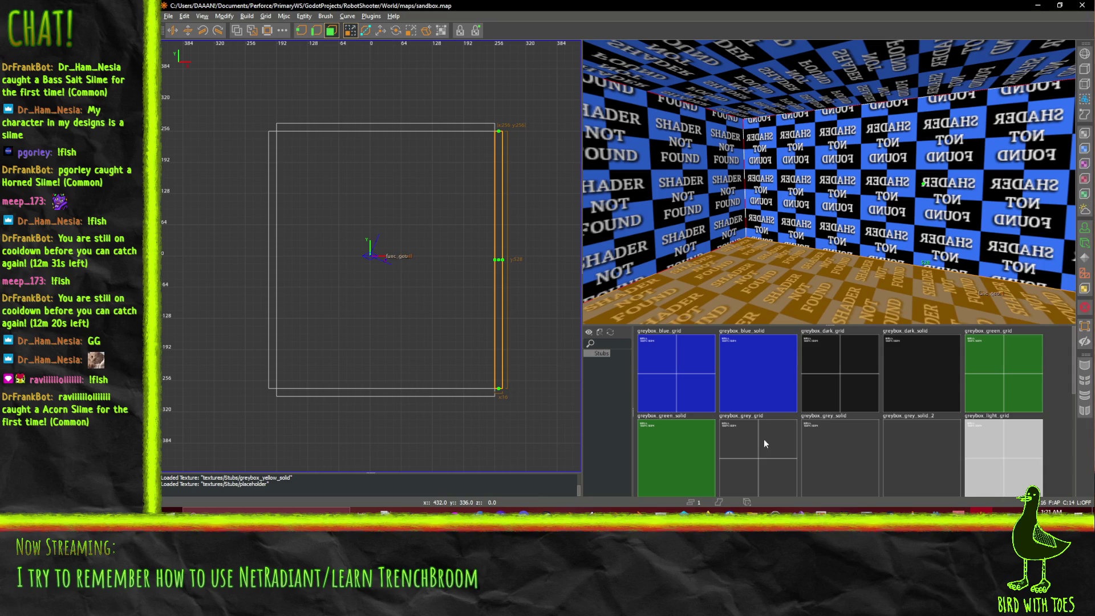
{"action": "left_click", "coordinate": [992, 459]}
Step: Select the back wall, left wall, ceiling and another wall face
{"action": "left_click", "coordinate": [833, 182], "text": "shift"}
{"action": "left_click", "coordinate": [798, 302], "text": "shift"}
{"action": "left_click", "coordinate": [684, 182], "text": "shift"}
{"action": "left_click", "coordinate": [800, 83], "text": "shift"}
{"action": "left_click", "coordinate": [914, 223], "text": "shift"}
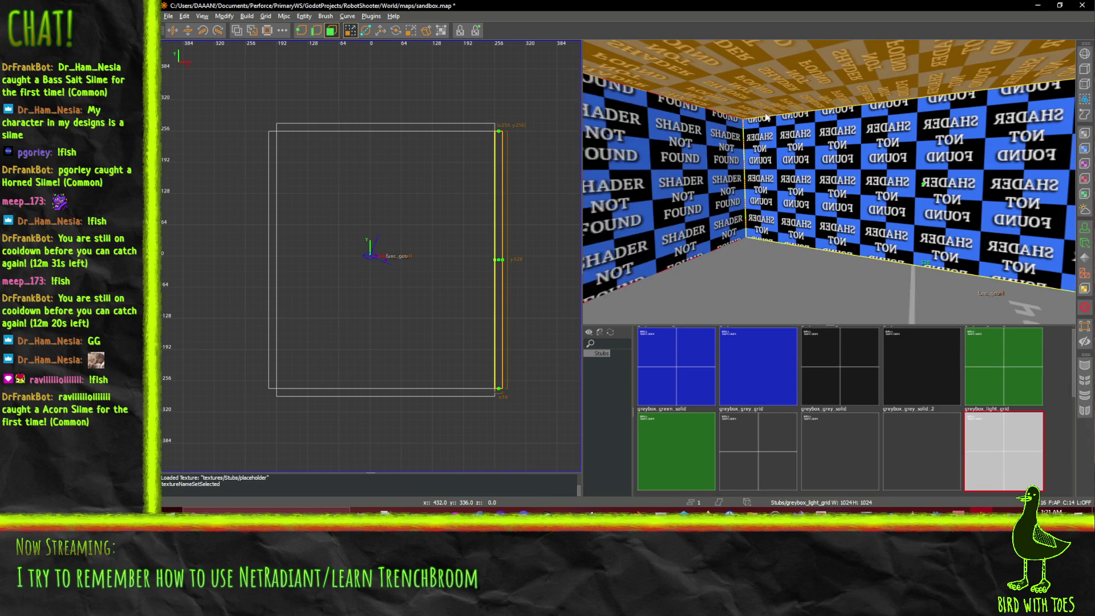
Step: Apply greybox_light_grid to the selected walls and ceiling, then select the purple wall
{"action": "left_click", "coordinate": [992, 450]}
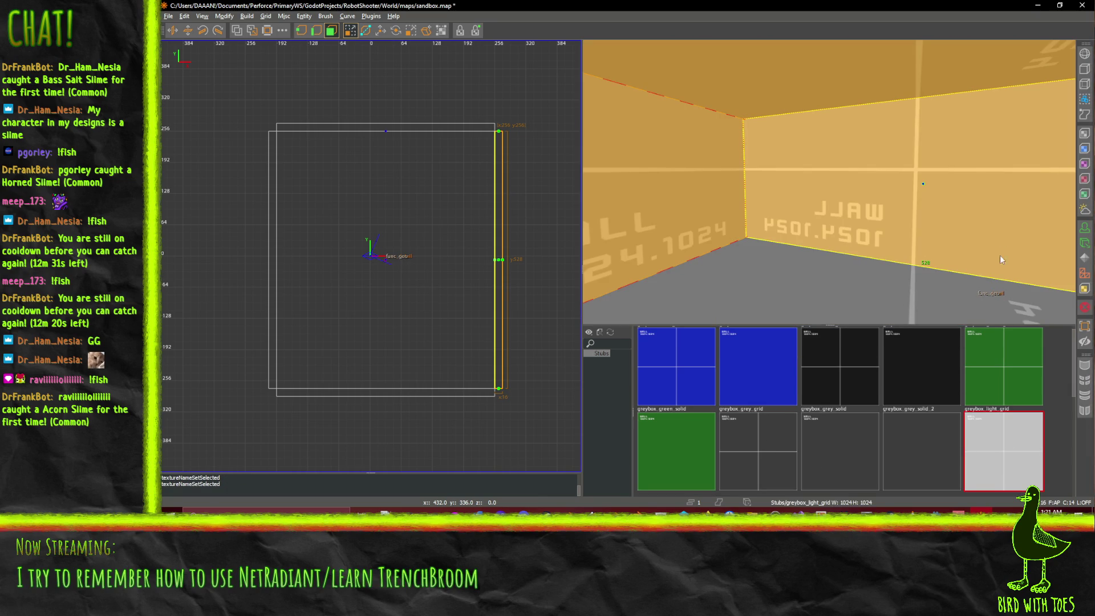
{"action": "right_click", "coordinate": [990, 219]}
{"action": "key", "text": "s"}
{"action": "right_click", "coordinate": [894, 163]}
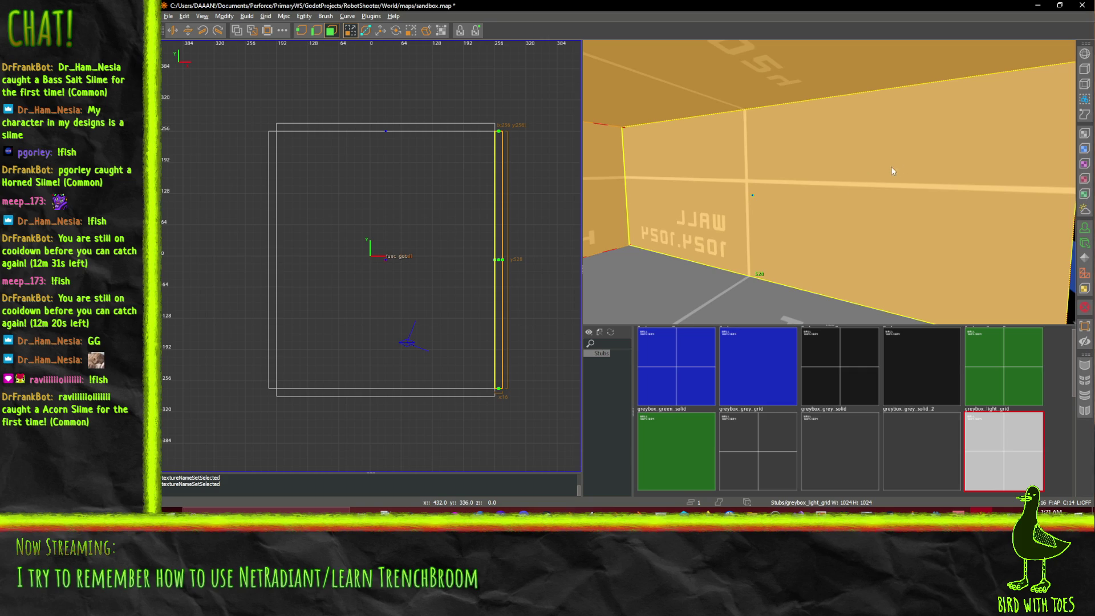
{"action": "right_click", "coordinate": [816, 181]}
{"action": "key", "text": "w"}
{"action": "right_click", "coordinate": [774, 190]}
{"action": "left_click", "coordinate": [774, 190], "text": "shift"}
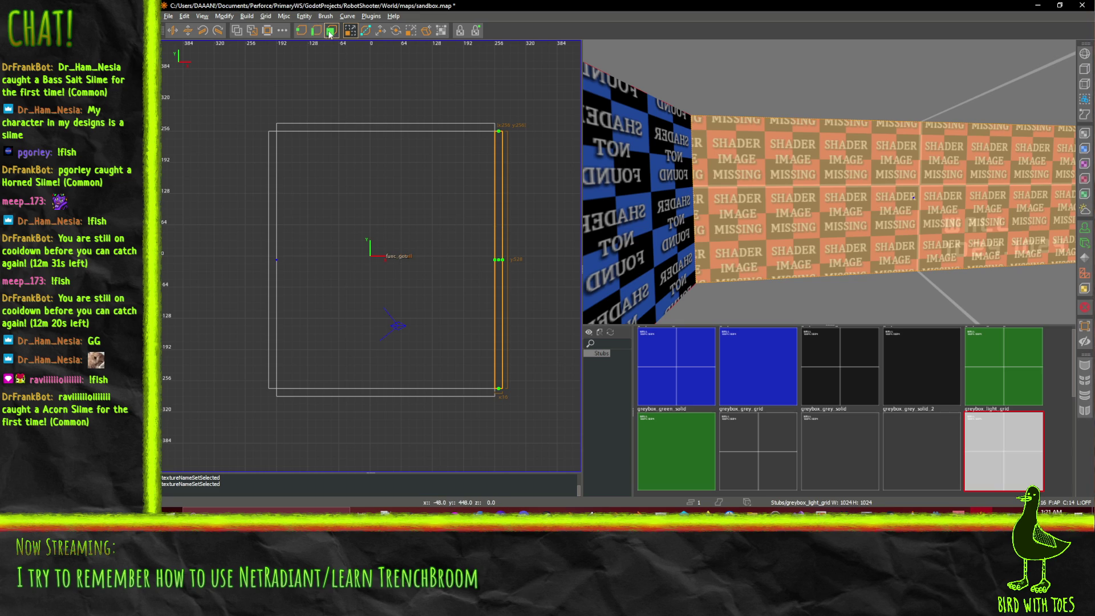
Step: Return to brush selection and delete the thin slab brush
{"action": "key", "text": "f"}
{"action": "mouse_move", "coordinate": [501, 204]}
{"action": "left_mouse_down"}
{"action": "mouse_move", "coordinate": [554, 207]}
{"action": "mouse_move", "coordinate": [539, 197]}
{"action": "mouse_move", "coordinate": [496, 207]}
{"action": "mouse_move", "coordinate": [535, 224]}
{"action": "left_mouse_up"}
{"action": "key", "text": "Delete"}
{"action": "left_click", "coordinate": [495, 235], "text": "shift"}
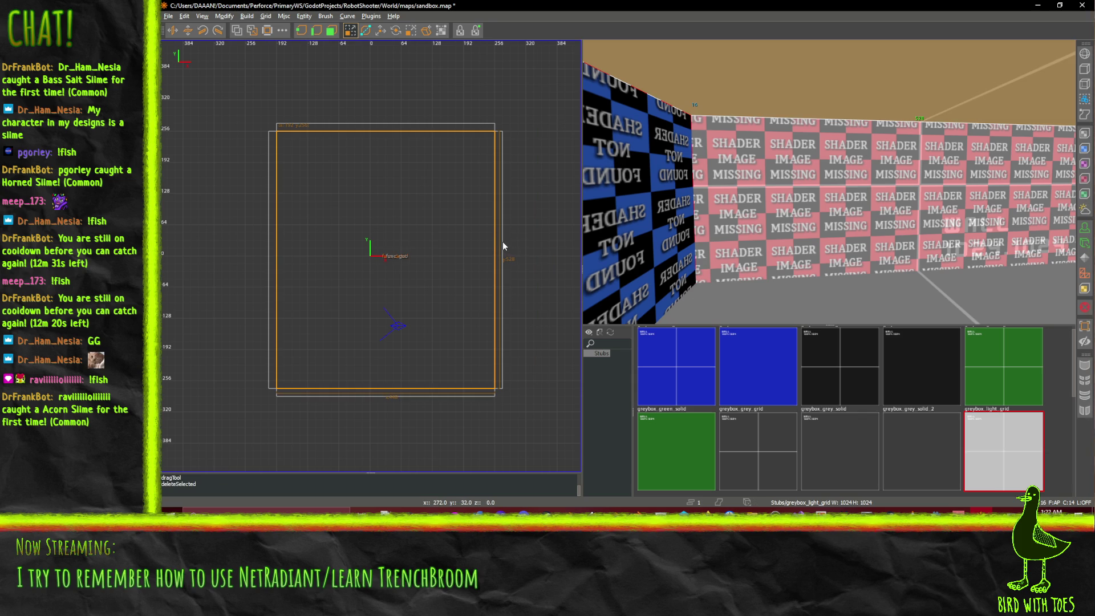
{"action": "left_click", "coordinate": [501, 242], "text": "shift"}
Step: Filter textures to the Stubs tag and give the chosen wall greybox_light_grid
{"action": "scroll", "coordinate": [673, 385], "scroll_direction": "up", "scroll_amount": 1}
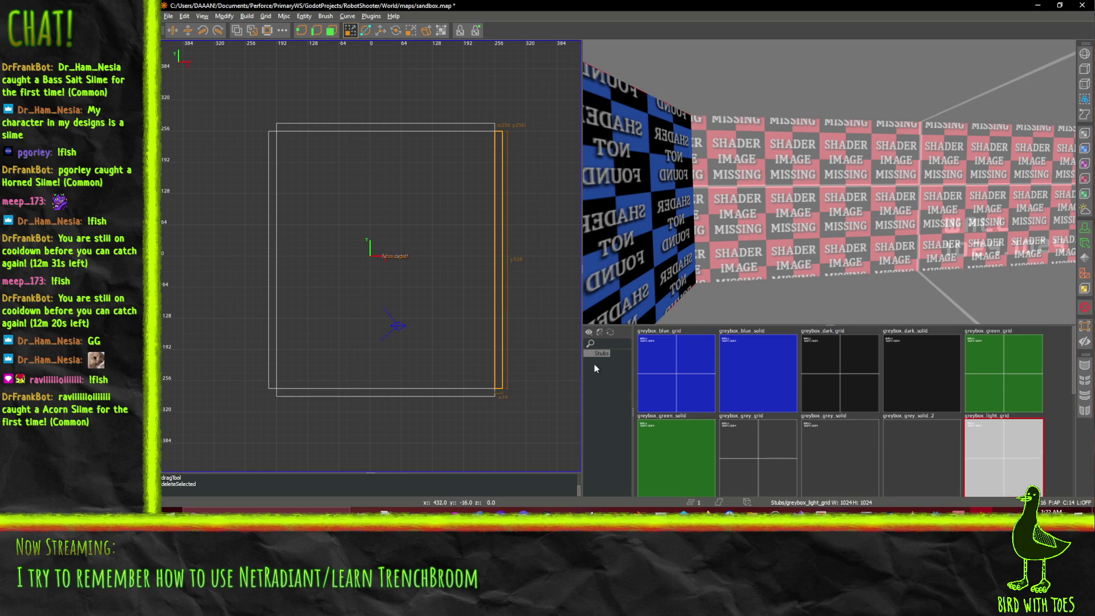
{"action": "left_click", "coordinate": [598, 354]}
{"action": "scroll", "coordinate": [676, 380], "scroll_direction": "down", "scroll_amount": 3}
{"action": "scroll", "coordinate": [673, 393], "scroll_direction": "up", "scroll_amount": 3}
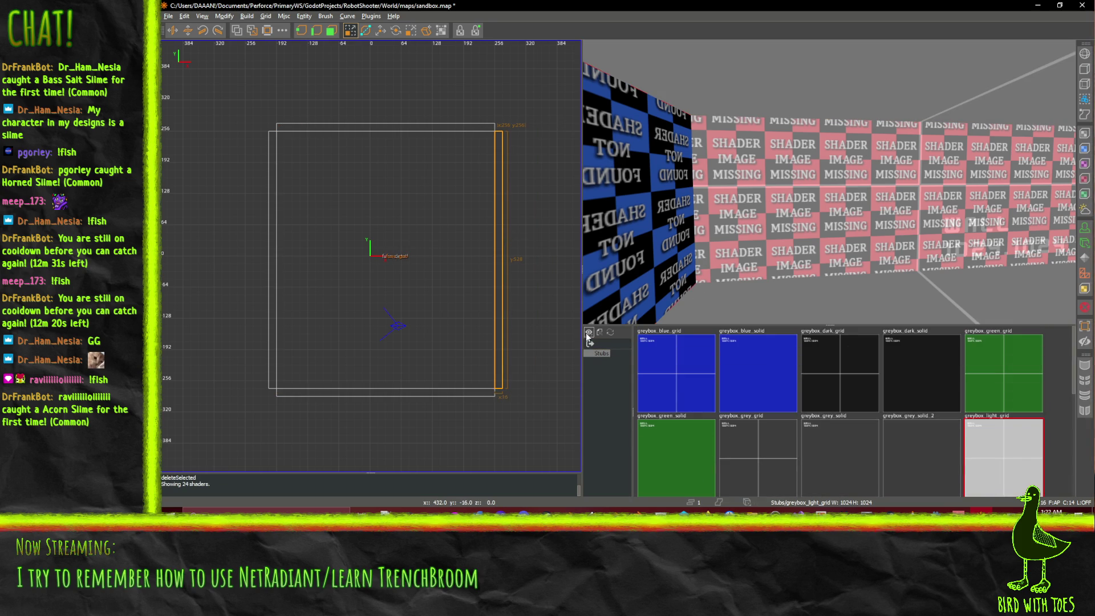
{"action": "right_click", "coordinate": [830, 185]}
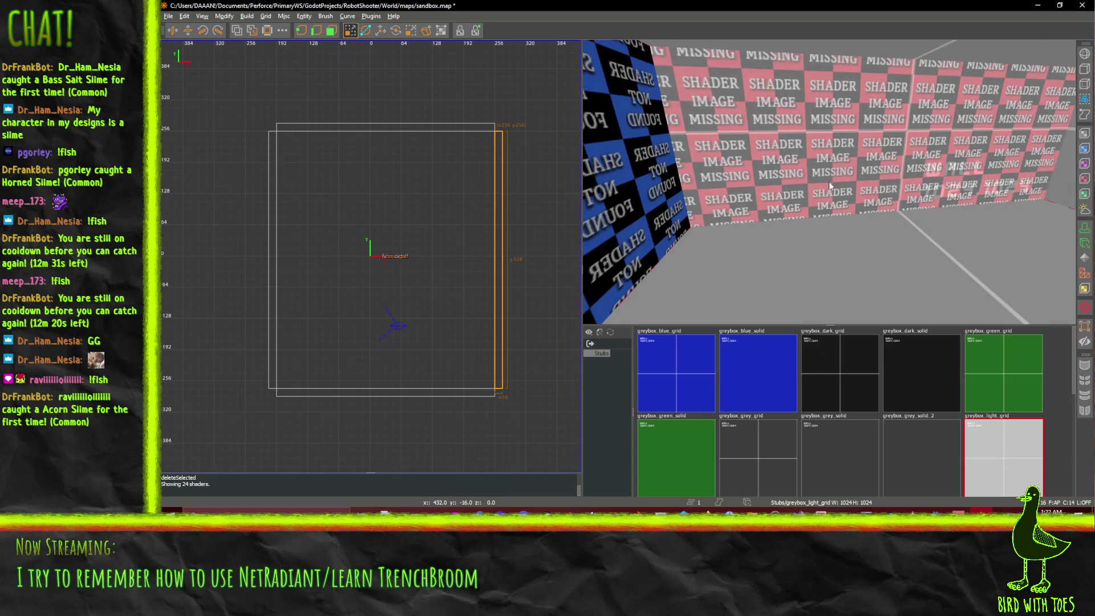
{"action": "left_click", "coordinate": [600, 202], "text": "shift"}
{"action": "left_click", "coordinate": [830, 158], "text": "ctrl+shift"}
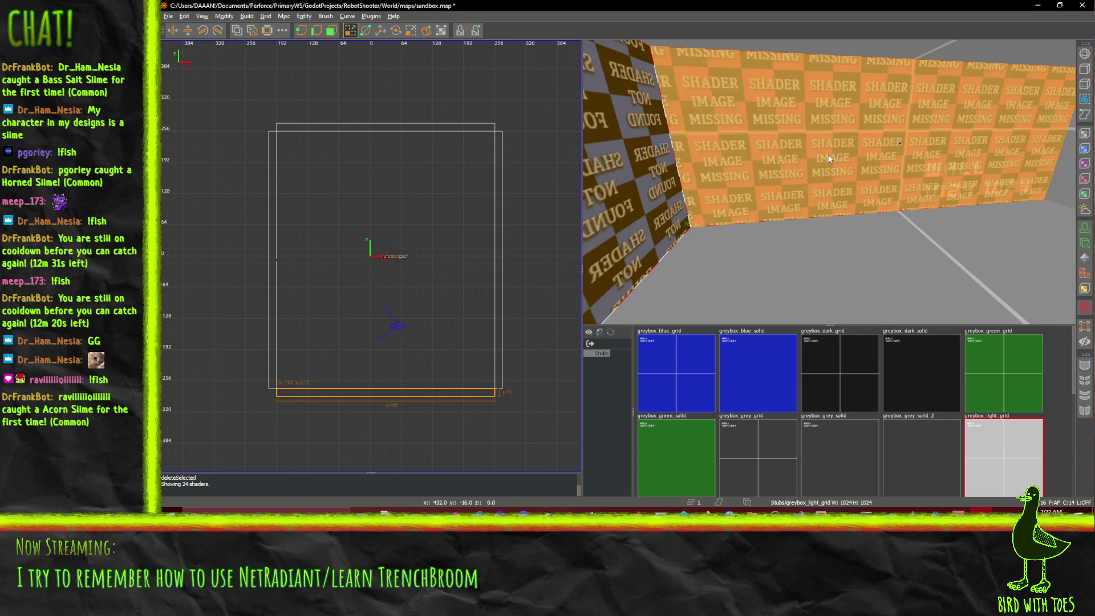
{"action": "scroll", "coordinate": [1007, 405], "scroll_direction": "down", "scroll_amount": 2}
{"action": "scroll", "coordinate": [1011, 381], "scroll_direction": "up", "scroll_amount": 1}
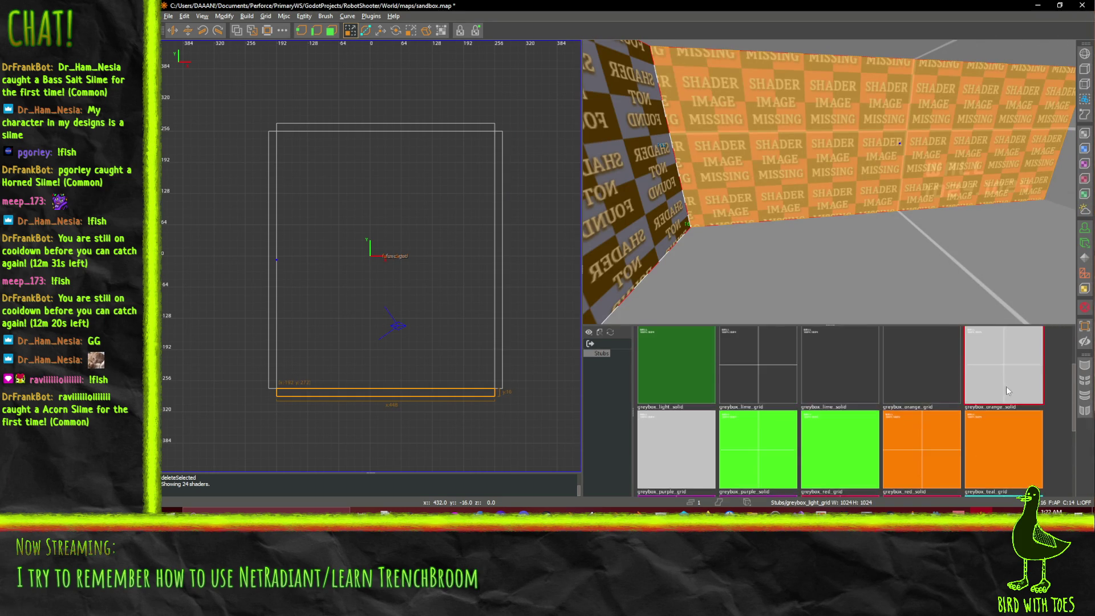
{"action": "left_click", "coordinate": [1009, 375]}
Step: Narrow the selected brush in the 2D view, then delete it
{"action": "key", "text": "Left"}
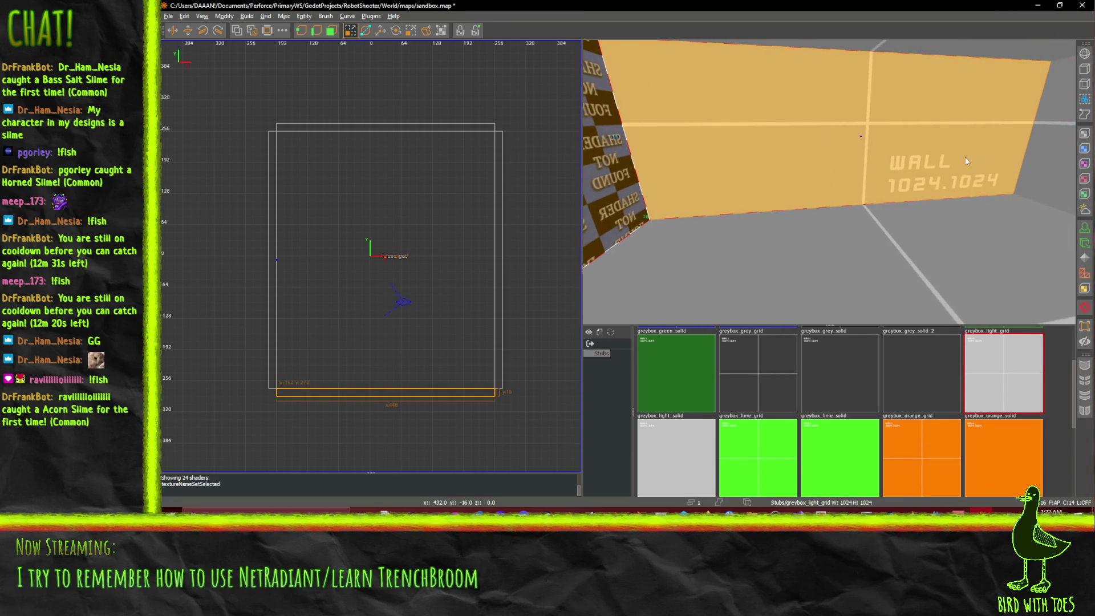
{"action": "key", "text": "Left"}
{"action": "key", "text": "Left"}
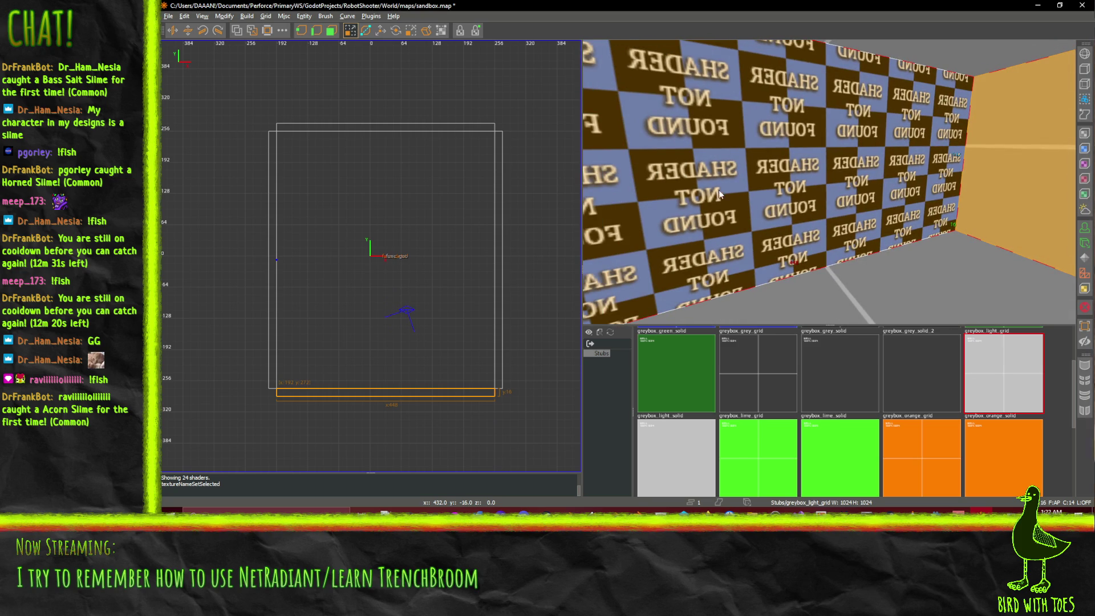
{"action": "scroll", "coordinate": [435, 249], "scroll_direction": "down", "scroll_amount": 5}
{"action": "mouse_move", "coordinate": [433, 249]}
{"action": "left_mouse_down"}
{"action": "mouse_move", "coordinate": [498, 314]}
{"action": "mouse_move", "coordinate": [471, 283]}
{"action": "mouse_move", "coordinate": [342, 258]}
{"action": "mouse_move", "coordinate": [387, 262]}
{"action": "left_mouse_up"}
{"action": "key", "text": "Delete"}
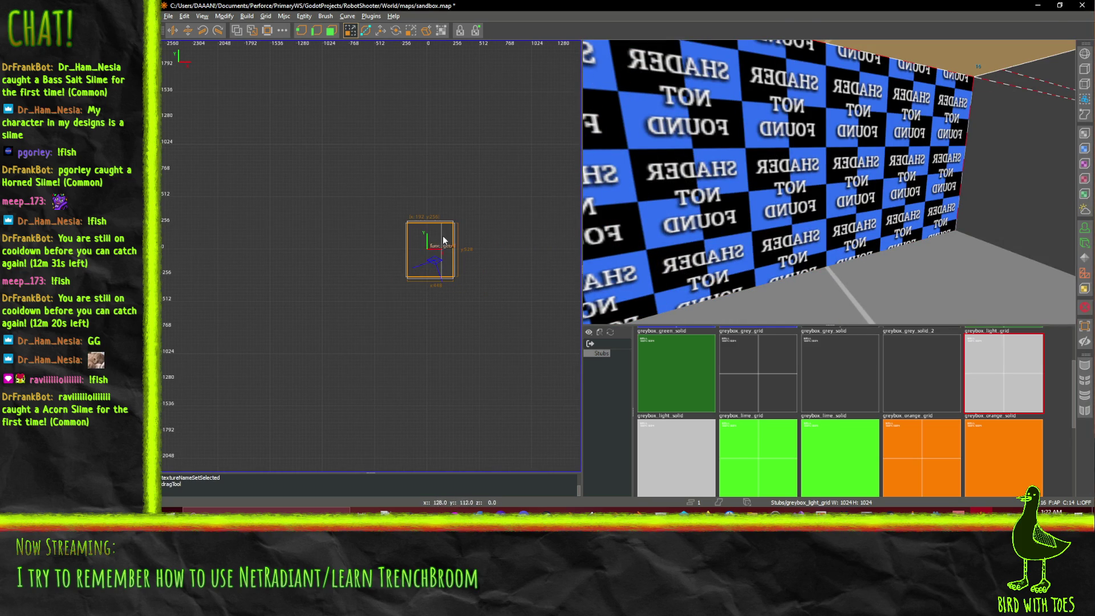
Step: Delete the leftover old room brushes, including the right-edge, top and func_detail brushes
{"action": "scroll", "coordinate": [443, 235], "scroll_direction": "up", "scroll_amount": 2}
{"action": "key", "text": "Delete"}
{"action": "key", "text": "Delete"}
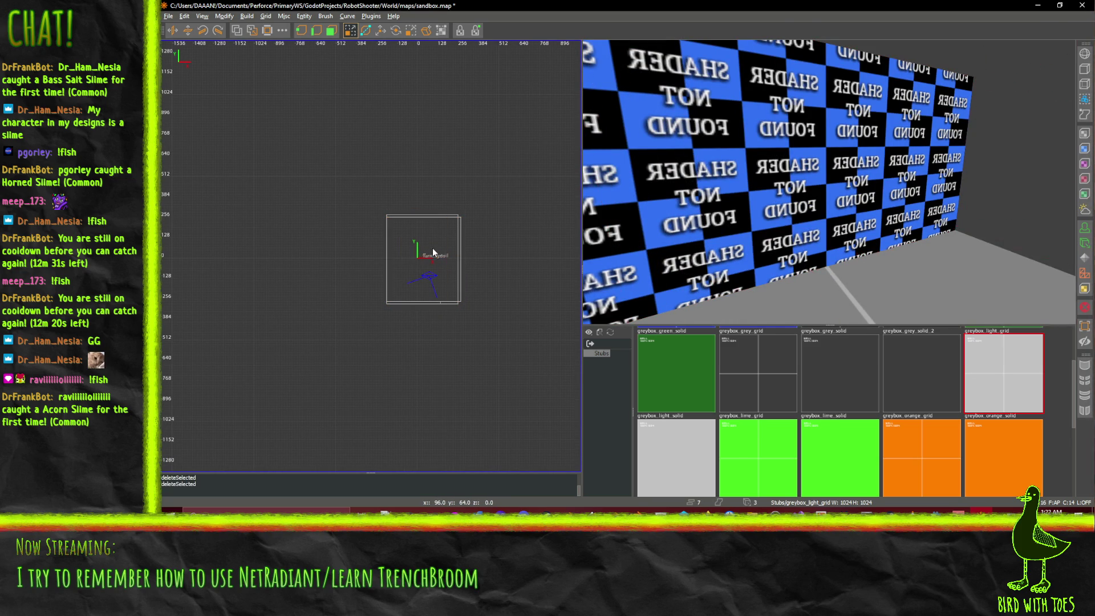
{"action": "key", "text": "Delete"}
{"action": "left_click", "coordinate": [459, 234], "text": "shift"}
{"action": "key", "text": "Delete"}
{"action": "left_click", "coordinate": [459, 233], "text": "shift"}
{"action": "key", "text": "Delete"}
{"action": "left_click", "coordinate": [440, 218], "text": "shift"}
{"action": "key", "text": "Delete"}
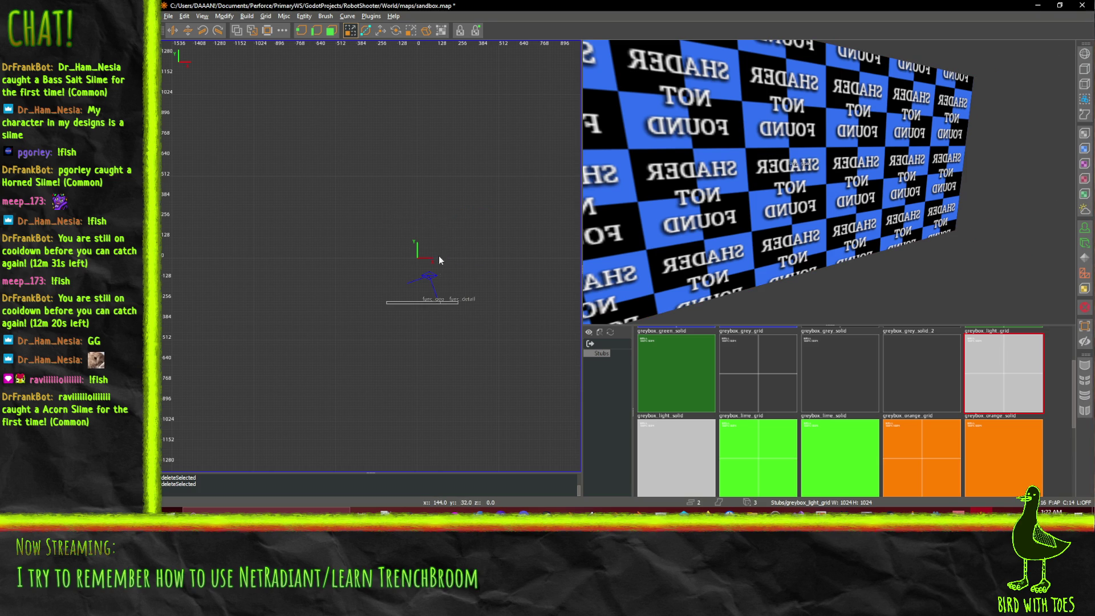
{"action": "left_click", "coordinate": [430, 302], "text": "shift"}
{"action": "key", "text": "Delete"}
{"action": "scroll", "coordinate": [415, 258], "scroll_direction": "up", "scroll_amount": 5}
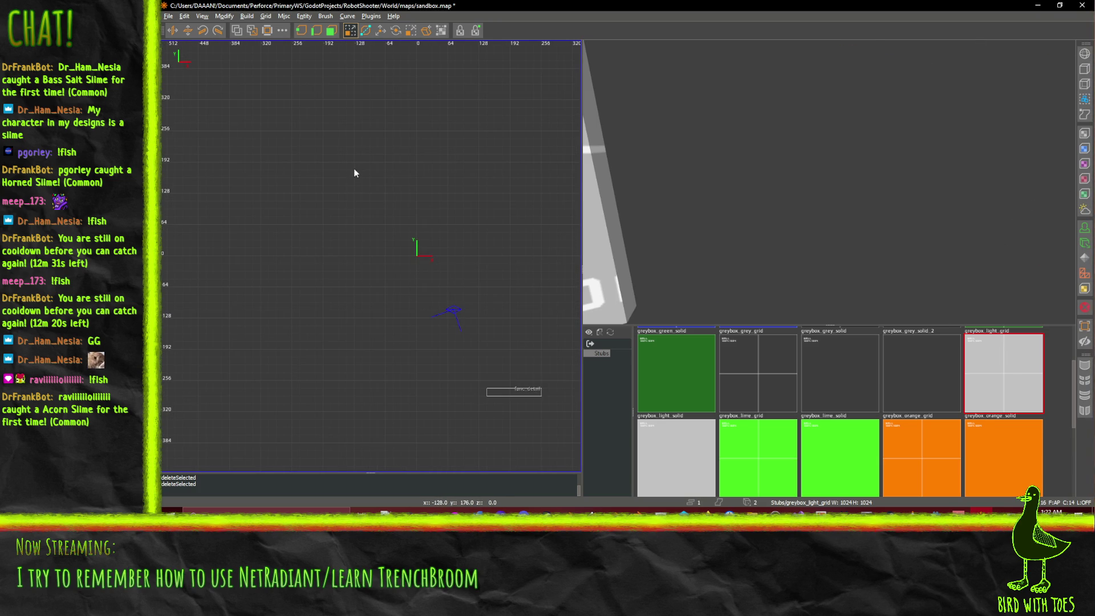
Step: Draw a new rectangular brush around the origin in the top view and stretch its right side wider
{"action": "mouse_move", "coordinate": [324, 163]}
{"action": "left_mouse_down"}
{"action": "mouse_move", "coordinate": [423, 253]}
{"action": "mouse_move", "coordinate": [416, 384]}
{"action": "mouse_move", "coordinate": [535, 385]}
{"action": "mouse_move", "coordinate": [507, 387]}
{"action": "left_mouse_up"}
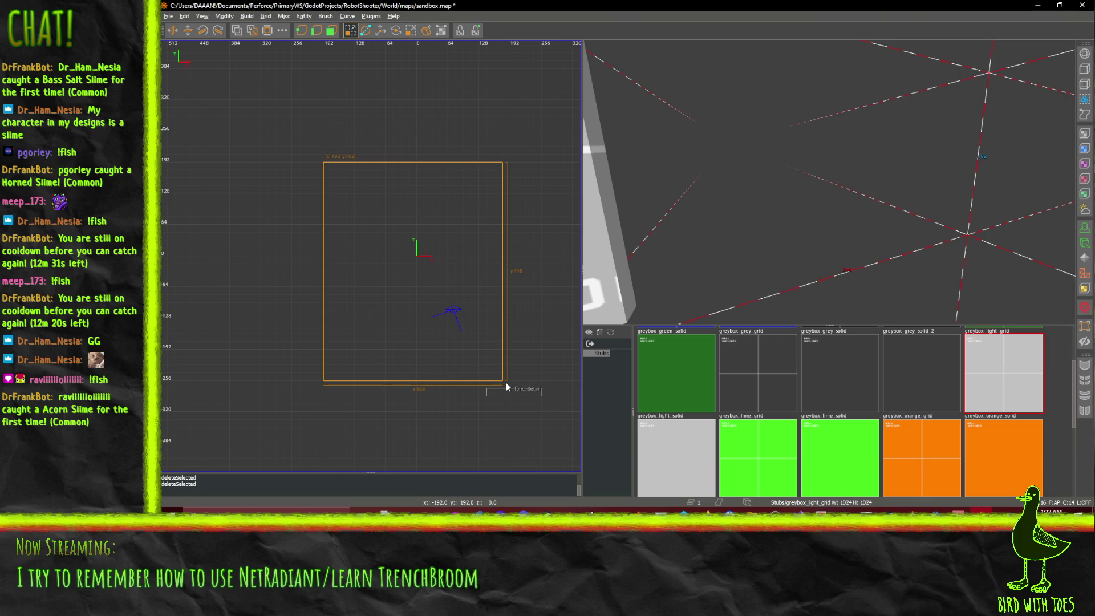
{"action": "mouse_move", "coordinate": [507, 387]}
{"action": "left_mouse_down"}
{"action": "mouse_move", "coordinate": [455, 379]}
{"action": "mouse_move", "coordinate": [525, 392]}
{"action": "left_mouse_up"}
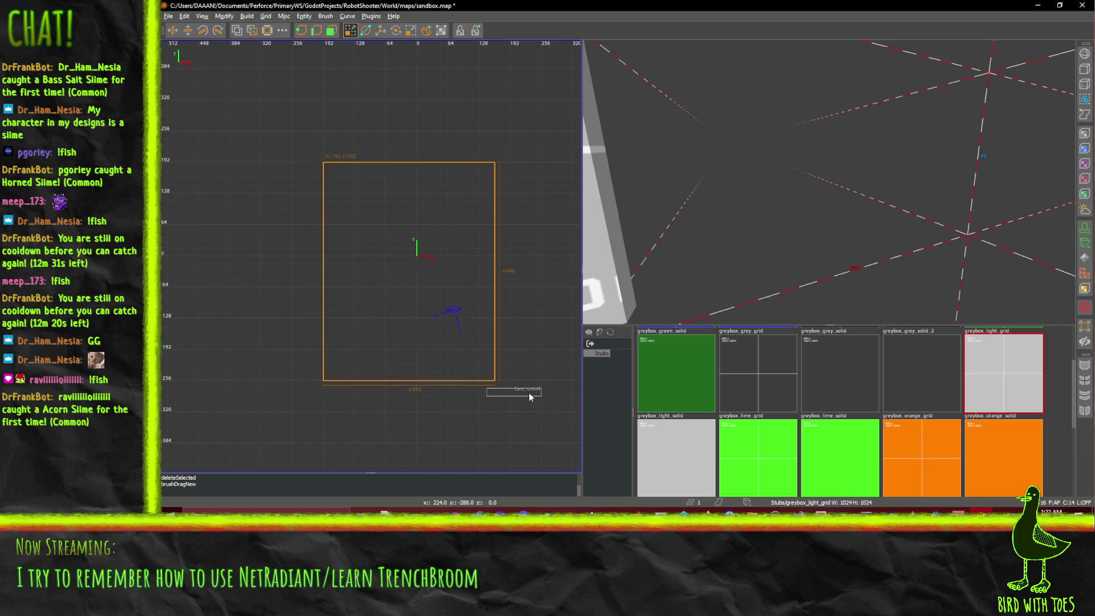
{"action": "key", "text": "Delete"}
{"action": "scroll", "coordinate": [488, 281], "scroll_direction": "down", "scroll_amount": 1}
{"action": "scroll", "coordinate": [497, 285], "scroll_direction": "up", "scroll_amount": 2}
{"action": "mouse_move", "coordinate": [508, 255]}
{"action": "left_mouse_down"}
{"action": "mouse_move", "coordinate": [641, 264]}
{"action": "mouse_move", "coordinate": [451, 253]}
{"action": "left_mouse_up"}
{"action": "scroll", "coordinate": [399, 268], "scroll_direction": "down", "scroll_amount": 2}
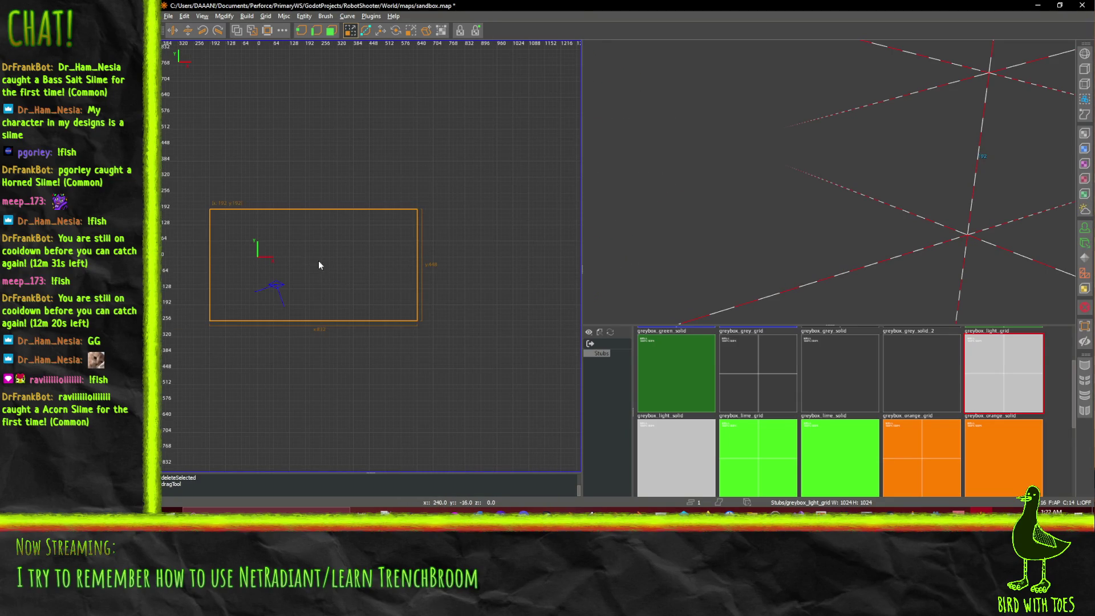
{"action": "left_click", "coordinate": [706, 511]}
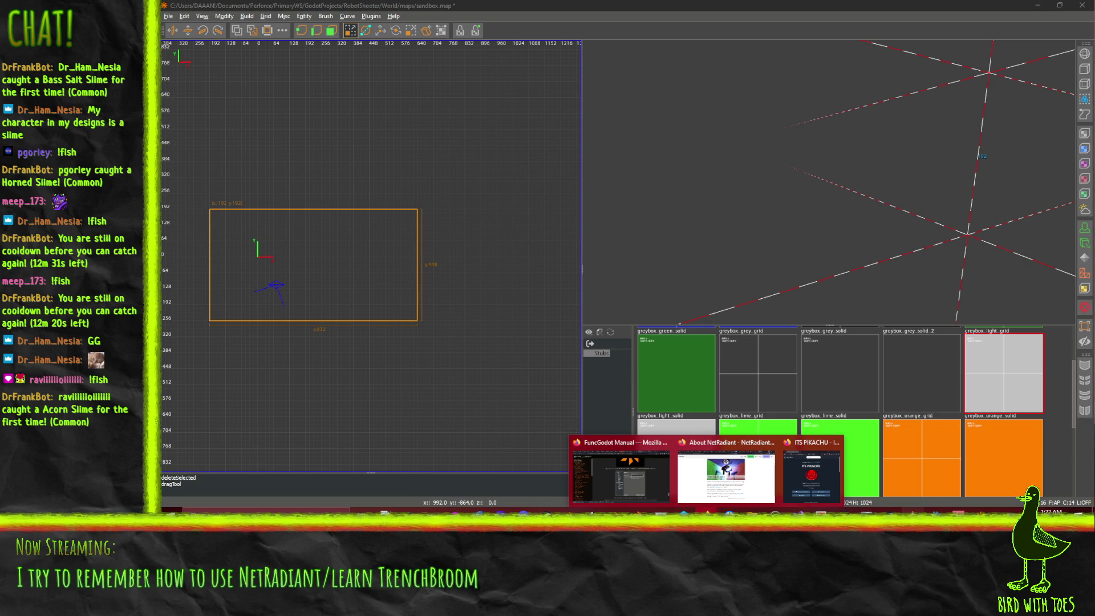
{"action": "left_click", "coordinate": [913, 510]}
Step: Zoom out, select a city building in World.tscn, centre on it and orbit around the buildings
{"action": "scroll", "coordinate": [529, 211], "scroll_direction": "down", "scroll_amount": 5}
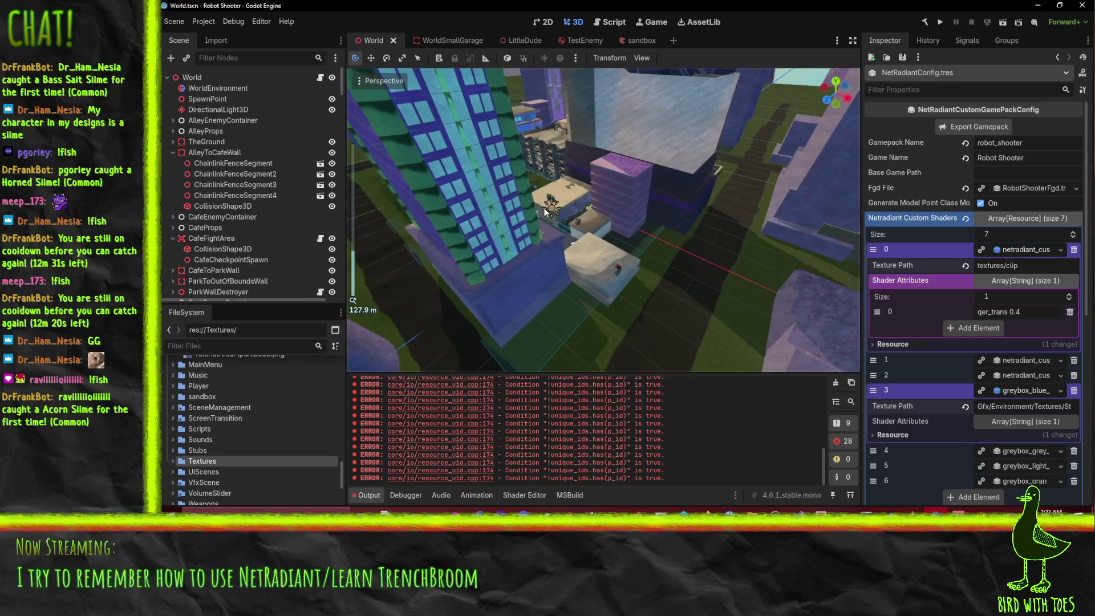
{"action": "left_click", "coordinate": [541, 80]}
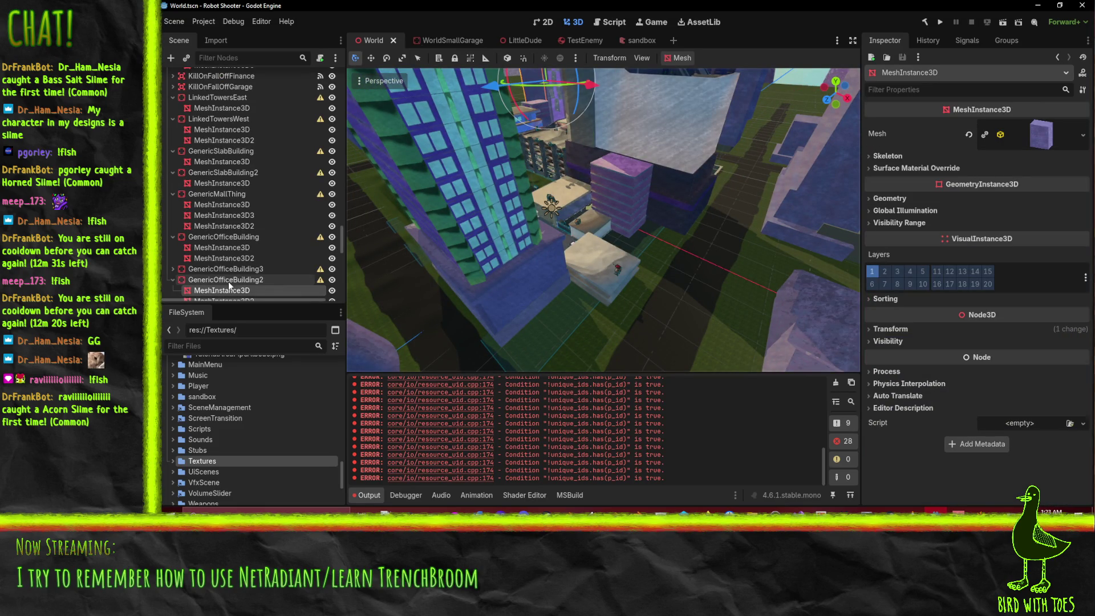
{"action": "scroll", "coordinate": [235, 284], "scroll_direction": "down", "scroll_amount": 2}
{"action": "left_click_drag", "start_coordinate": [399, 114], "coordinate": [391, 96]}
{"action": "key", "text": "f"}
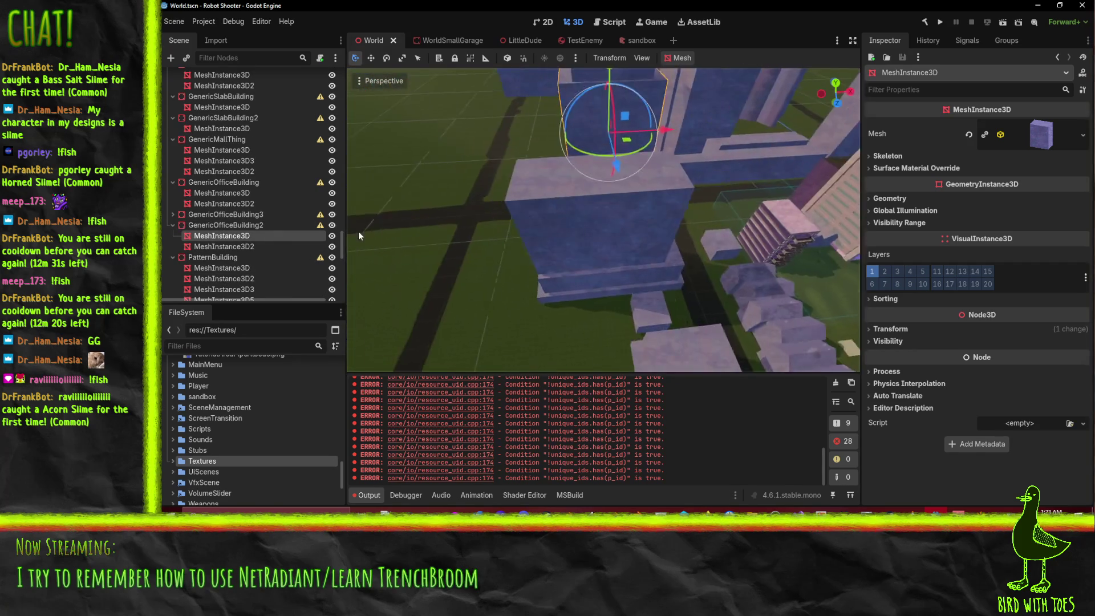
{"action": "left_click_drag", "start_coordinate": [799, 309], "coordinate": [656, 257]}
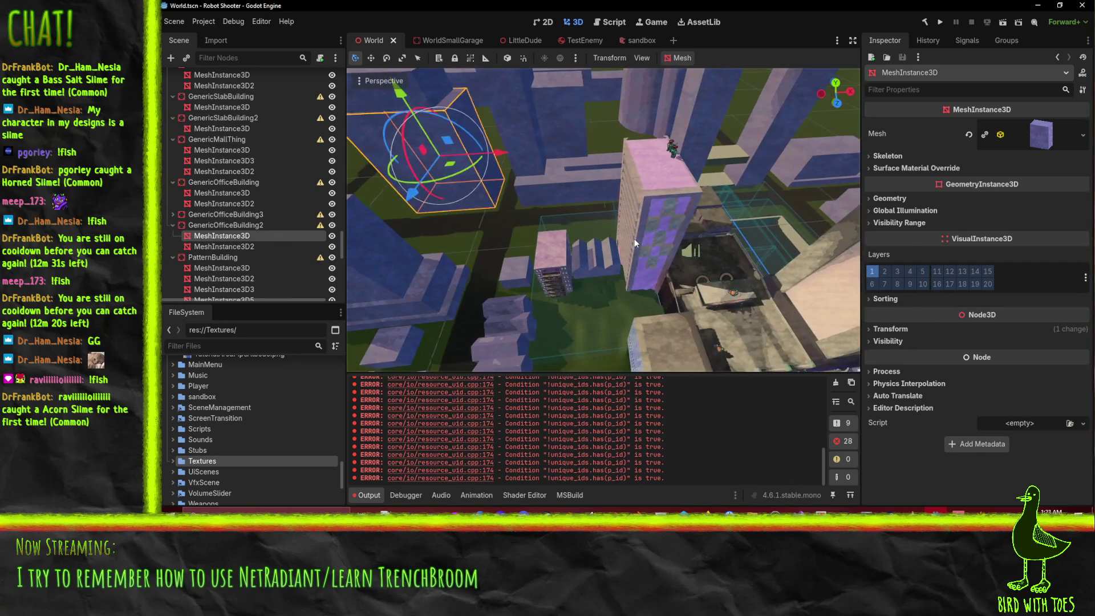
Step: Open FinanceTower in its own scene tab and undo an accidental block move
{"action": "left_click", "coordinate": [661, 245]}
{"action": "left_click", "coordinate": [320, 77]}
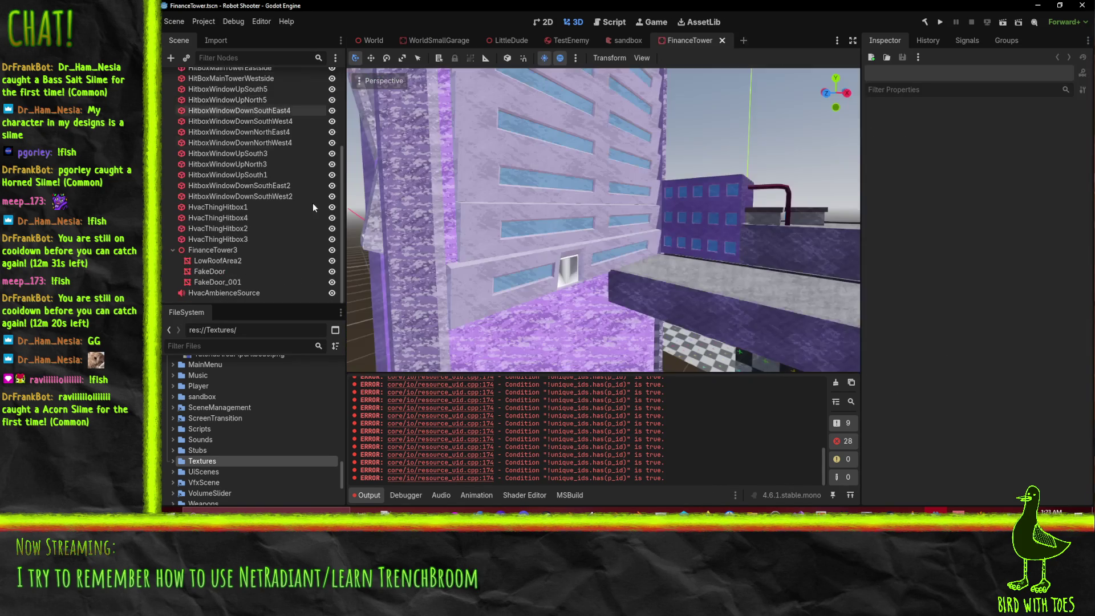
{"action": "left_click", "coordinate": [507, 178]}
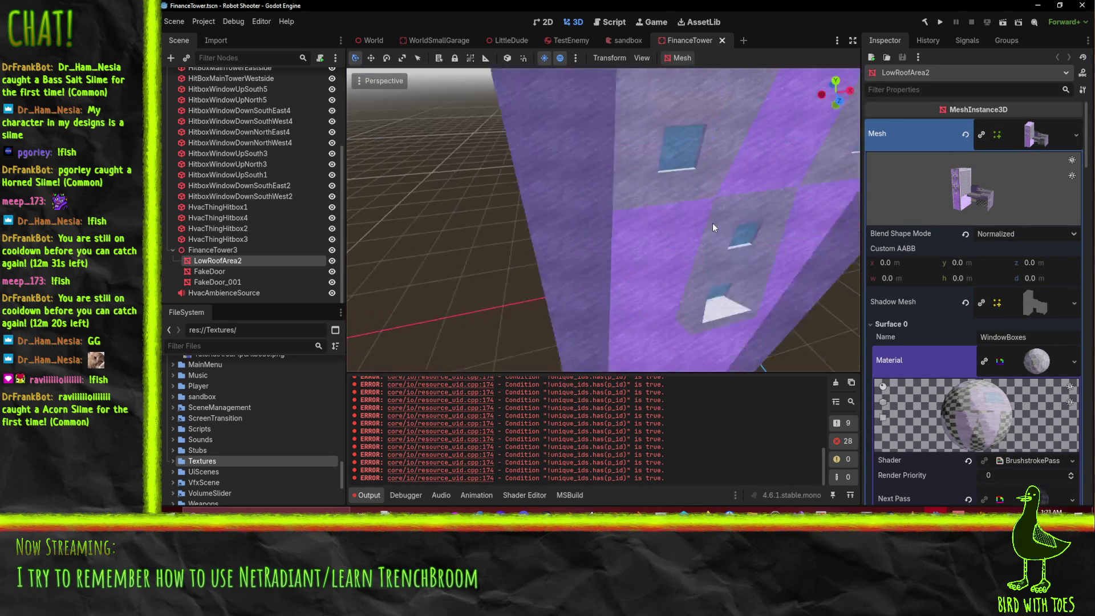
{"action": "scroll", "coordinate": [622, 228], "scroll_direction": "down", "scroll_amount": 3}
{"action": "mouse_move", "coordinate": [594, 242]}
{"action": "left_mouse_down"}
{"action": "mouse_move", "coordinate": [680, 230]}
{"action": "mouse_move", "coordinate": [550, 247]}
{"action": "mouse_move", "coordinate": [513, 240]}
{"action": "left_mouse_up"}
{"action": "key", "text": "ctrl+z"}
{"action": "scroll", "coordinate": [241, 197], "scroll_direction": "up", "scroll_amount": 4}
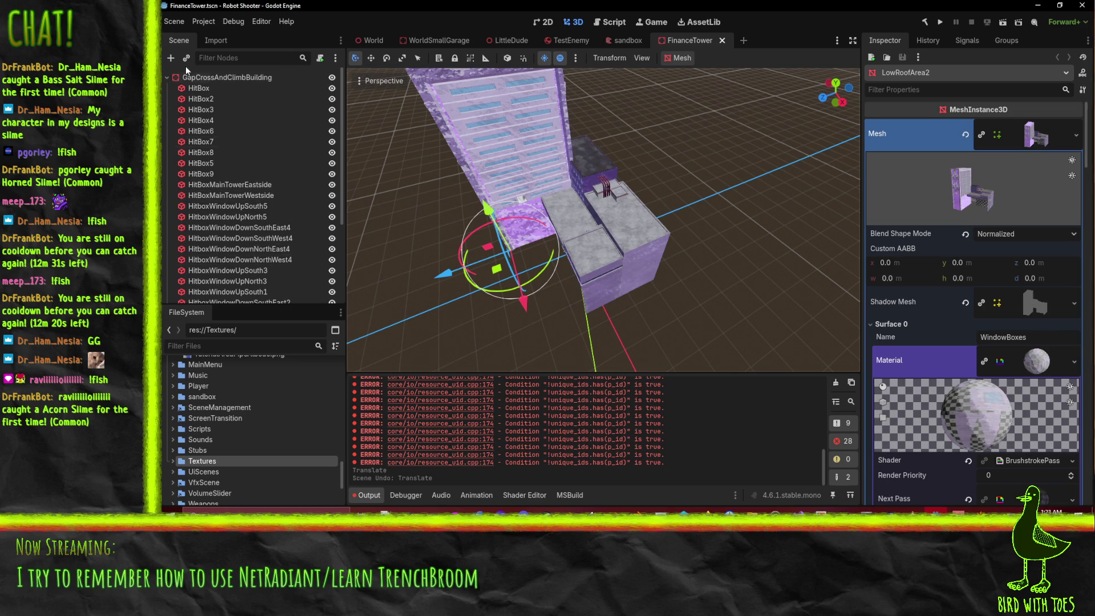
Step: Select the HitBox shapes and toggle HitBoxMainTowerEastside's visibility off and on
{"action": "left_click", "coordinate": [206, 88]}
{"action": "scroll", "coordinate": [603, 220], "scroll_direction": "up", "scroll_amount": 3}
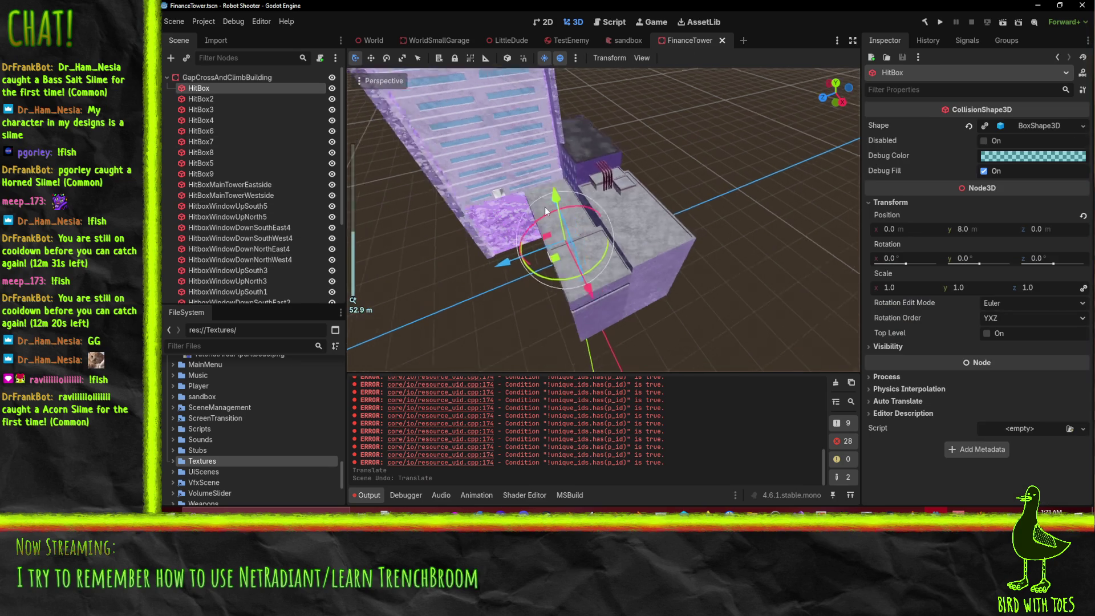
{"action": "left_click", "coordinate": [225, 184]}
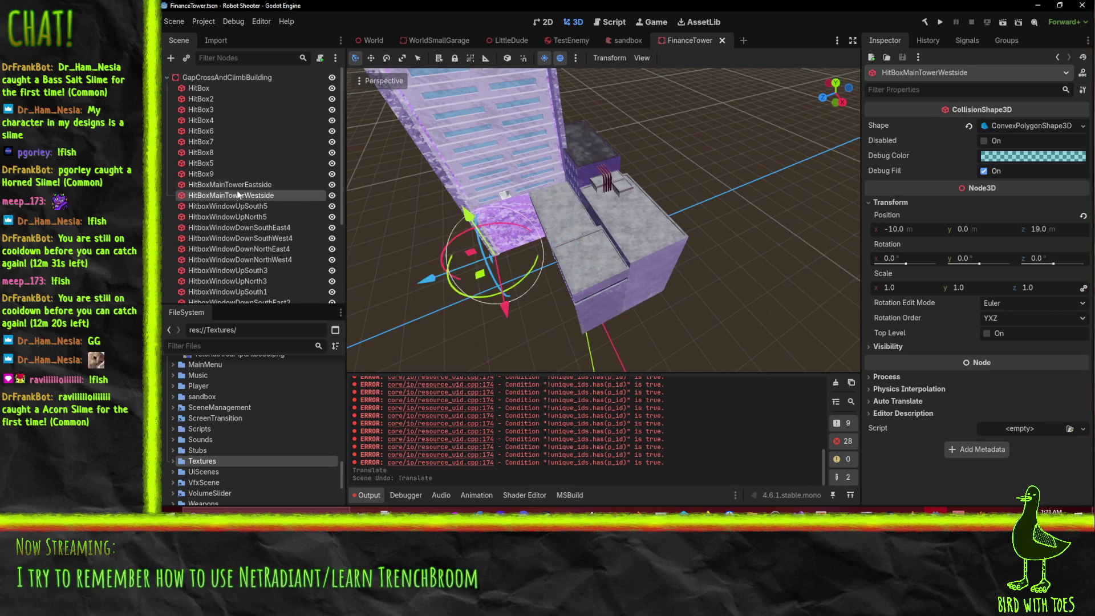
{"action": "double_click", "coordinate": [332, 184]}
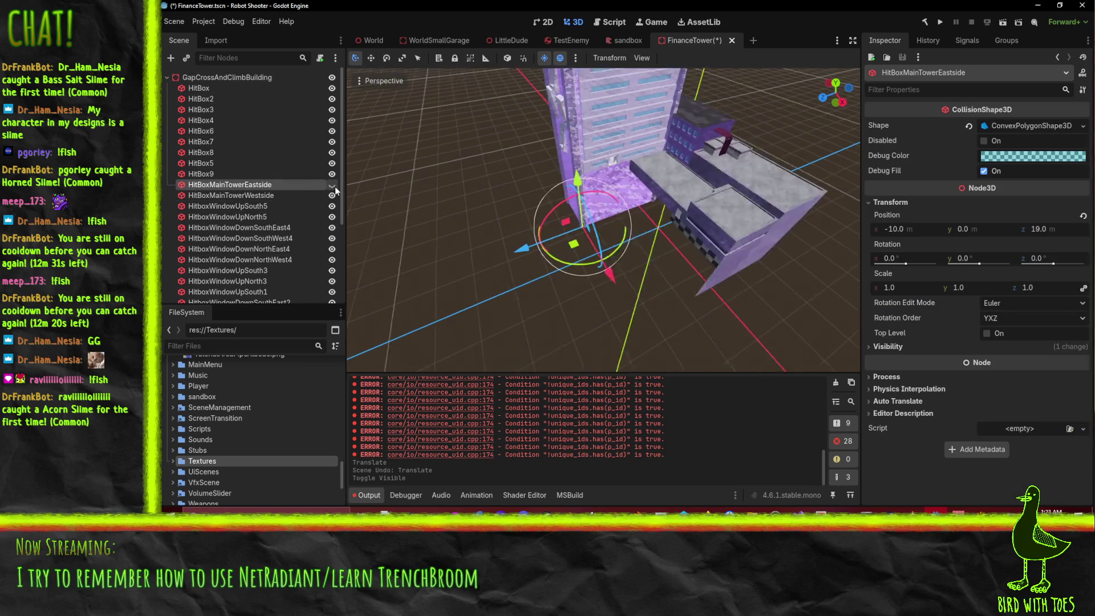
{"action": "double_click", "coordinate": [332, 184]}
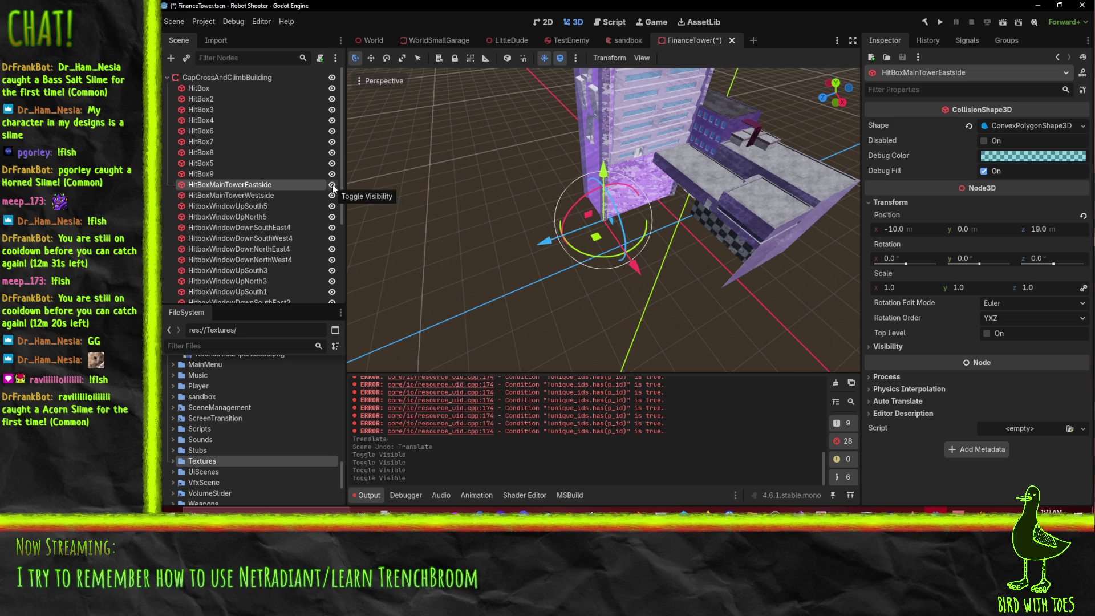
{"action": "left_click", "coordinate": [384, 81]}
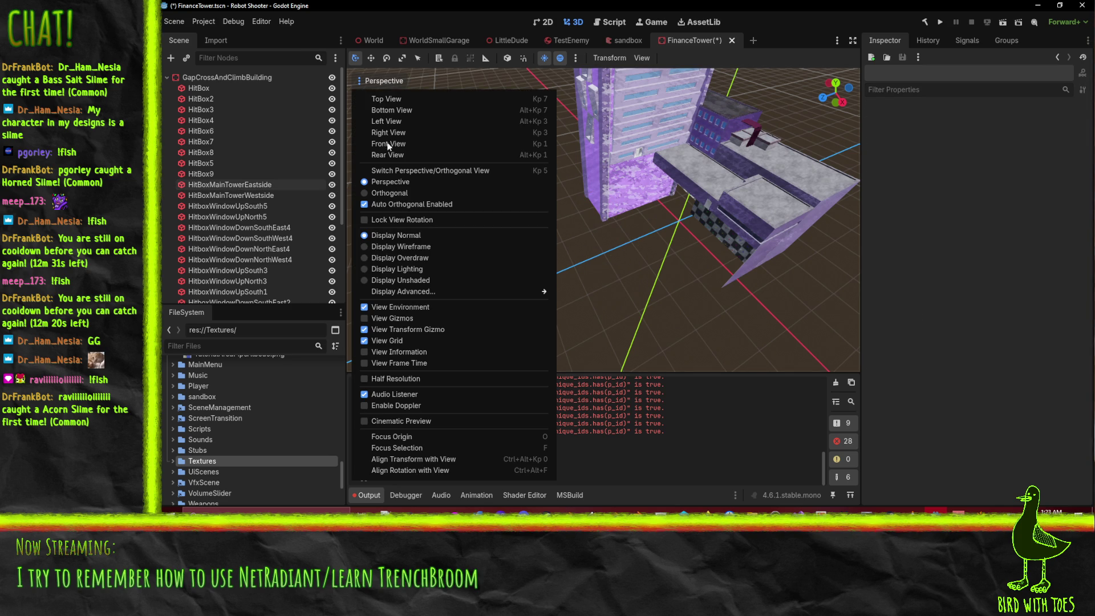
Step: Try the viewport's wireframe, overdraw and unshaded display modes
{"action": "left_click", "coordinate": [425, 247]}
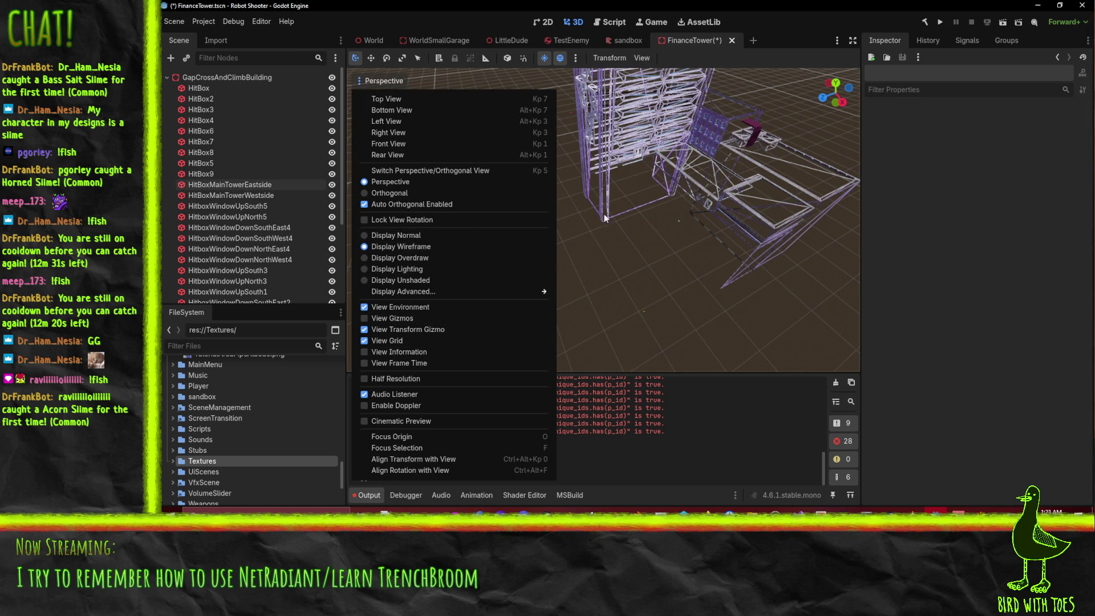
{"action": "left_click", "coordinate": [443, 258]}
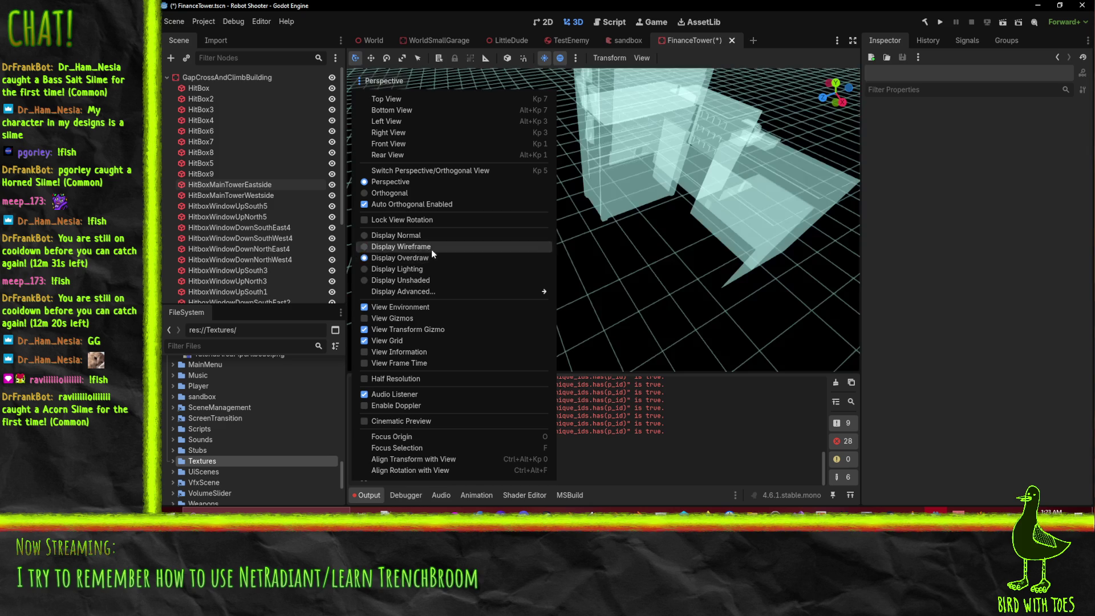
{"action": "left_click", "coordinate": [433, 280]}
{"action": "left_click", "coordinate": [621, 149]}
{"action": "left_click", "coordinate": [622, 149]}
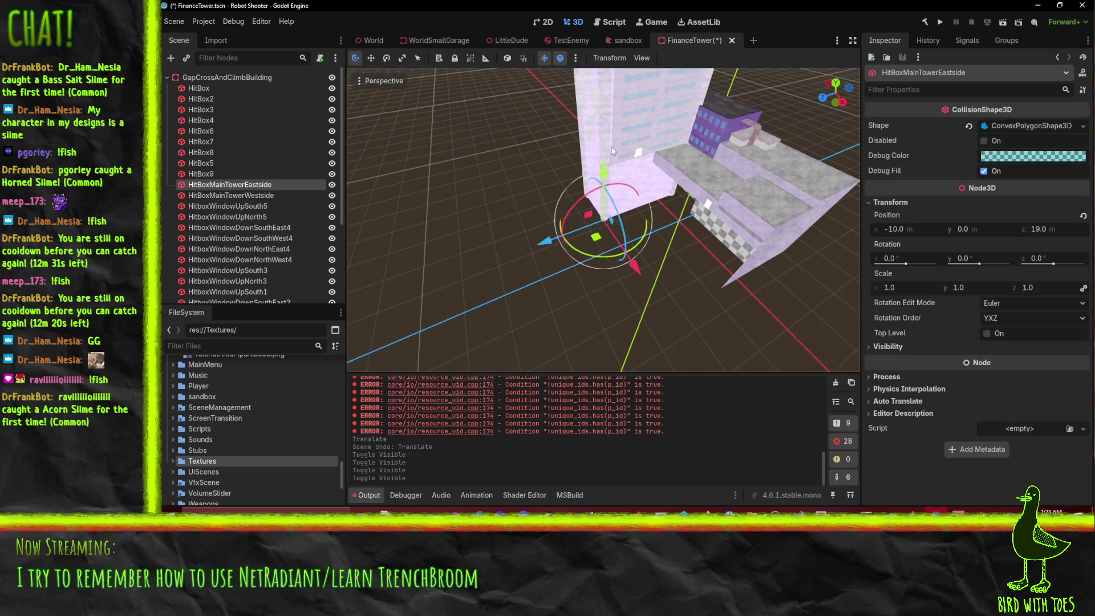
{"action": "left_click", "coordinate": [539, 164]}
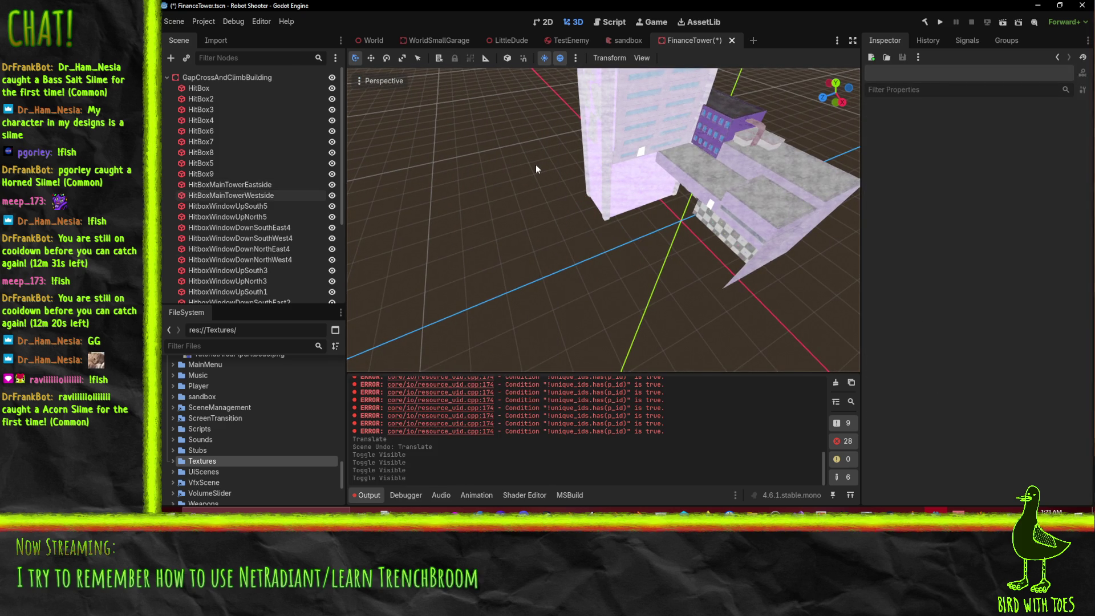
Step: Try the lighting display mode, then return the viewport to Normal textured display
{"action": "left_click", "coordinate": [396, 80]}
{"action": "mouse_move", "coordinate": [415, 289]}
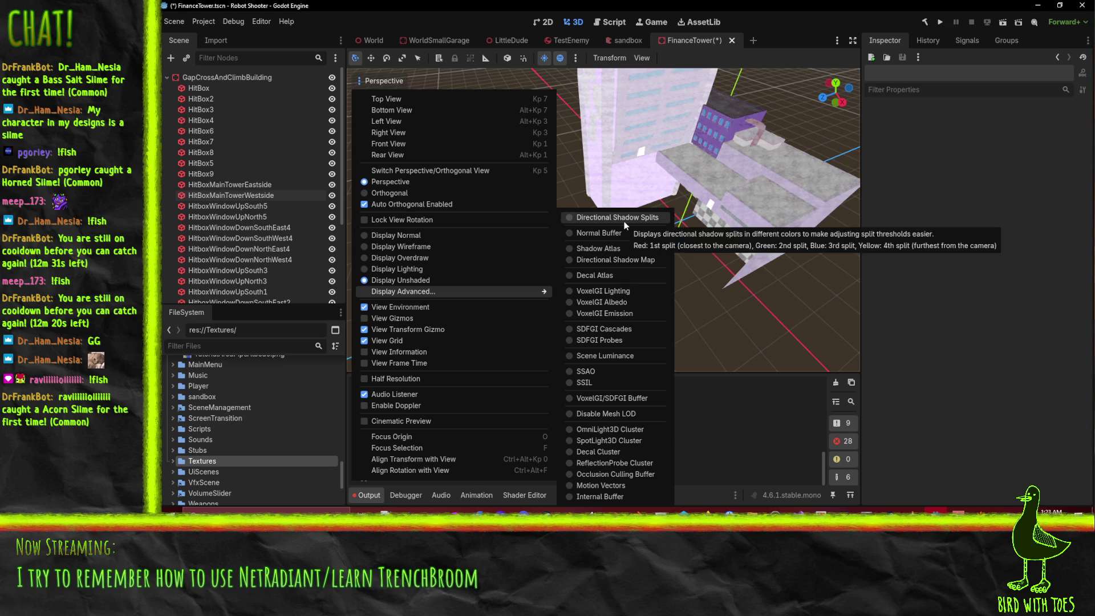
{"action": "left_click", "coordinate": [424, 268]}
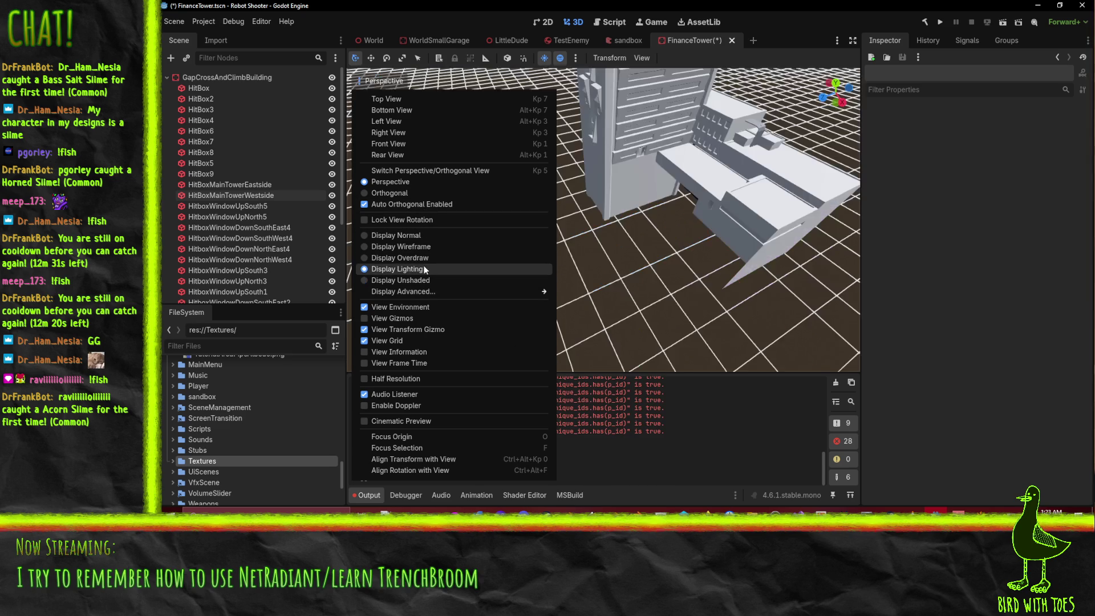
{"action": "left_click", "coordinate": [637, 160]}
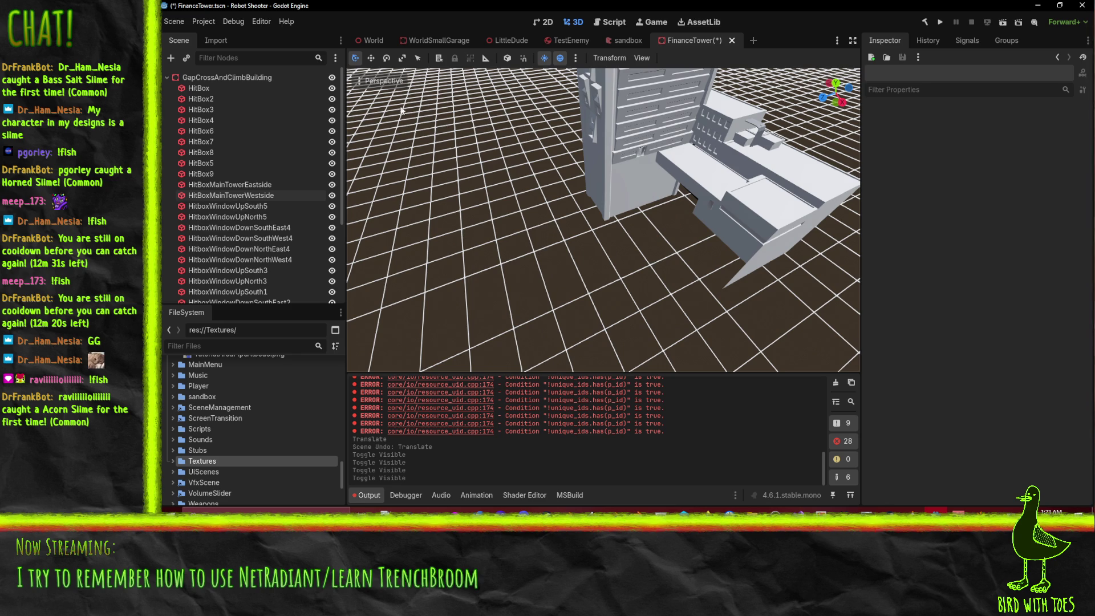
{"action": "left_click", "coordinate": [384, 80]}
{"action": "left_click", "coordinate": [396, 234]}
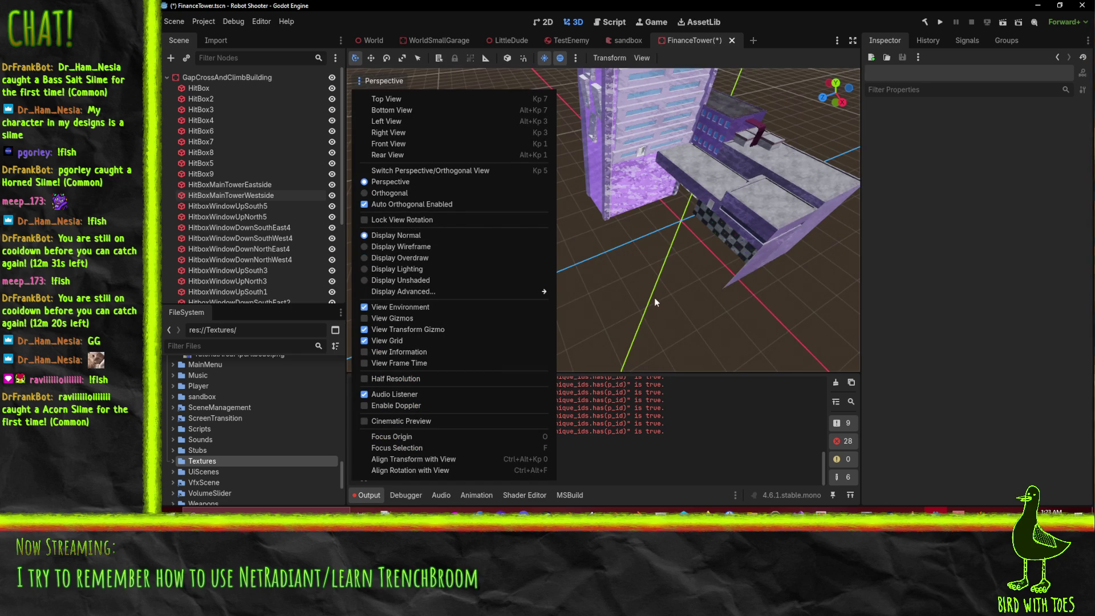
{"action": "left_click", "coordinate": [685, 5]}
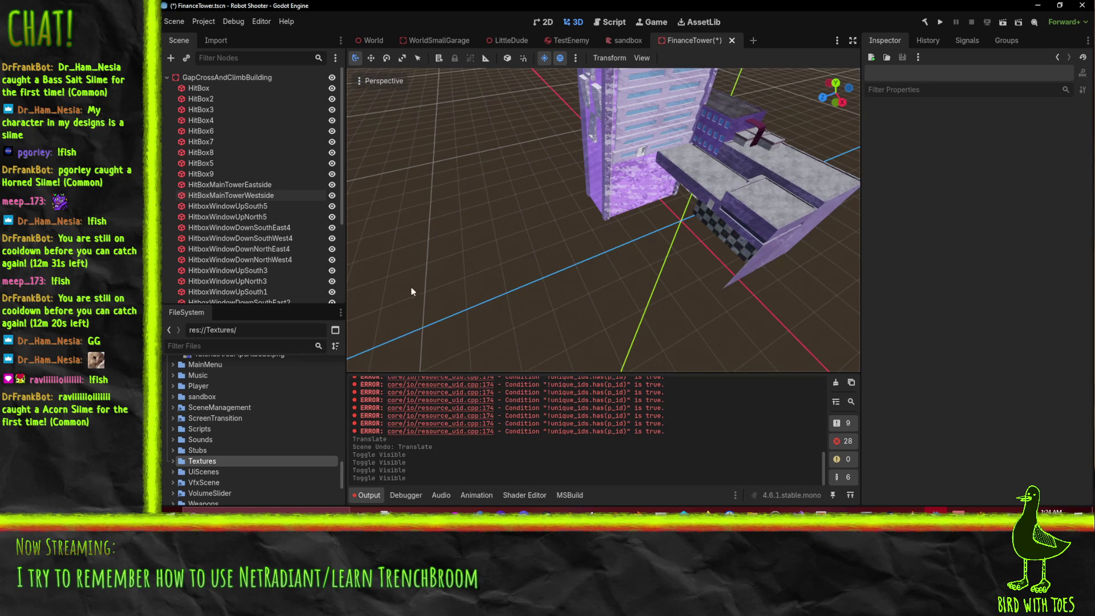
{"action": "left_click", "coordinate": [679, 167]}
Step: Frame LowRoofArea2, then select HitBox and expand its BoxShape3D Size details
{"action": "key", "text": "f"}
{"action": "scroll", "coordinate": [602, 219], "scroll_direction": "down", "scroll_amount": 3}
{"action": "scroll", "coordinate": [194, 241], "scroll_direction": "down", "scroll_amount": 1}
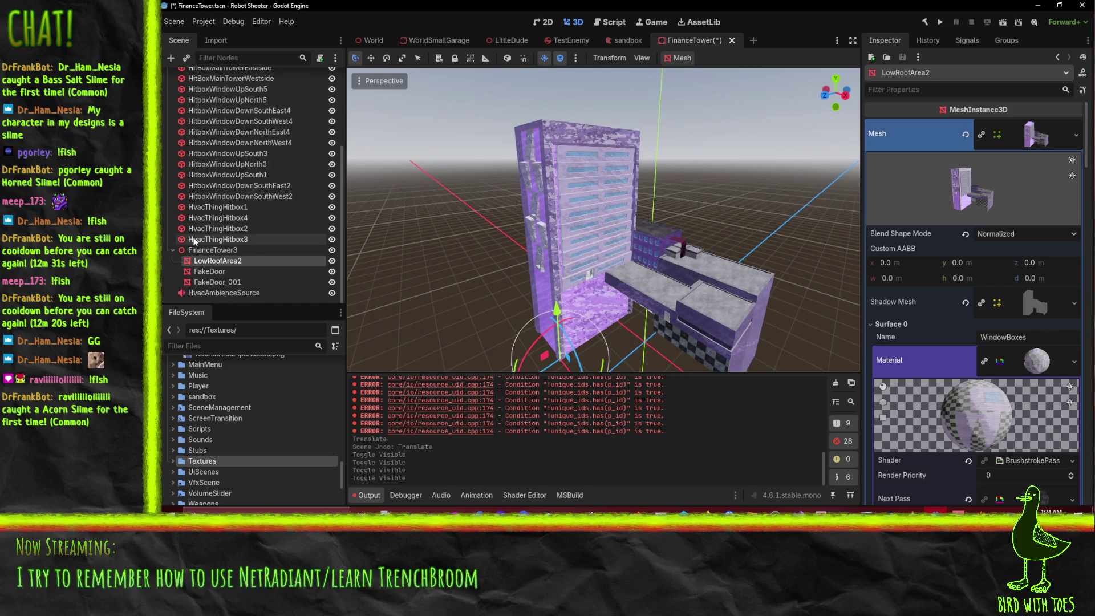
{"action": "scroll", "coordinate": [221, 197], "scroll_direction": "up", "scroll_amount": 4}
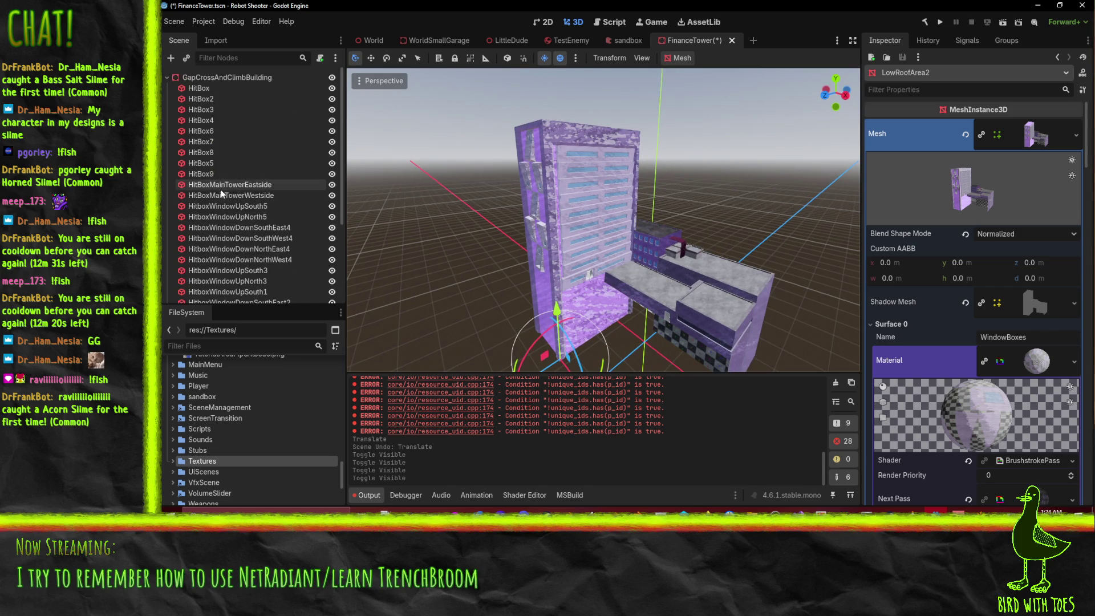
{"action": "left_click", "coordinate": [200, 88]}
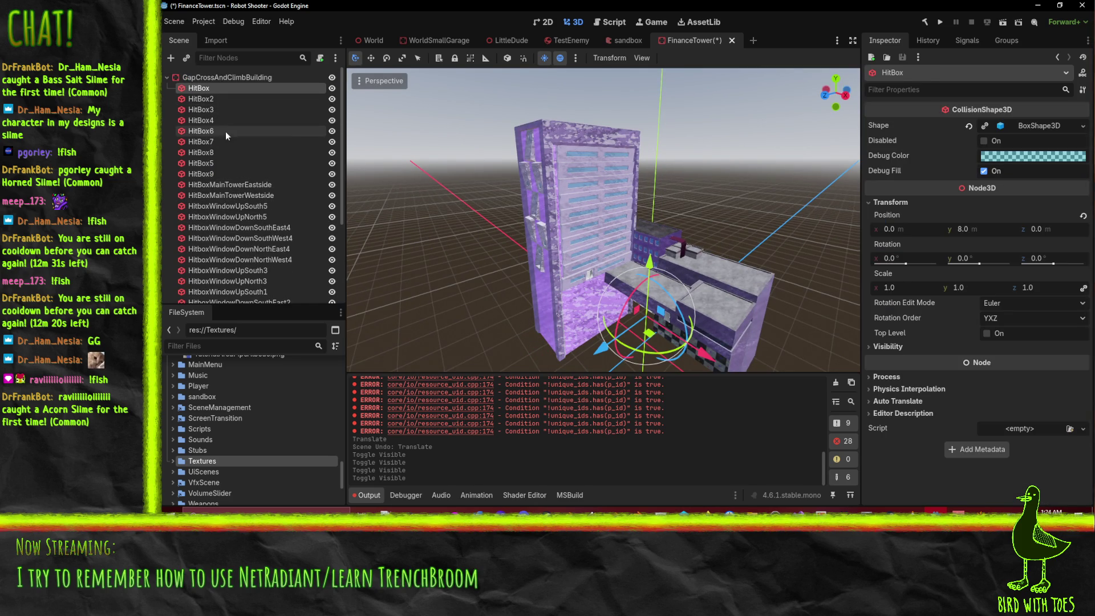
{"action": "left_click", "coordinate": [1039, 126]}
{"action": "scroll", "coordinate": [526, 333], "scroll_direction": "up", "scroll_amount": 5}
{"action": "mouse_move", "coordinate": [571, 228]}
{"action": "left_mouse_down"}
{"action": "mouse_move", "coordinate": [570, 171]}
{"action": "mouse_move", "coordinate": [576, 222]}
{"action": "left_mouse_up"}
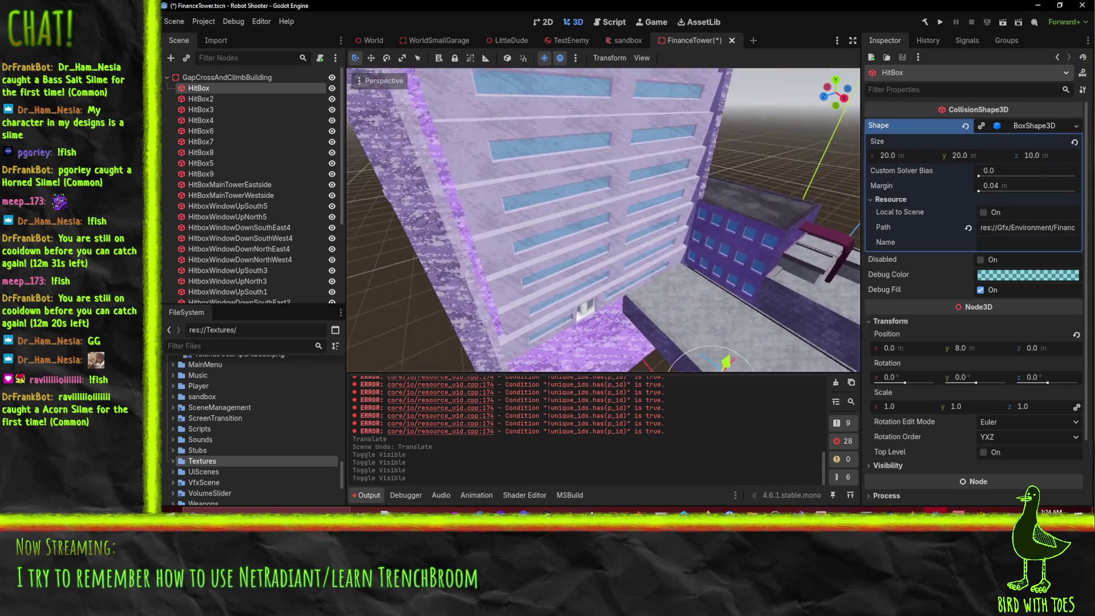
{"action": "left_click_drag", "start_coordinate": [547, 308], "coordinate": [533, 312]}
{"action": "mouse_move", "coordinate": [649, 283]}
{"action": "left_mouse_down"}
{"action": "mouse_move", "coordinate": [655, 250]}
{"action": "mouse_move", "coordinate": [591, 177]}
{"action": "mouse_move", "coordinate": [643, 220]}
{"action": "mouse_move", "coordinate": [731, 250]}
{"action": "mouse_move", "coordinate": [719, 261]}
{"action": "left_mouse_up"}
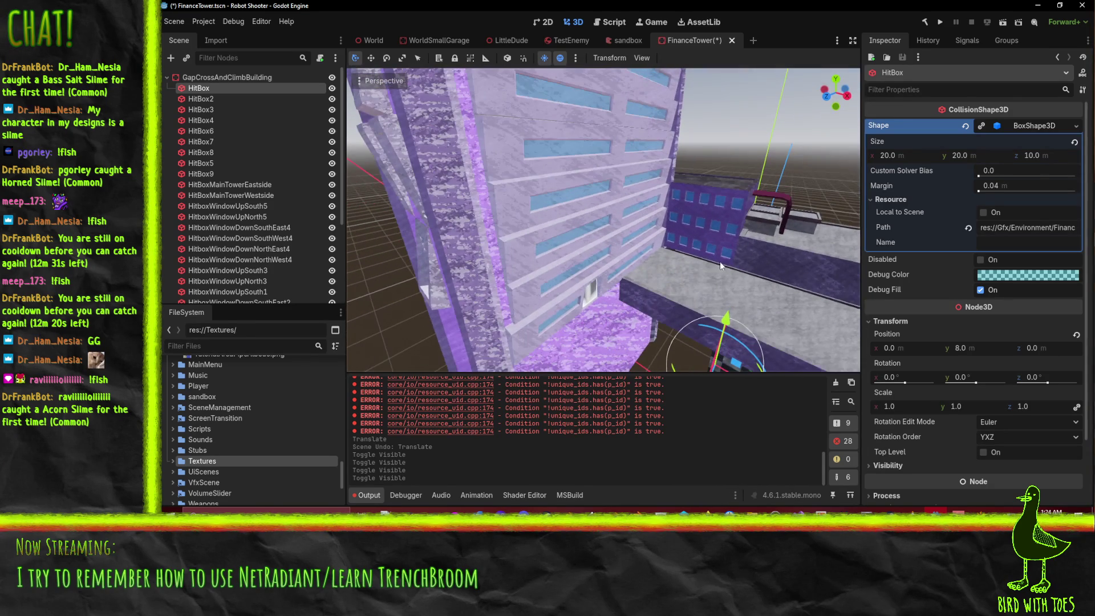
Step: Select HitBox2 and HitBox3, focus on HitBox3, and hide the FinanceTower3 building
{"action": "left_click", "coordinate": [208, 99]}
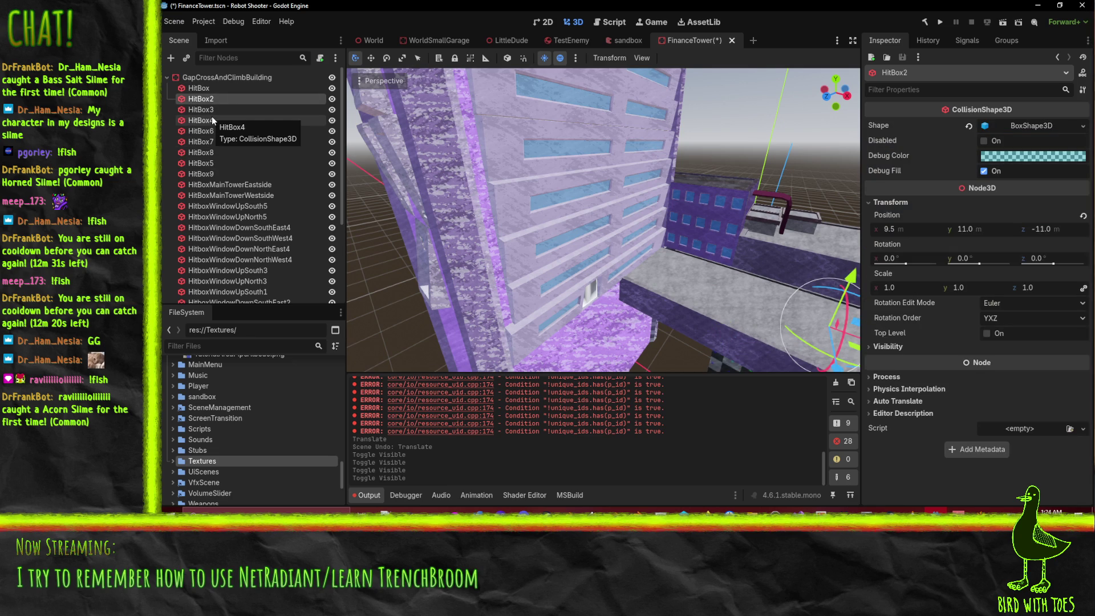
{"action": "left_click", "coordinate": [214, 109]}
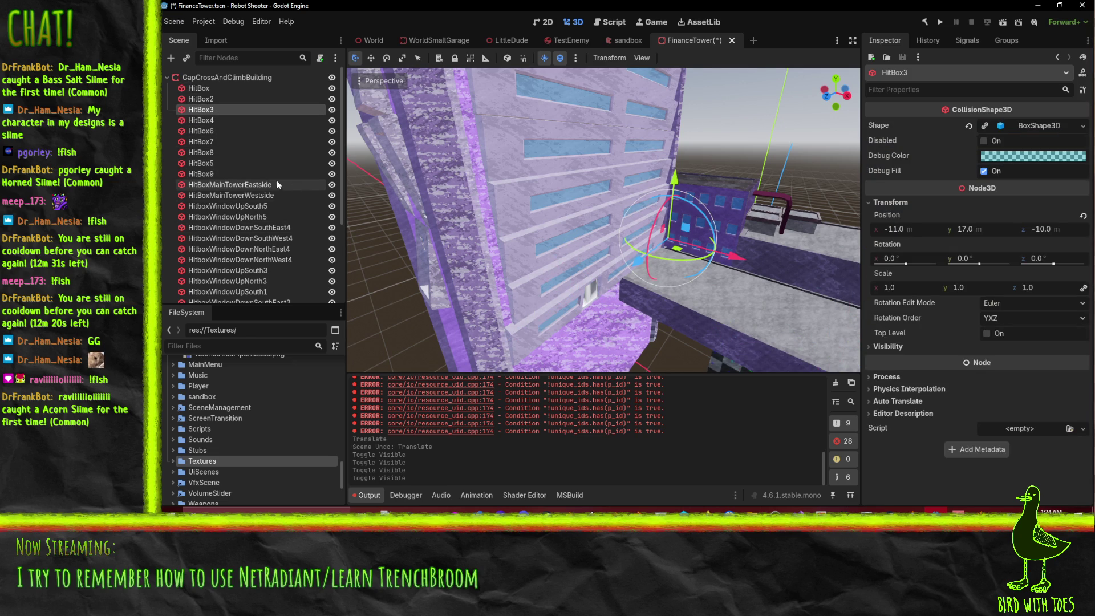
{"action": "double_click", "coordinate": [331, 188]}
{"action": "key", "text": "f"}
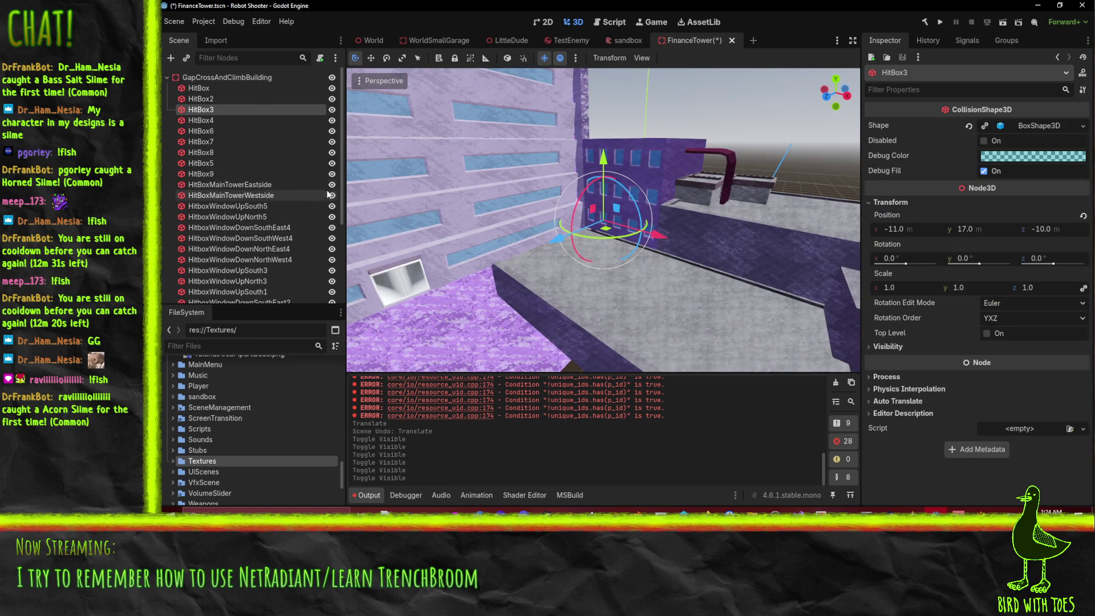
{"action": "scroll", "coordinate": [333, 194], "scroll_direction": "down", "scroll_amount": 4}
{"action": "left_click", "coordinate": [331, 251]}
{"action": "scroll", "coordinate": [331, 255], "scroll_direction": "up", "scroll_amount": 5}
{"action": "scroll", "coordinate": [573, 209], "scroll_direction": "down", "scroll_amount": 3}
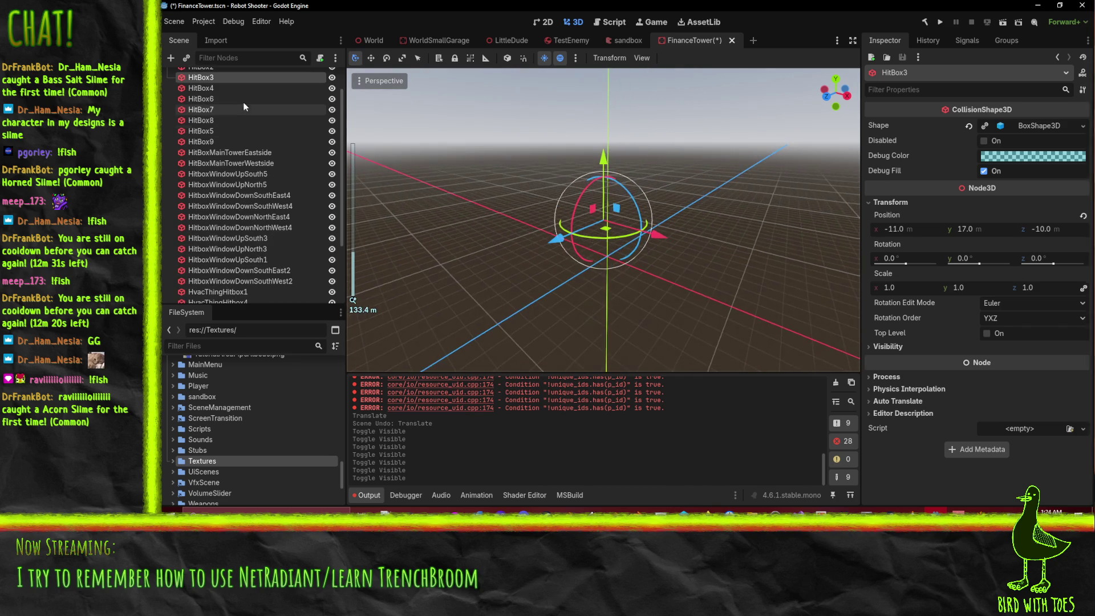
{"action": "scroll", "coordinate": [245, 102], "scroll_direction": "up", "scroll_amount": 1}
Step: Reselect HitBox and confirm its box size of 20 × 20 × 10 m
{"action": "left_click", "coordinate": [228, 118]}
{"action": "left_click", "coordinate": [224, 91]}
{"action": "left_click", "coordinate": [356, 81]}
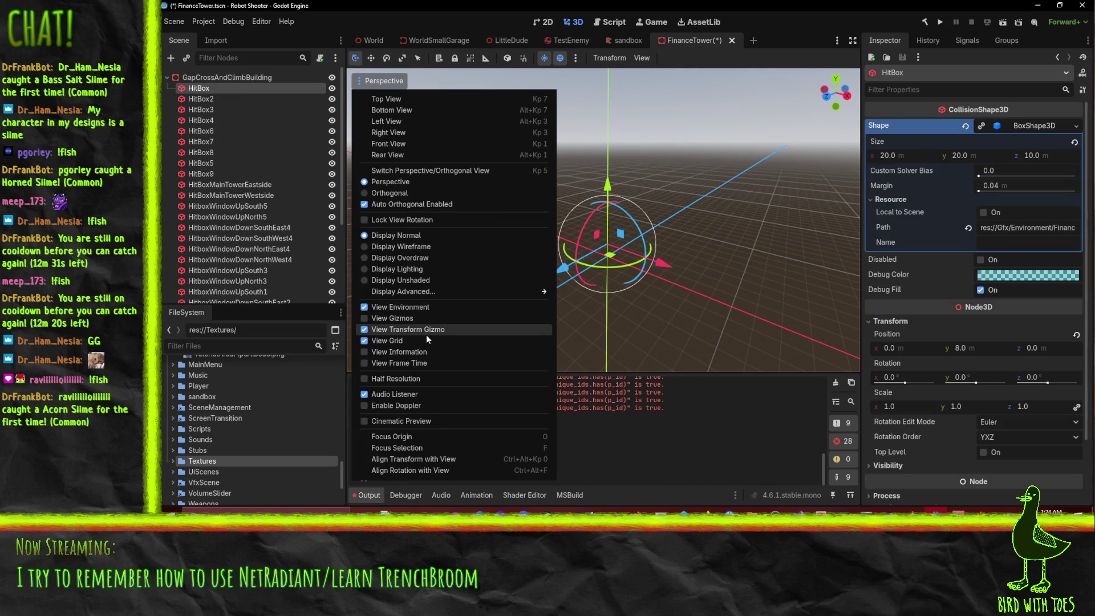
Step: Enable View Gizmos so collision shapes show, keeping FinanceTower3 hidden
{"action": "left_click", "coordinate": [412, 319]}
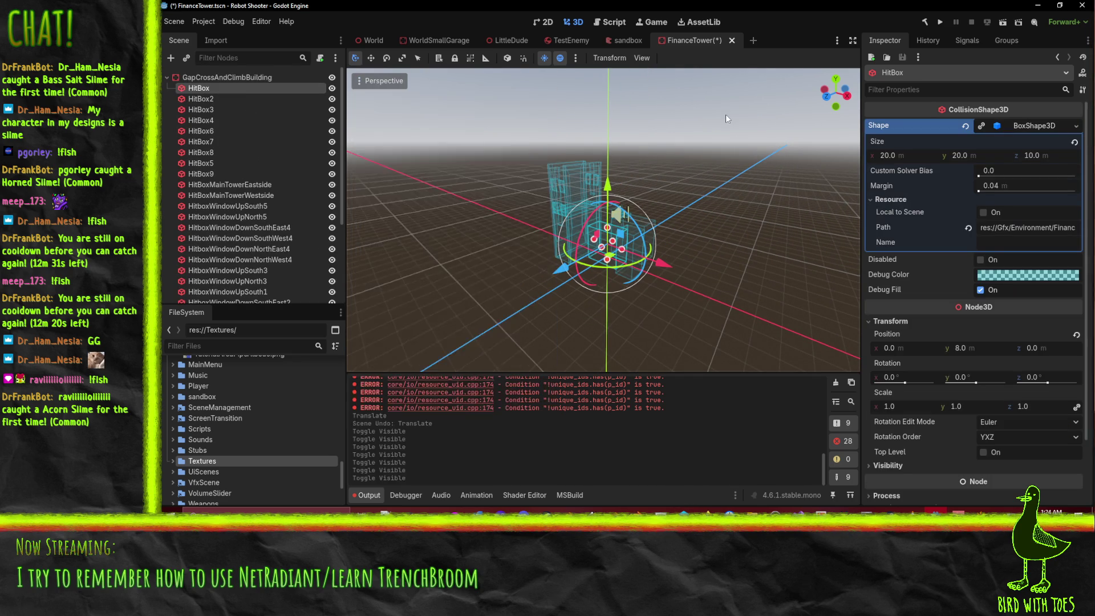
{"action": "scroll", "coordinate": [677, 128], "scroll_direction": "up", "scroll_amount": 5}
{"action": "scroll", "coordinate": [513, 232], "scroll_direction": "down", "scroll_amount": 5}
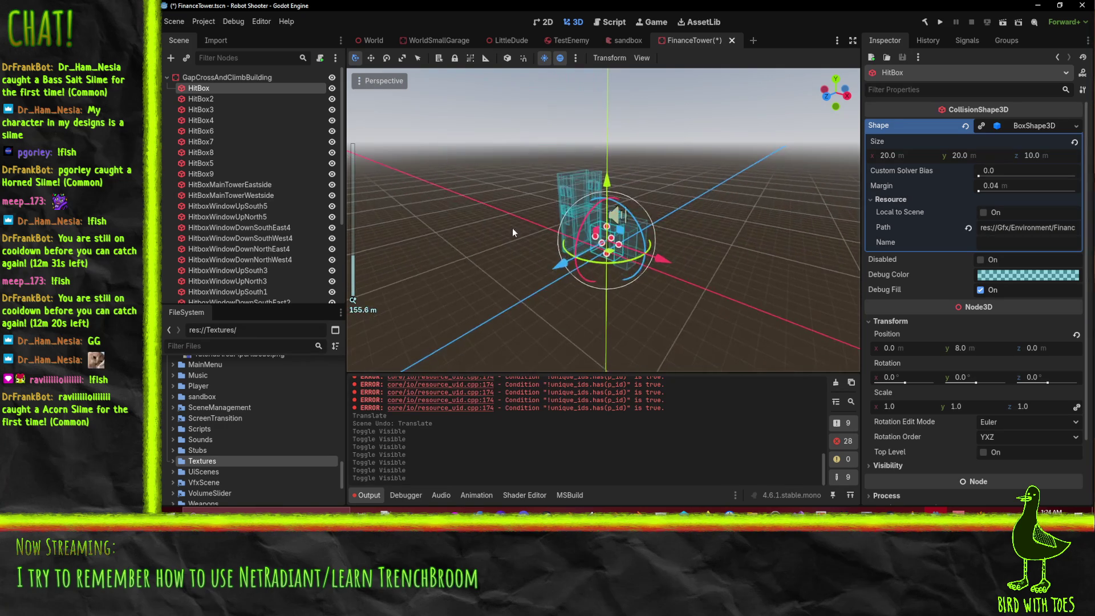
{"action": "scroll", "coordinate": [514, 232], "scroll_direction": "up", "scroll_amount": 3}
{"action": "scroll", "coordinate": [257, 228], "scroll_direction": "down", "scroll_amount": 5}
{"action": "left_click", "coordinate": [331, 251]}
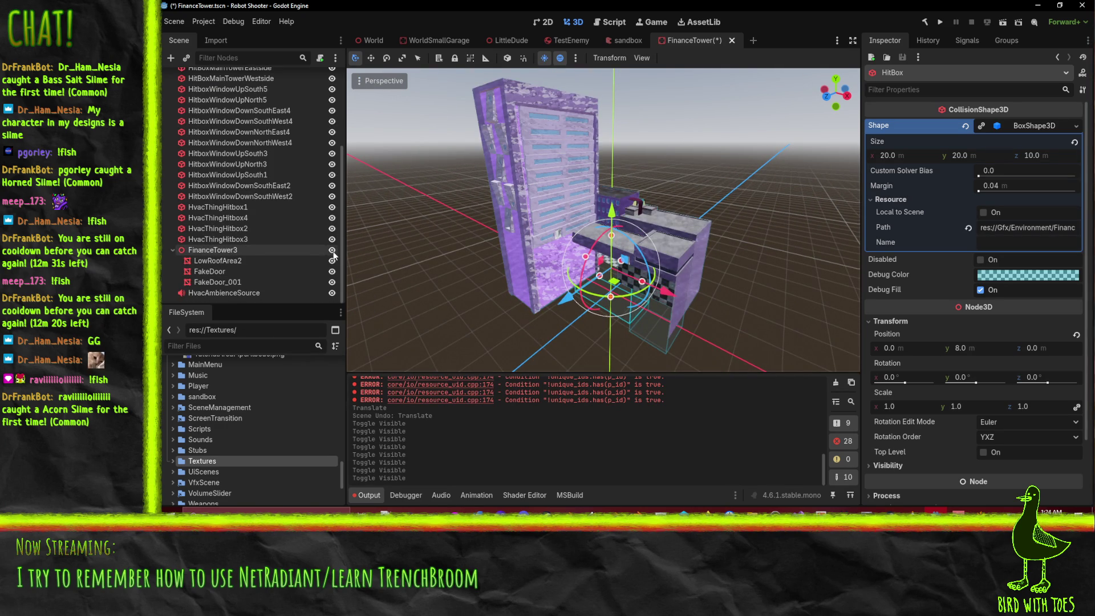
{"action": "left_click", "coordinate": [333, 251]}
Step: Select HitBox4 in the viewport and read its BoxShape3D size of 12 × 27 × 24 m
{"action": "left_click", "coordinate": [553, 160]}
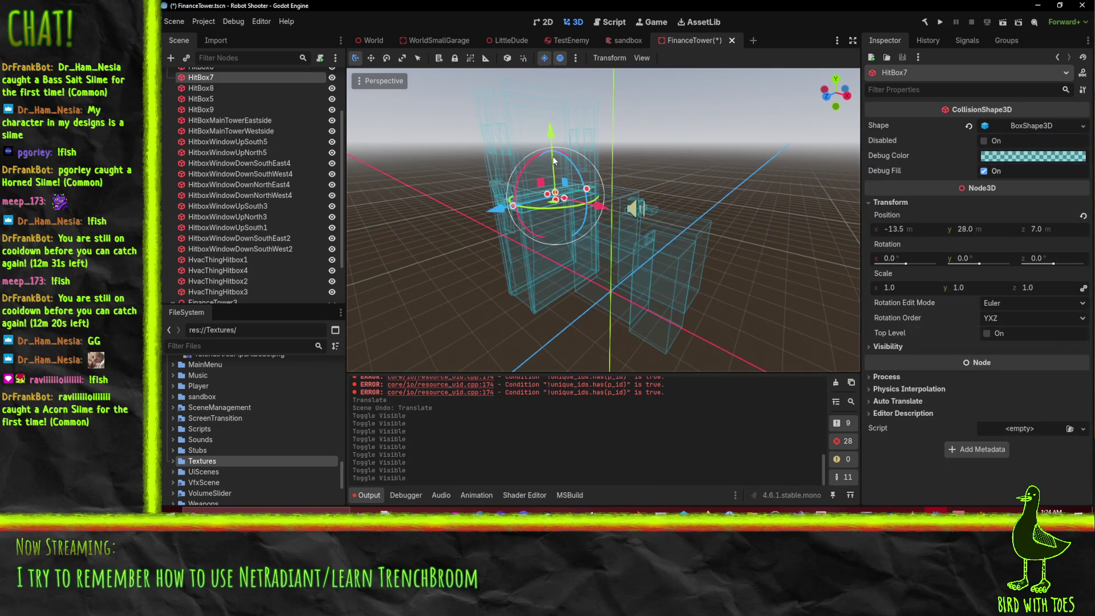
{"action": "left_click", "coordinate": [568, 148]}
{"action": "left_click", "coordinate": [513, 285]}
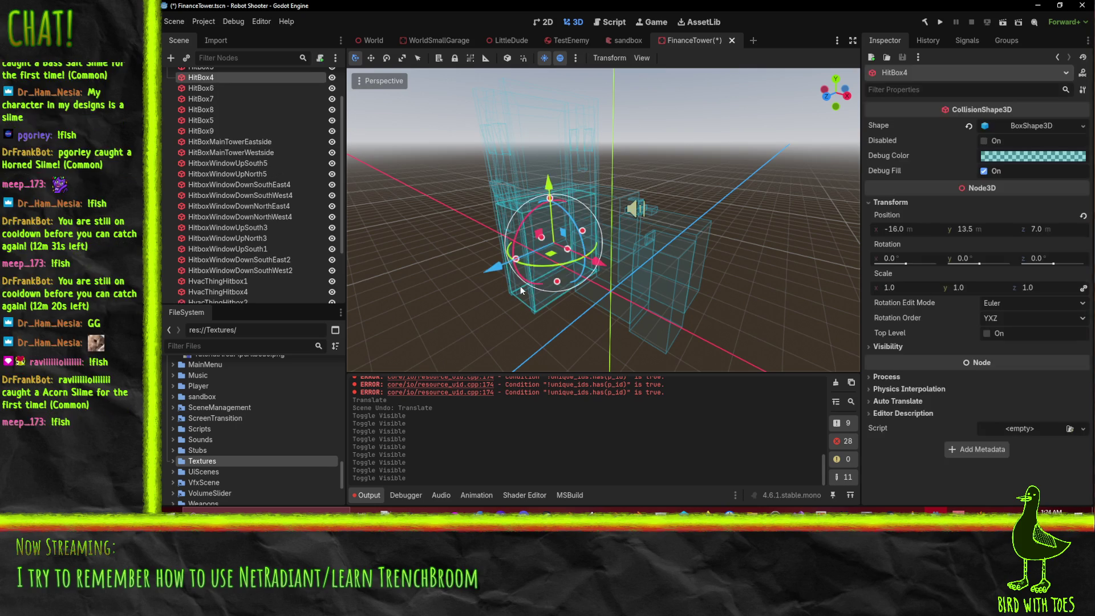
{"action": "scroll", "coordinate": [255, 142], "scroll_direction": "up", "scroll_amount": 2}
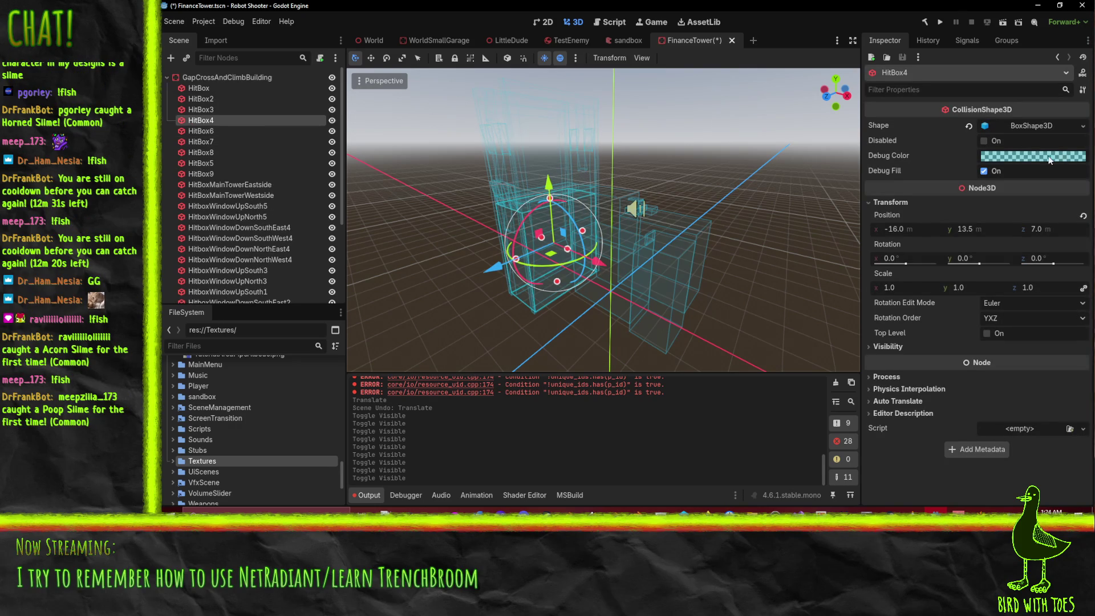
{"action": "left_click", "coordinate": [1029, 127]}
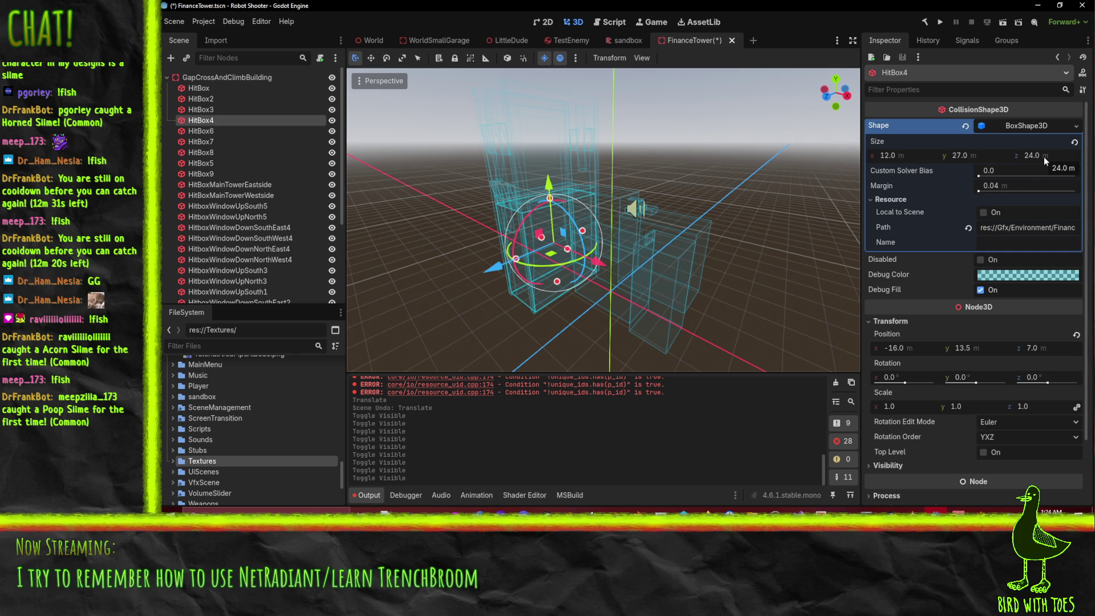
{"action": "left_click_drag", "start_coordinate": [553, 240], "coordinate": [709, 255]}
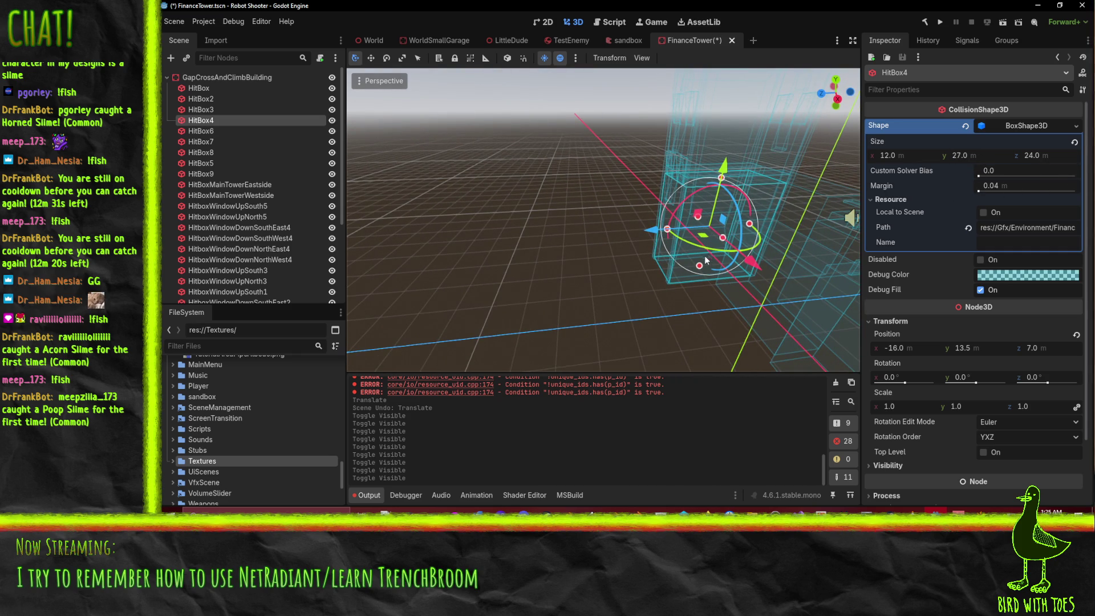
{"action": "left_click", "coordinate": [981, 511]}
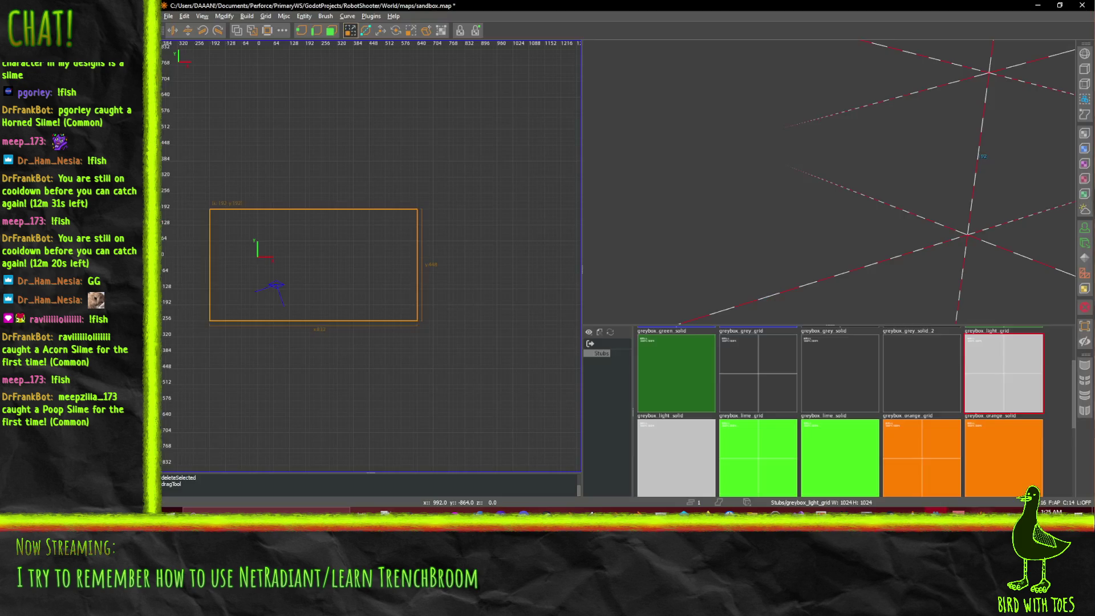
Step: Extend the room brush's bottom edge downward and stretch its right edge far outward in the 2D grid
{"action": "scroll", "coordinate": [351, 291], "scroll_direction": "up", "scroll_amount": 3}
{"action": "scroll", "coordinate": [441, 205], "scroll_direction": "down", "scroll_amount": 3}
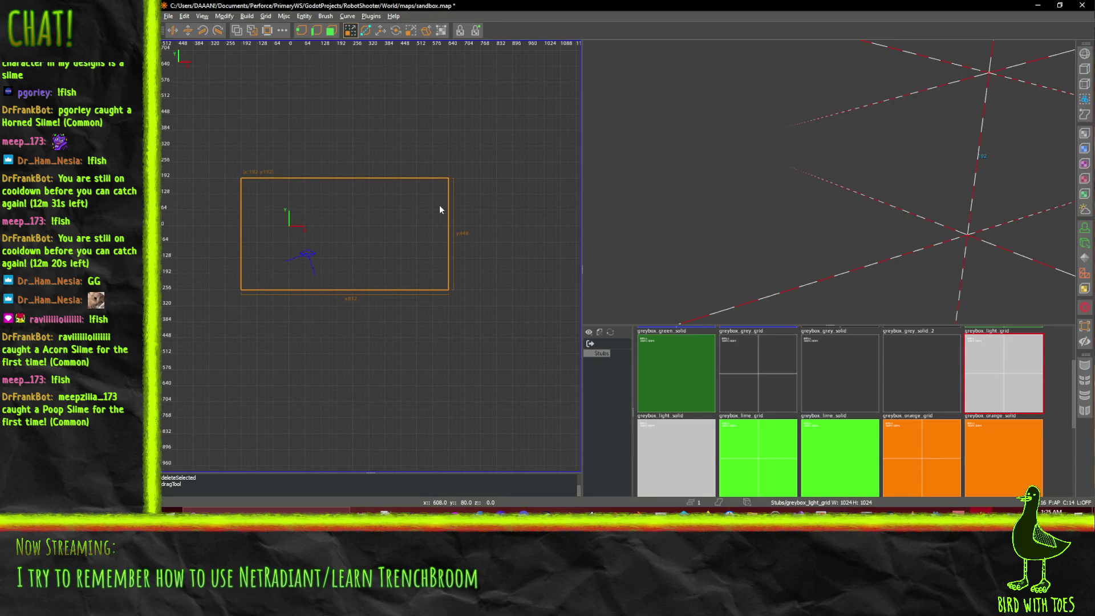
{"action": "scroll", "coordinate": [445, 219], "scroll_direction": "up", "scroll_amount": 3}
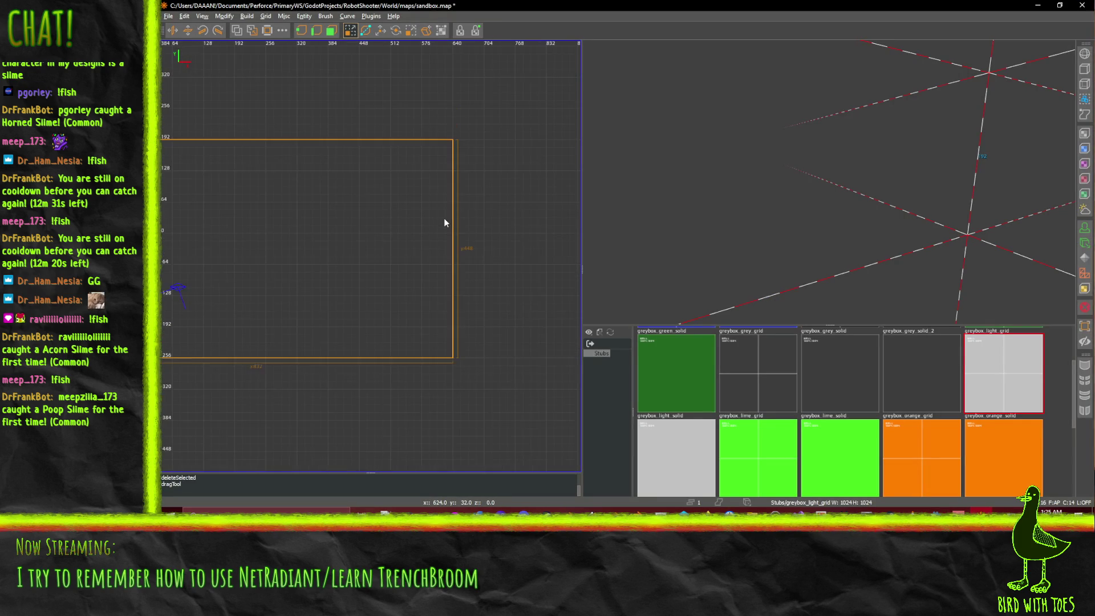
{"action": "scroll", "coordinate": [346, 368], "scroll_direction": "down", "scroll_amount": 3}
{"action": "mouse_move", "coordinate": [352, 372]}
{"action": "left_mouse_down"}
{"action": "mouse_move", "coordinate": [365, 469]}
{"action": "mouse_move", "coordinate": [378, 330]}
{"action": "left_mouse_up"}
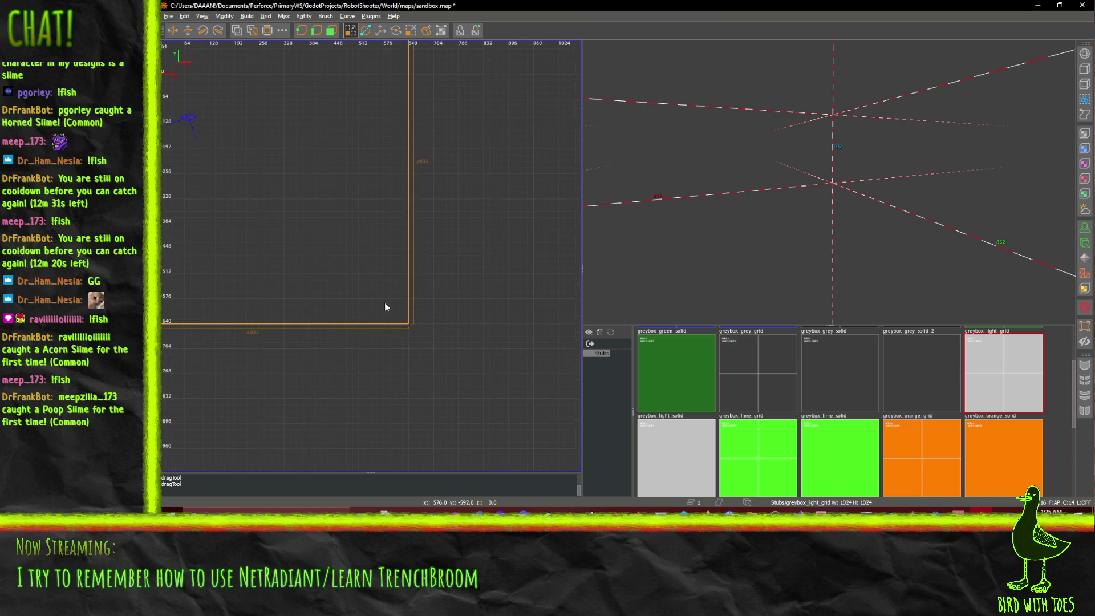
{"action": "mouse_move", "coordinate": [434, 240]}
{"action": "left_mouse_down"}
{"action": "mouse_move", "coordinate": [652, 231]}
{"action": "mouse_move", "coordinate": [392, 248]}
{"action": "left_mouse_up"}
{"action": "scroll", "coordinate": [391, 246], "scroll_direction": "down", "scroll_amount": 2}
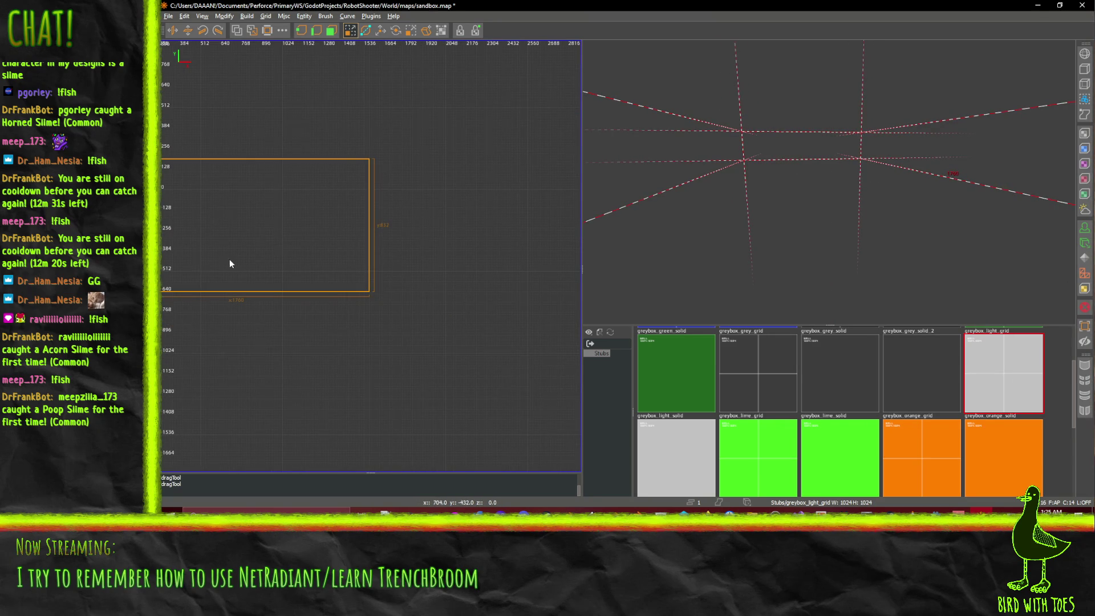
{"action": "mouse_move", "coordinate": [213, 254]}
{"action": "left_mouse_down"}
{"action": "mouse_move", "coordinate": [433, 234]}
{"action": "mouse_move", "coordinate": [333, 212]}
{"action": "mouse_move", "coordinate": [297, 244]}
{"action": "left_mouse_up"}
{"action": "scroll", "coordinate": [213, 253], "scroll_direction": "up", "scroll_amount": 1}
{"action": "scroll", "coordinate": [213, 253], "scroll_direction": "up", "scroll_amount": 1}
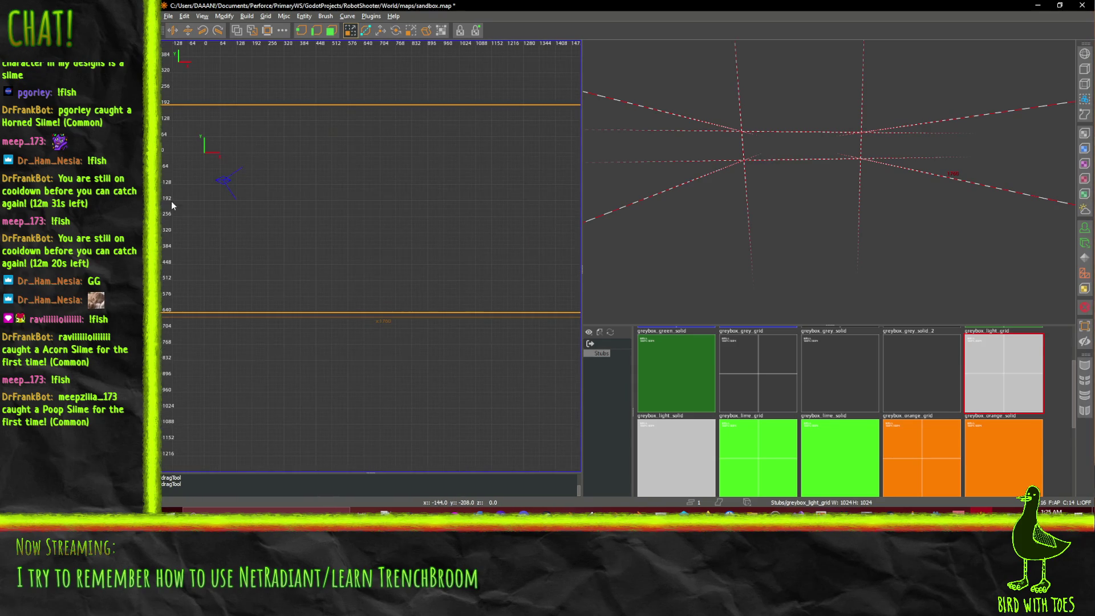
{"action": "mouse_move", "coordinate": [259, 190]}
{"action": "left_mouse_down"}
{"action": "mouse_move", "coordinate": [179, 159]}
{"action": "mouse_move", "coordinate": [226, 165]}
{"action": "left_mouse_up"}
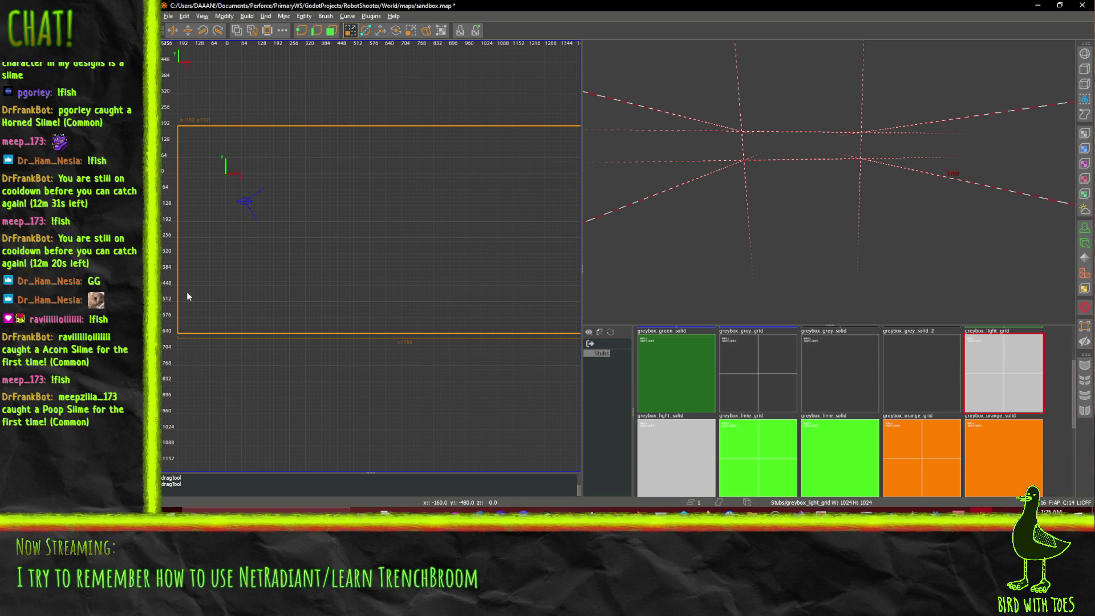
Step: Raise the brush's bottom edge slightly and move the brush up and to the right
{"action": "left_click_drag", "start_coordinate": [250, 381], "coordinate": [252, 371]}
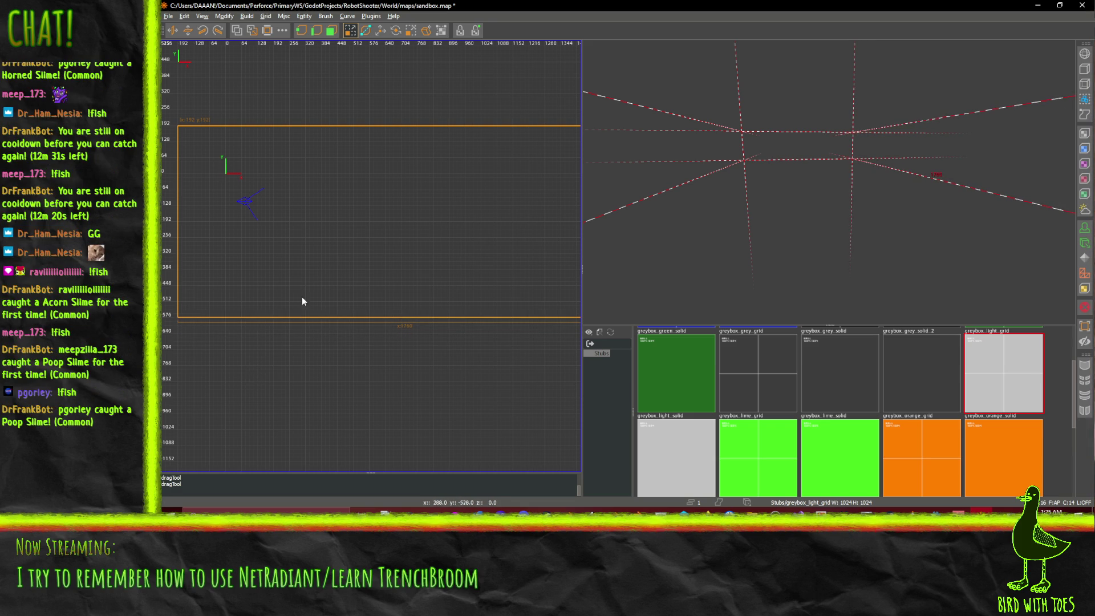
{"action": "left_click_drag", "start_coordinate": [501, 223], "coordinate": [497, 286]}
{"action": "scroll", "coordinate": [423, 235], "scroll_direction": "down", "scroll_amount": 3}
{"action": "scroll", "coordinate": [544, 248], "scroll_direction": "up", "scroll_amount": 3}
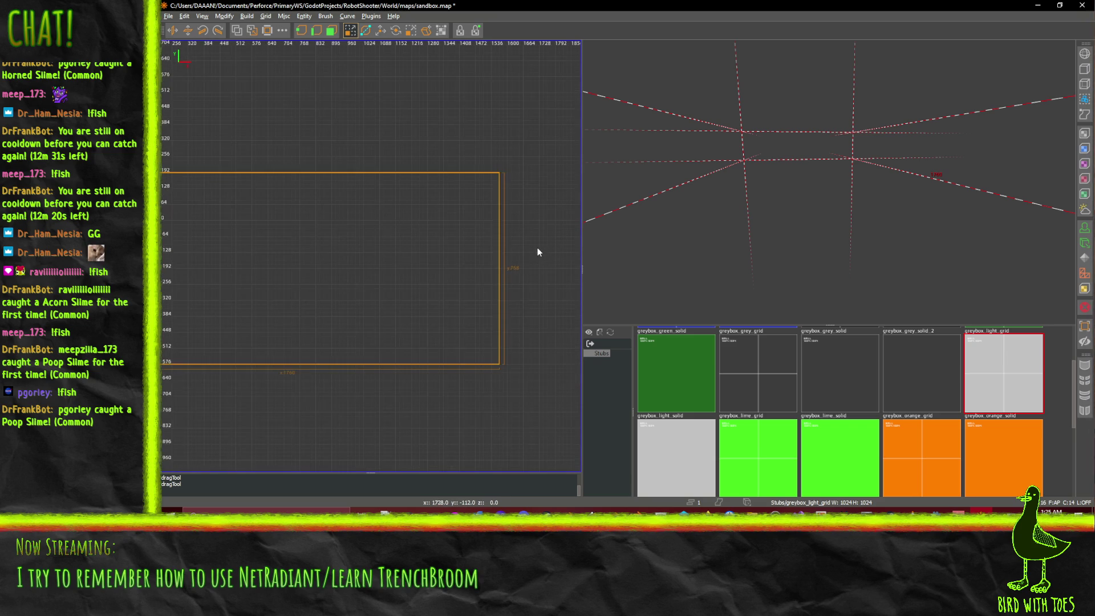
{"action": "scroll", "coordinate": [289, 243], "scroll_direction": "down", "scroll_amount": 3}
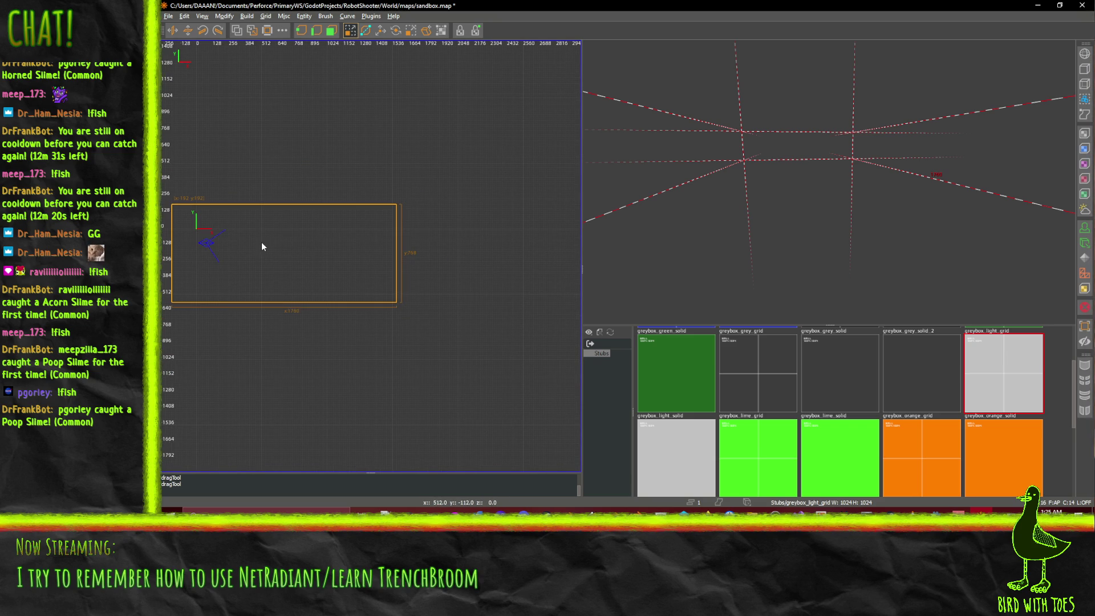
{"action": "left_click_drag", "start_coordinate": [238, 269], "coordinate": [269, 264]}
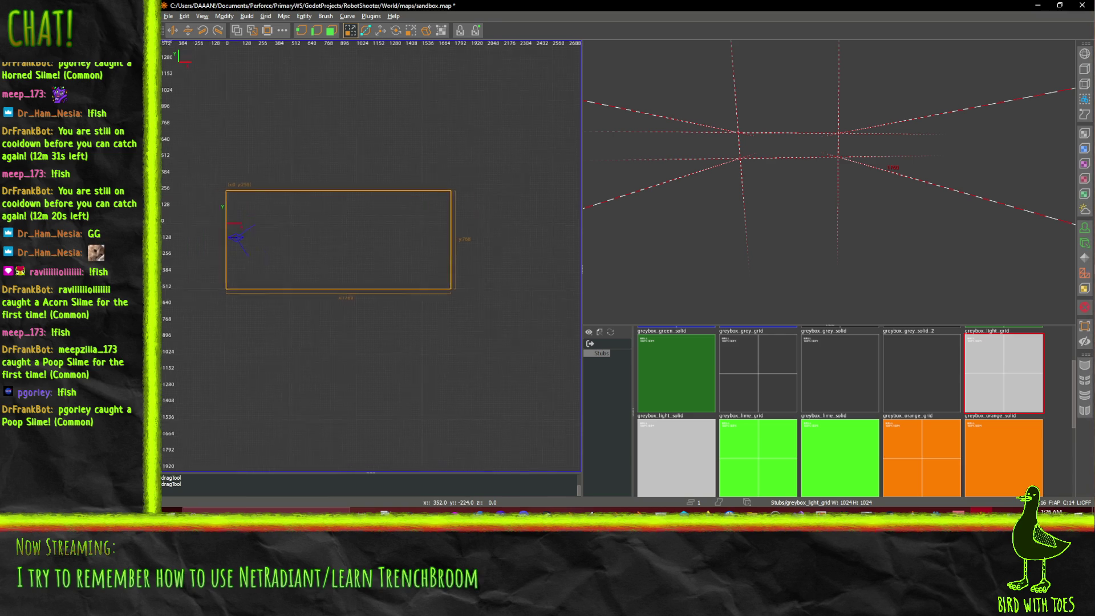
{"action": "scroll", "coordinate": [248, 258], "scroll_direction": "up", "scroll_amount": 1}
{"action": "scroll", "coordinate": [329, 221], "scroll_direction": "up", "scroll_amount": 2}
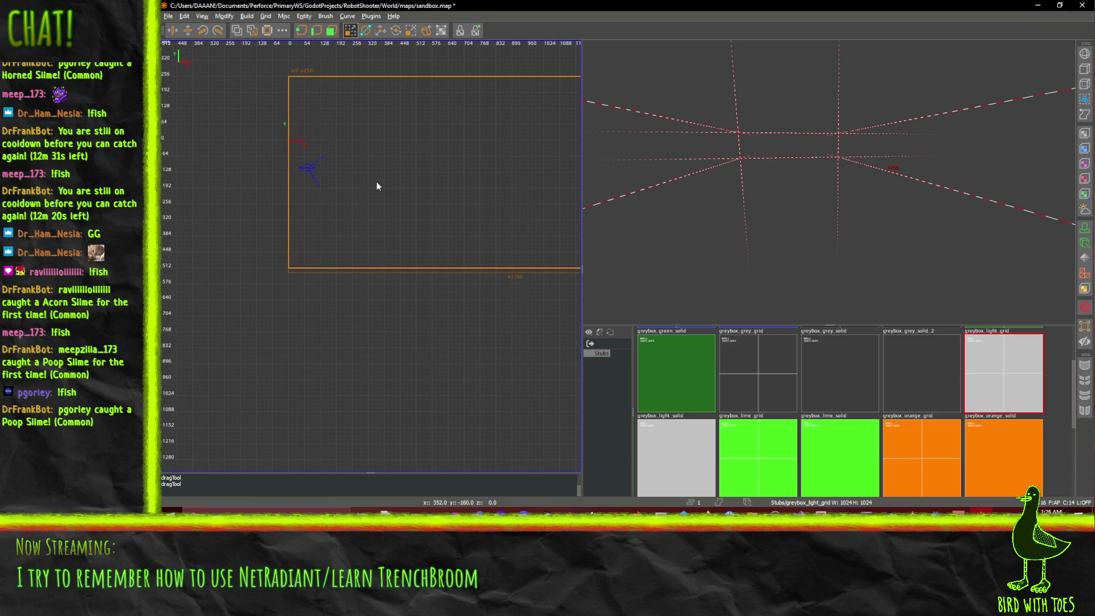
{"action": "scroll", "coordinate": [376, 182], "scroll_direction": "down", "scroll_amount": 1}
{"action": "scroll", "coordinate": [378, 189], "scroll_direction": "up", "scroll_amount": 1}
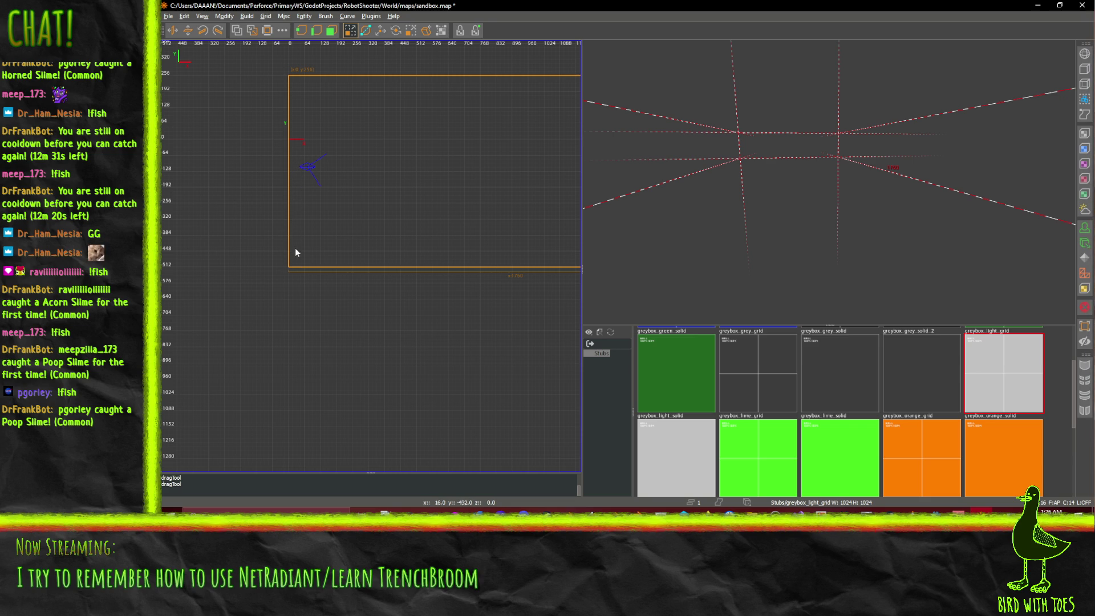
{"action": "scroll", "coordinate": [343, 249], "scroll_direction": "down", "scroll_amount": 1}
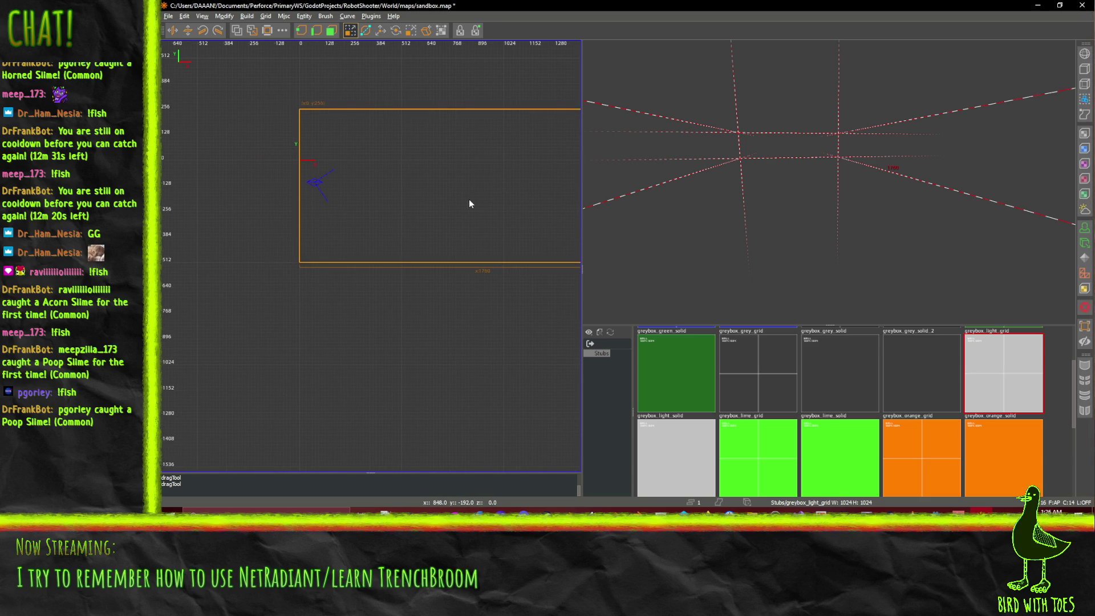
Step: Pull the brush's right edge back in and recentre the top view on it
{"action": "mouse_move", "coordinate": [485, 201]}
{"action": "left_mouse_down"}
{"action": "mouse_move", "coordinate": [321, 212]}
{"action": "mouse_move", "coordinate": [345, 215]}
{"action": "left_mouse_up"}
{"action": "mouse_move", "coordinate": [538, 214]}
{"action": "left_mouse_down"}
{"action": "mouse_move", "coordinate": [572, 217]}
{"action": "mouse_move", "coordinate": [335, 222]}
{"action": "mouse_move", "coordinate": [561, 211]}
{"action": "left_mouse_up"}
{"action": "scroll", "coordinate": [236, 231], "scroll_direction": "down", "scroll_amount": 1}
{"action": "left_click_drag", "start_coordinate": [518, 209], "coordinate": [437, 209]}
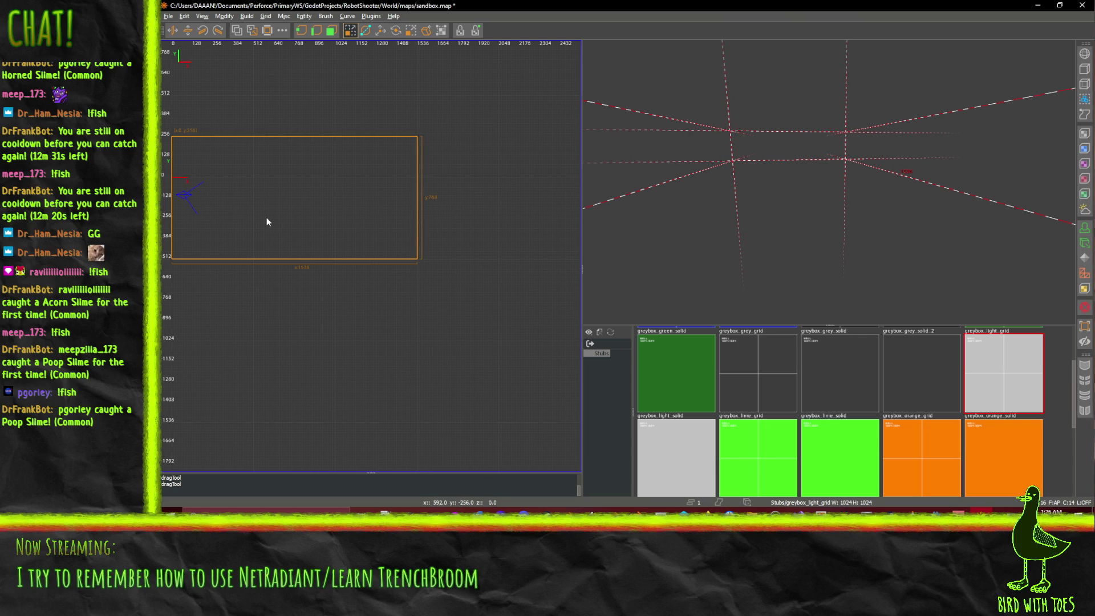
{"action": "scroll", "coordinate": [265, 217], "scroll_direction": "up", "scroll_amount": 2}
{"action": "left_click_drag", "start_coordinate": [389, 207], "coordinate": [261, 214]}
{"action": "scroll", "coordinate": [266, 214], "scroll_direction": "up", "scroll_amount": 1}
{"action": "scroll", "coordinate": [262, 213], "scroll_direction": "up", "scroll_amount": 2}
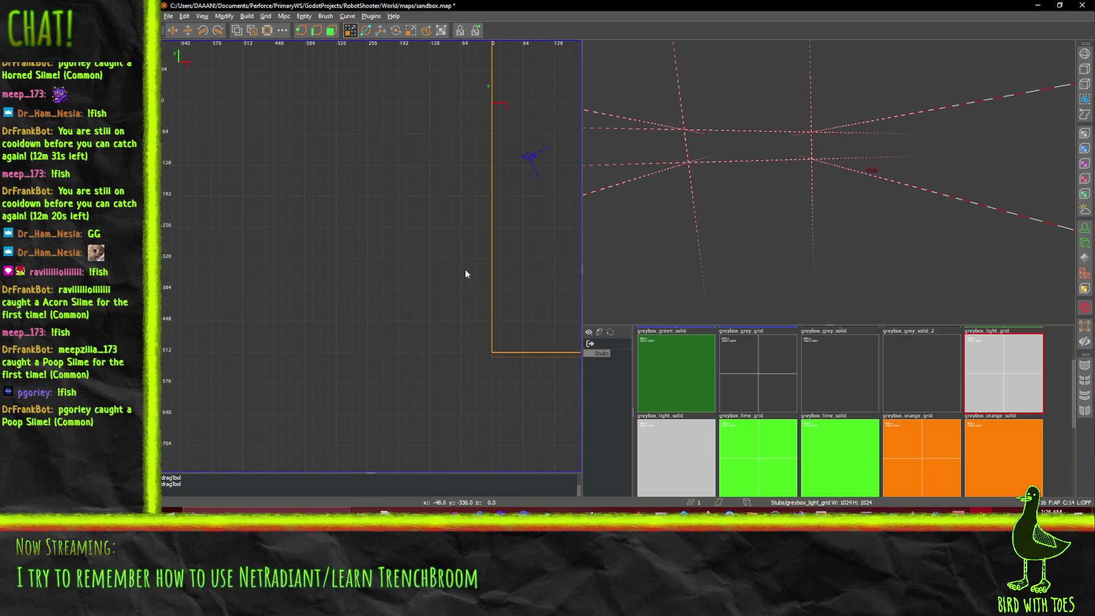
Step: Fine-tune the left and bottom edges, moving the left edge back out one step
{"action": "left_click_drag", "start_coordinate": [467, 269], "coordinate": [471, 271]}
{"action": "left_click_drag", "start_coordinate": [533, 349], "coordinate": [534, 340]}
{"action": "middle_click", "coordinate": [539, 210]}
{"action": "middle_click", "coordinate": [529, 241]}
{"action": "middle_click", "coordinate": [539, 378]}
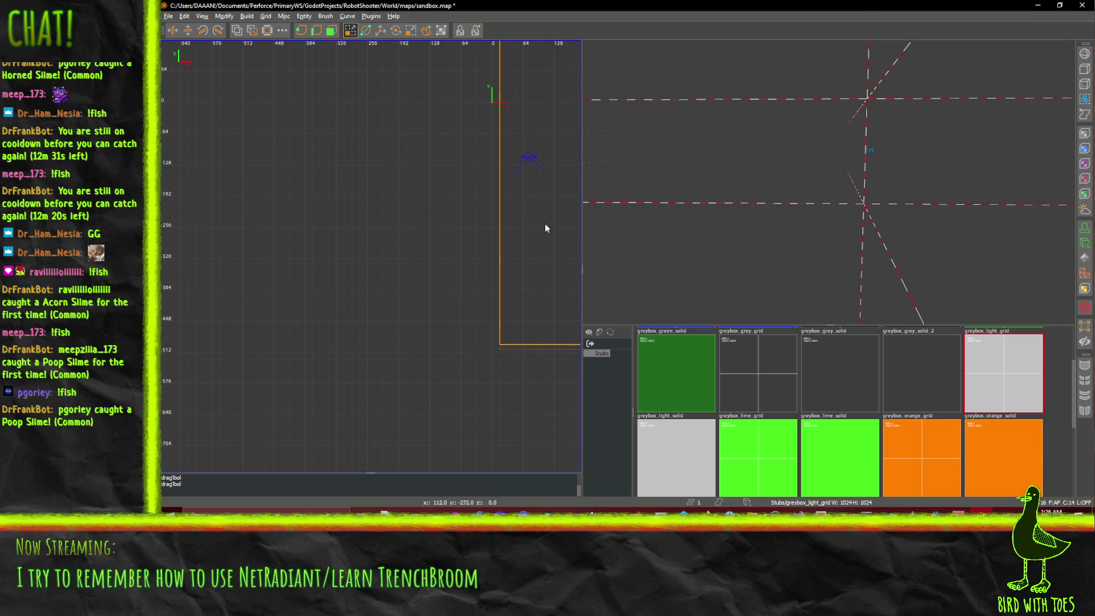
{"action": "key", "text": "ctrl+z"}
{"action": "mouse_move", "coordinate": [491, 315]}
{"action": "left_mouse_down"}
{"action": "mouse_move", "coordinate": [474, 313]}
{"action": "mouse_move", "coordinate": [483, 317]}
{"action": "left_mouse_up"}
Step: Run Make Room, then undo it along with an accidental small brush
{"action": "left_click", "coordinate": [267, 31]}
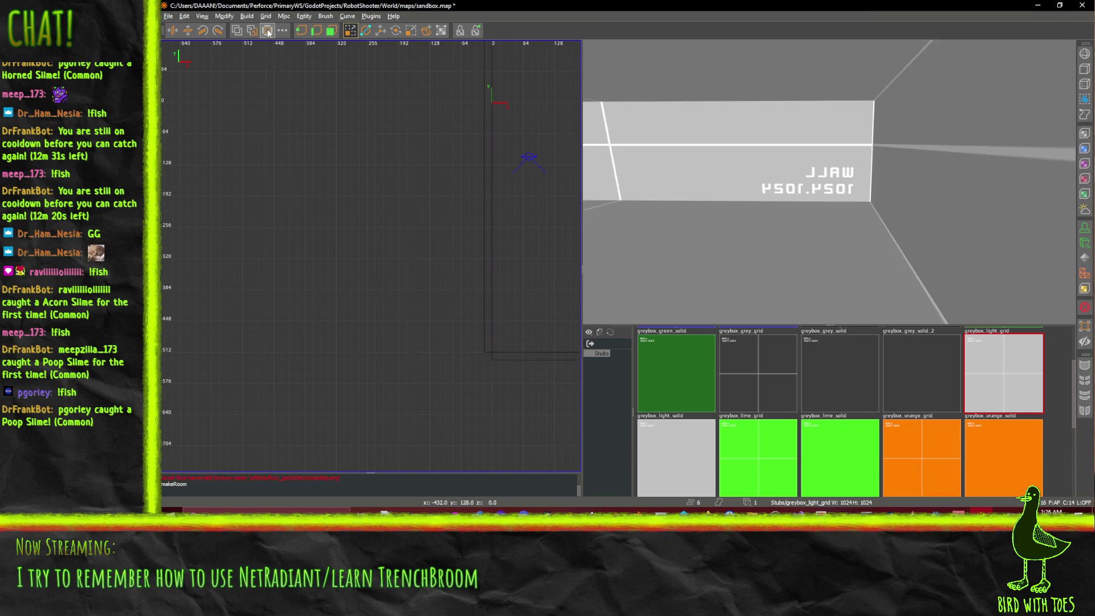
{"action": "key", "text": "ctrl+z"}
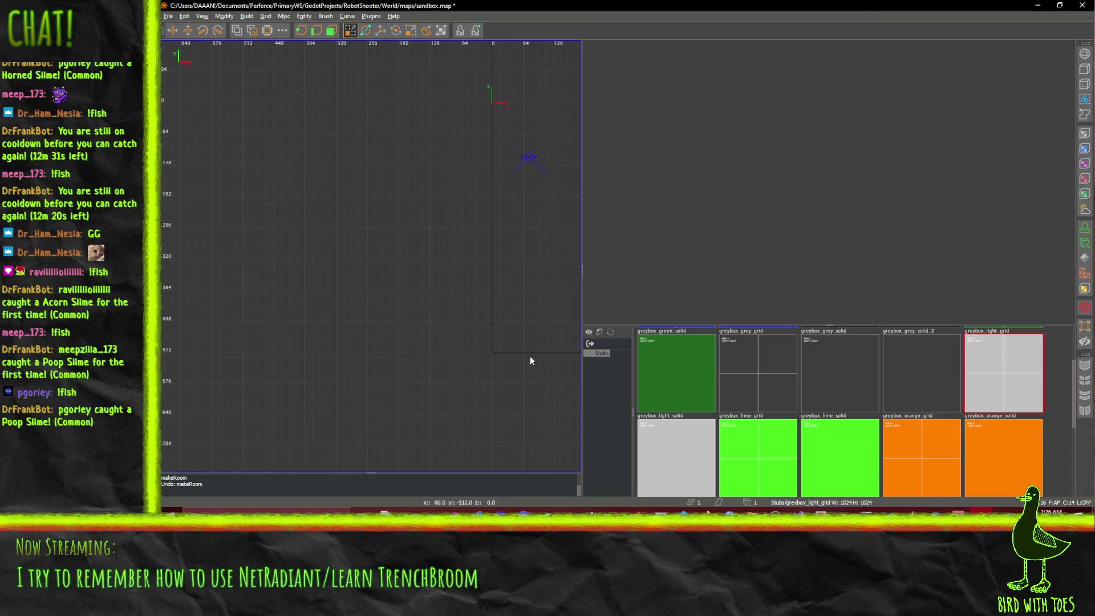
{"action": "left_click", "coordinate": [543, 371]}
{"action": "key", "text": "ctrl+z"}
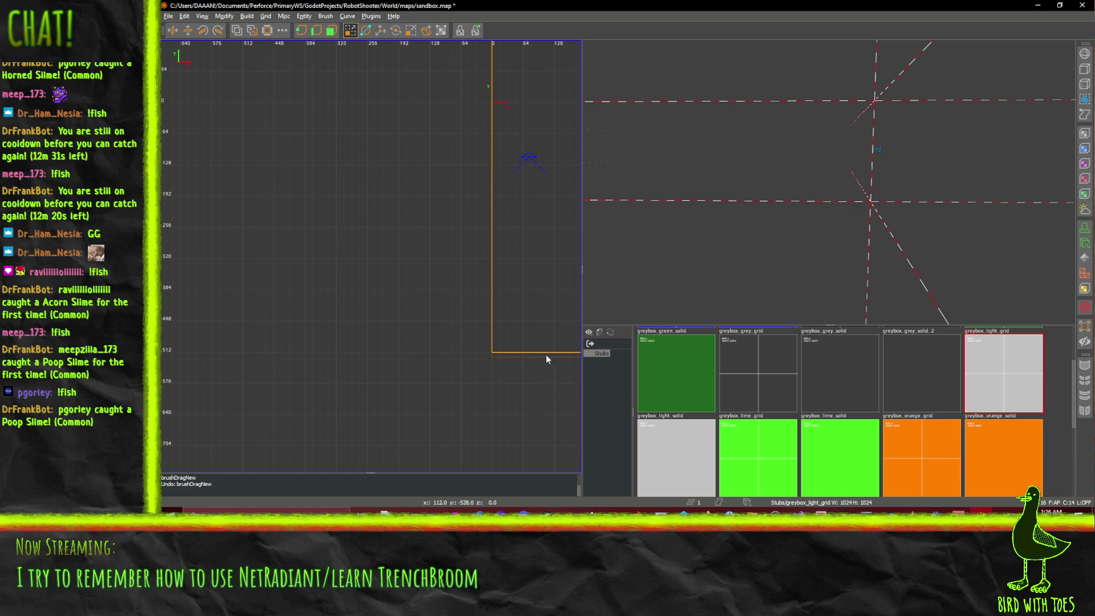
Step: Extend the brush's bottom edge downward and its left edge outward
{"action": "mouse_move", "coordinate": [538, 372]}
{"action": "left_mouse_down"}
{"action": "mouse_move", "coordinate": [446, 293]}
{"action": "mouse_move", "coordinate": [487, 207]}
{"action": "mouse_move", "coordinate": [470, 224]}
{"action": "mouse_move", "coordinate": [536, 358]}
{"action": "mouse_move", "coordinate": [552, 348]}
{"action": "left_mouse_up"}
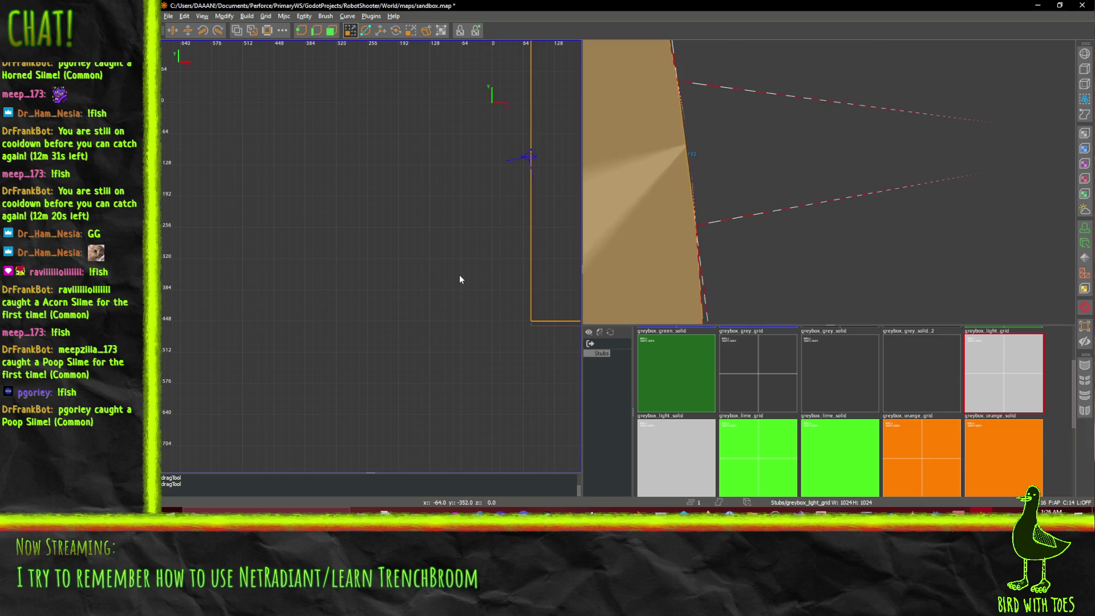
{"action": "scroll", "coordinate": [486, 239], "scroll_direction": "down", "scroll_amount": 2}
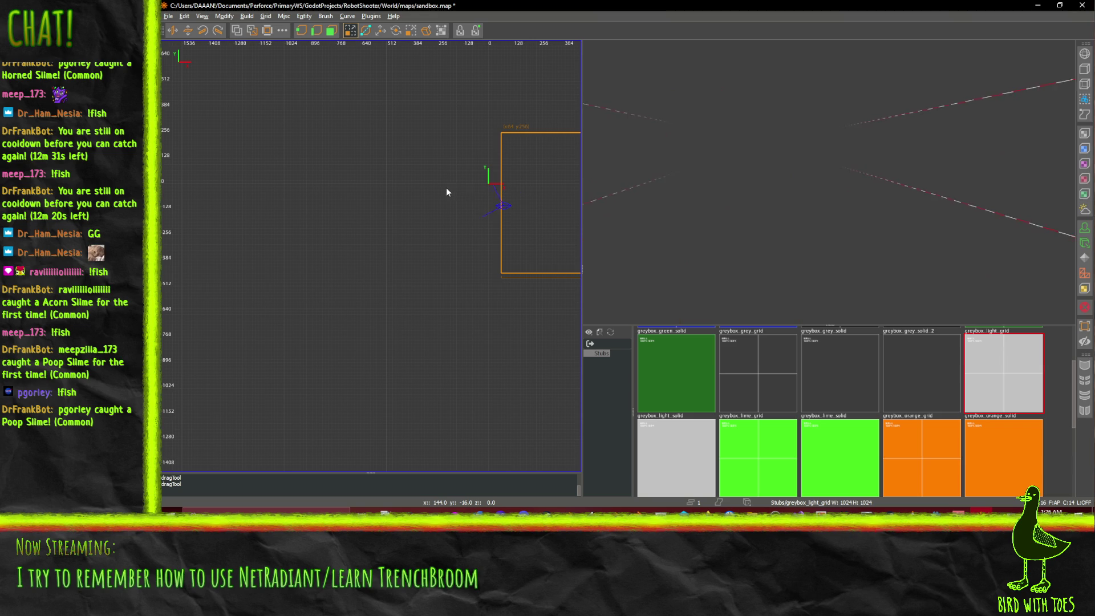
{"action": "scroll", "coordinate": [526, 250], "scroll_direction": "up", "scroll_amount": 2}
{"action": "scroll", "coordinate": [526, 251], "scroll_direction": "up", "scroll_amount": 2}
{"action": "left_click_drag", "start_coordinate": [478, 365], "coordinate": [480, 371]}
{"action": "left_click_drag", "start_coordinate": [436, 292], "coordinate": [416, 294]}
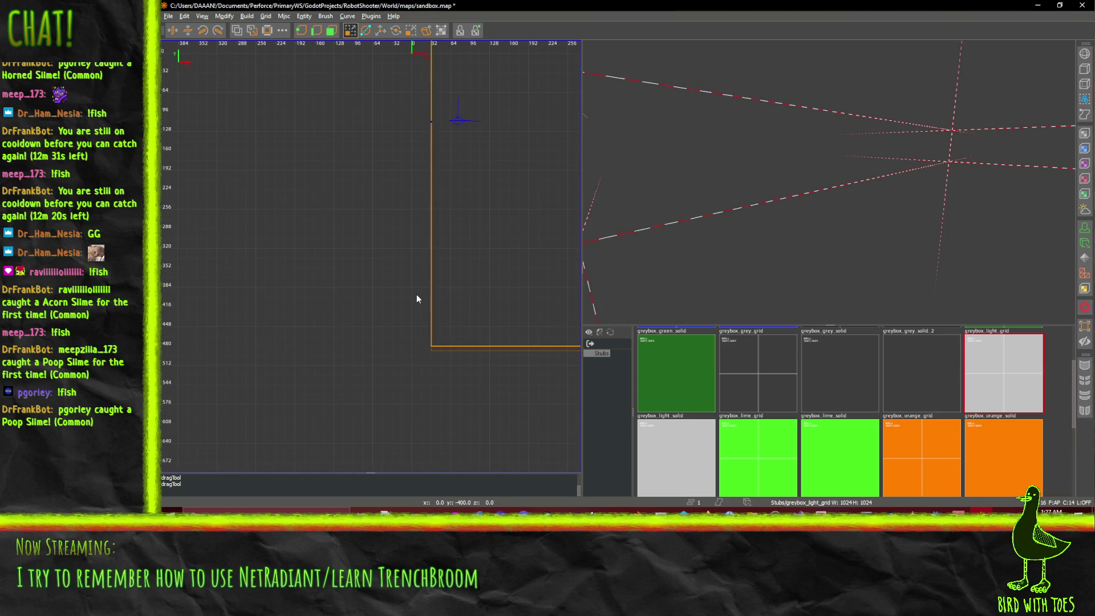
{"action": "scroll", "coordinate": [481, 205], "scroll_direction": "down", "scroll_amount": 2}
Step: Lower the brush's top edge to 224 and hollow it into a room with Make Room
{"action": "middle_click", "coordinate": [485, 188], "text": "ctrl"}
{"action": "mouse_move", "coordinate": [500, 180]}
{"action": "left_mouse_down"}
{"action": "mouse_move", "coordinate": [455, 341]}
{"action": "mouse_move", "coordinate": [298, 388]}
{"action": "left_mouse_up"}
{"action": "left_click_drag", "start_coordinate": [364, 155], "coordinate": [364, 166]}
{"action": "left_click_drag", "start_coordinate": [439, 259], "coordinate": [399, 250]}
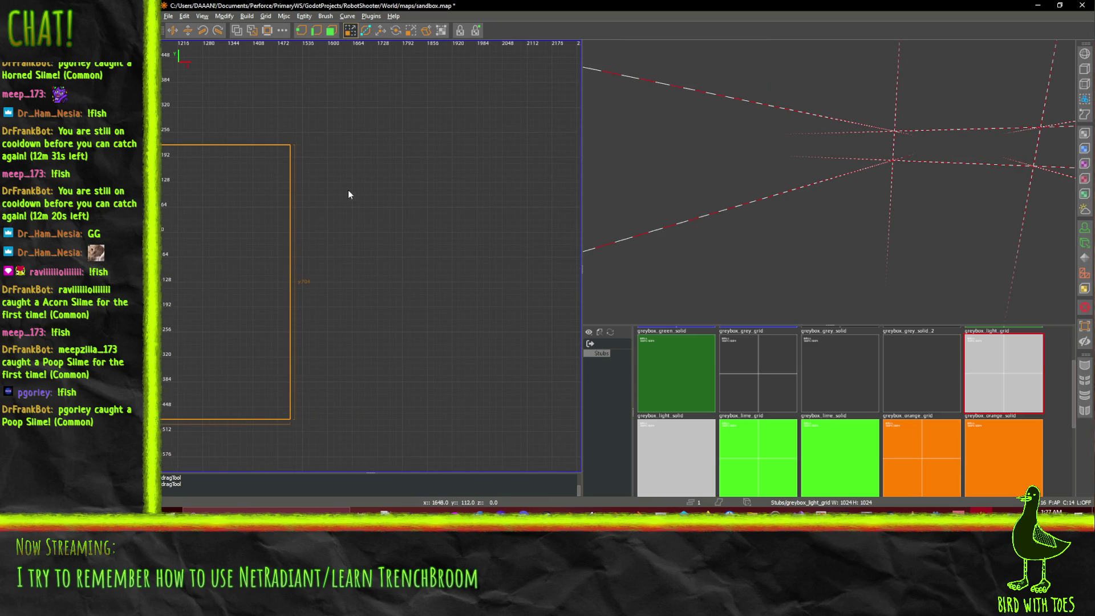
{"action": "left_click", "coordinate": [268, 31]}
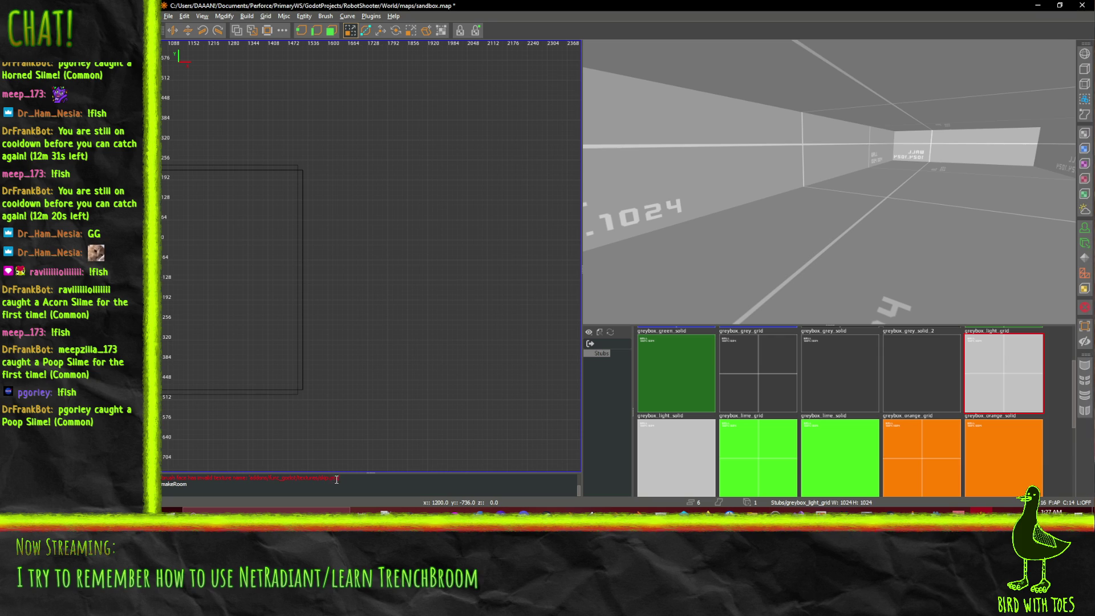
{"action": "left_click", "coordinate": [301, 279], "text": "shift"}
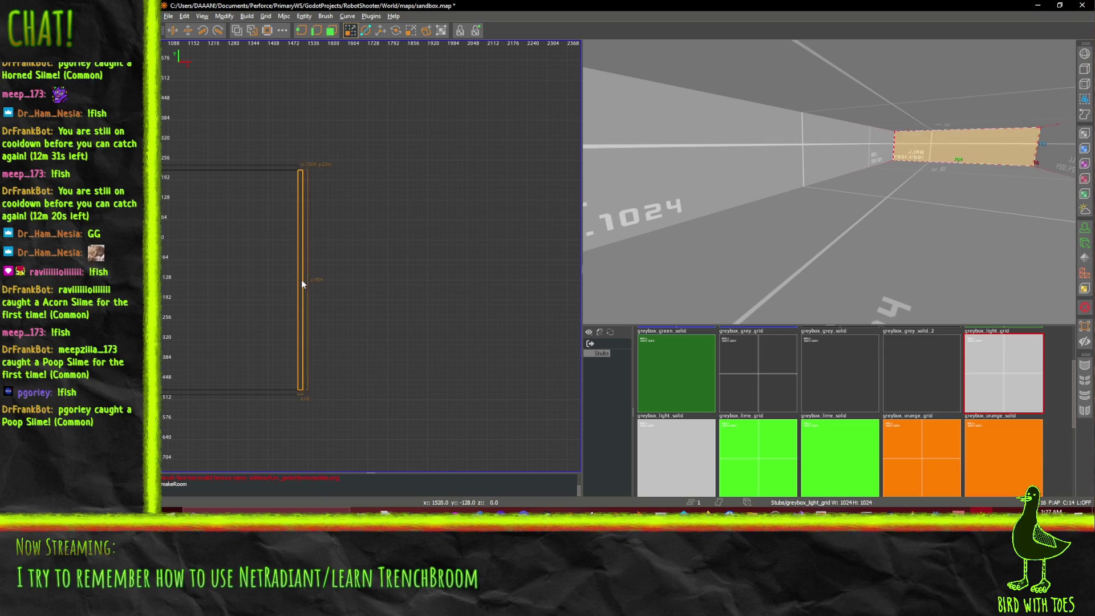
{"action": "left_click", "coordinate": [262, 167], "text": "shift"}
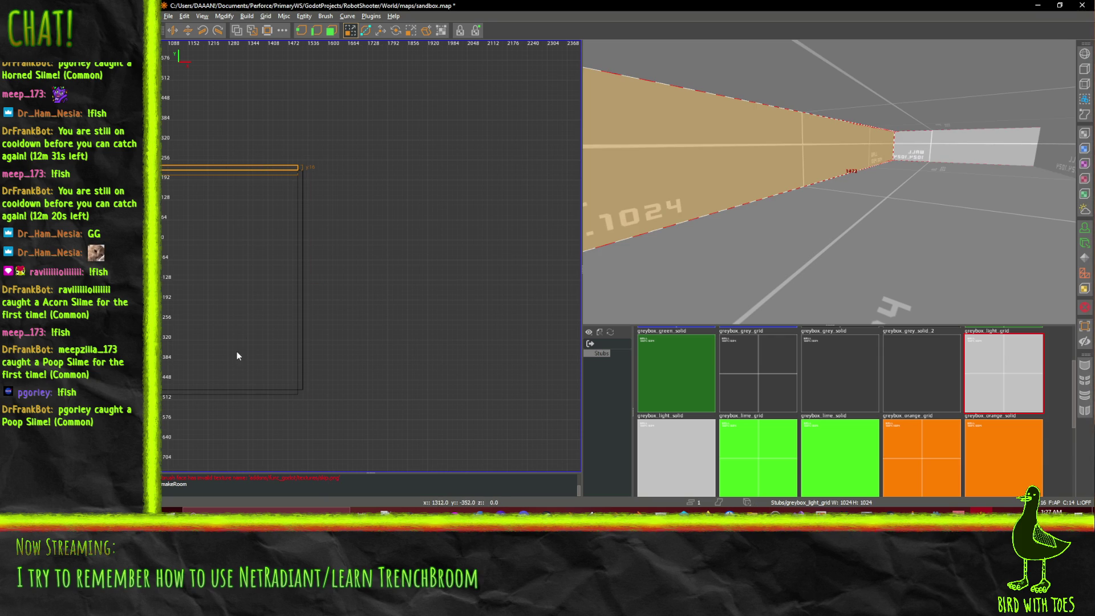
{"action": "right_click", "coordinate": [912, 184]}
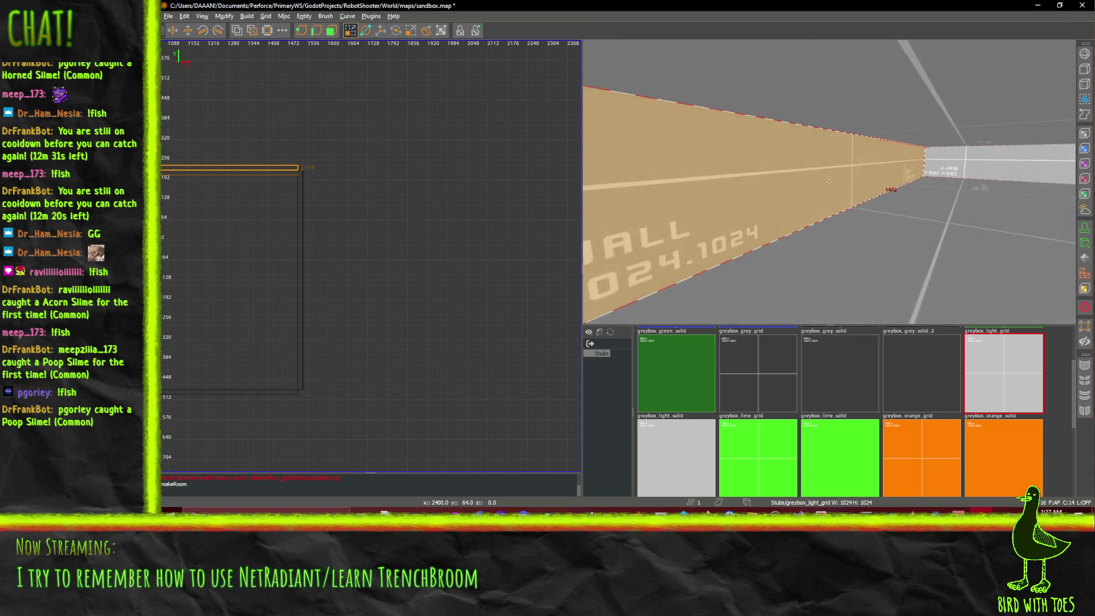
{"action": "key", "text": "Up"}
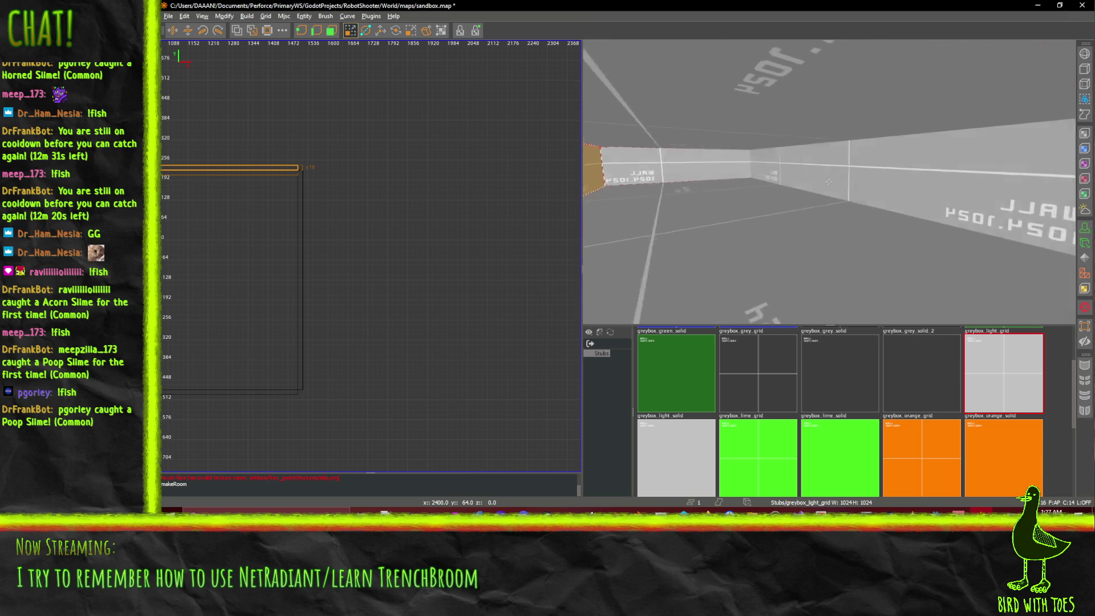
{"action": "key", "text": "Left"}
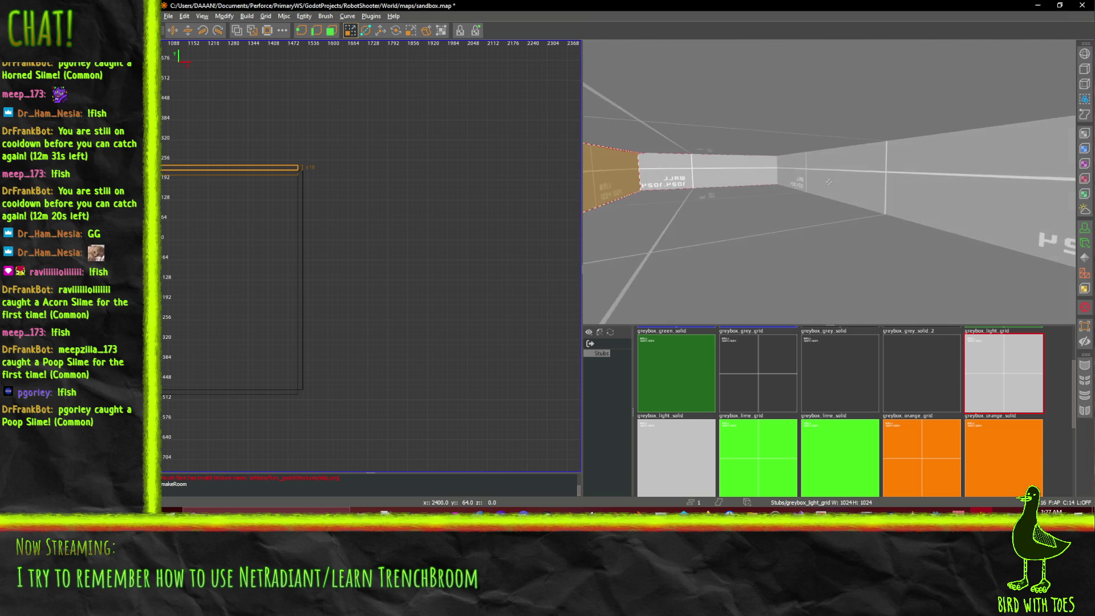
{"action": "key", "text": "Down"}
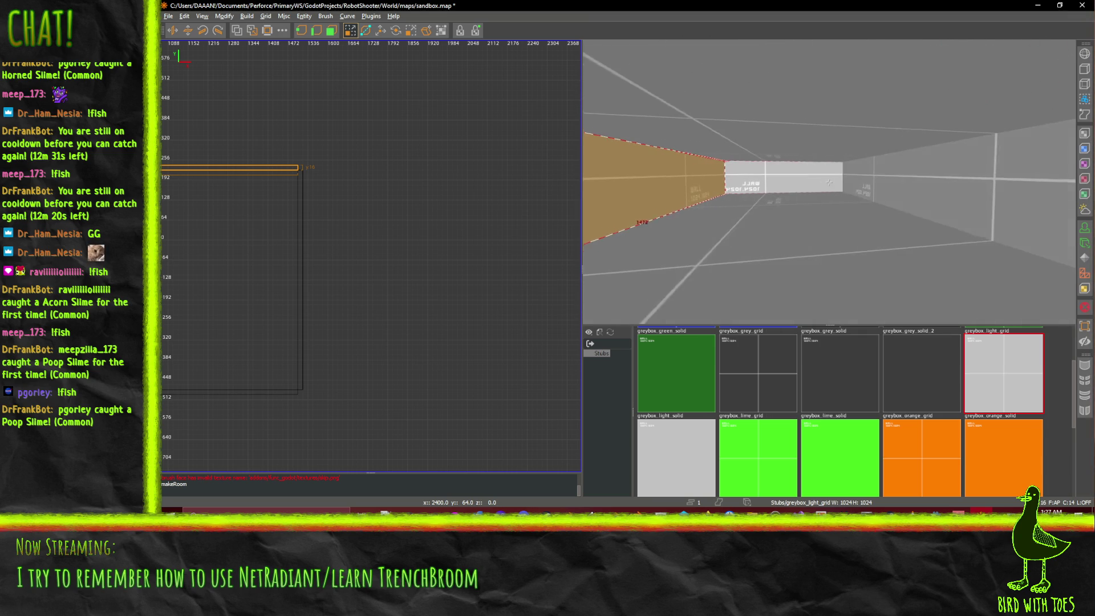
{"action": "right_click", "coordinate": [812, 224]}
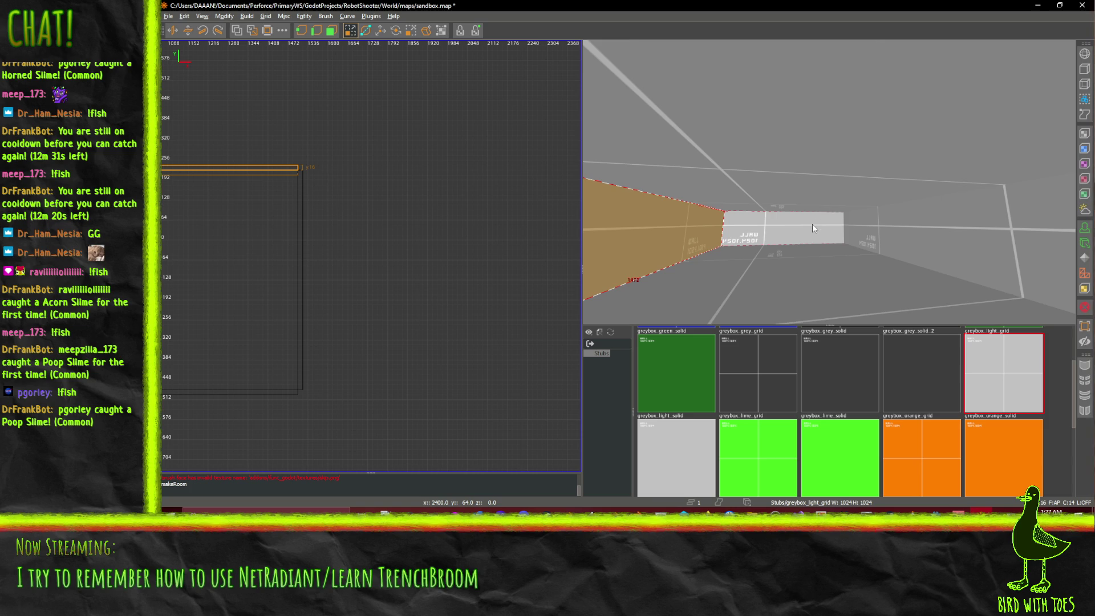
{"action": "left_click", "coordinate": [777, 193], "text": "shift"}
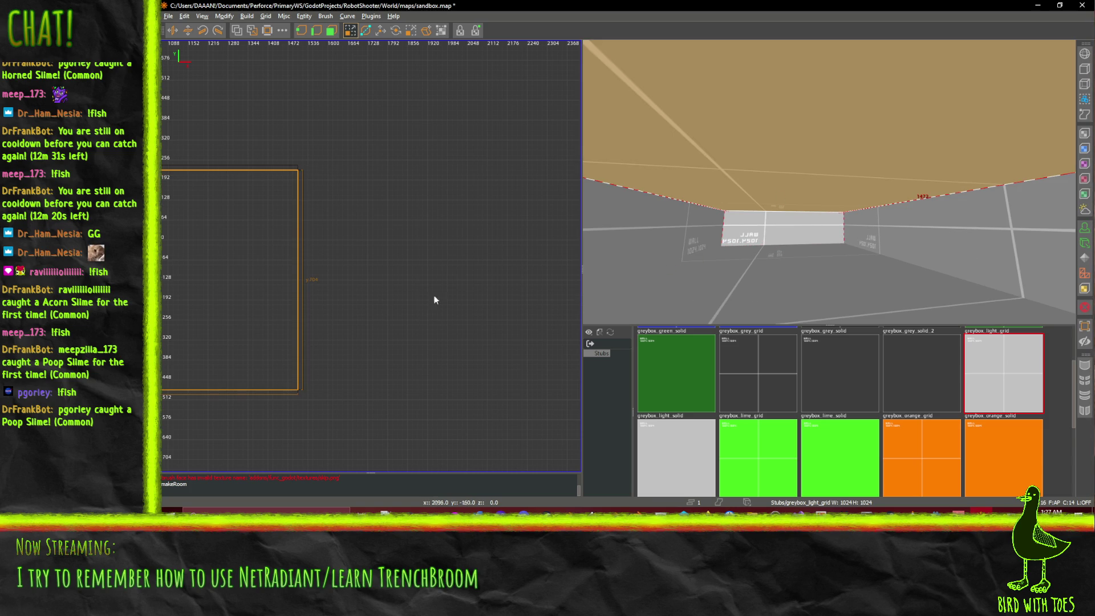
{"action": "left_click_drag", "start_coordinate": [374, 301], "coordinate": [220, 119]}
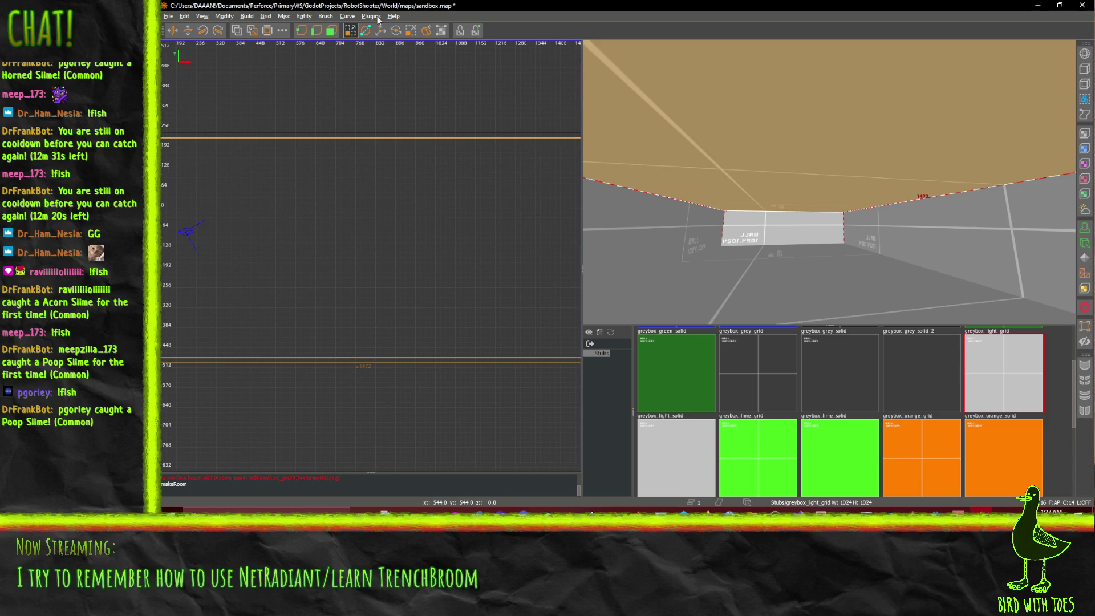
{"action": "left_click", "coordinate": [202, 17]}
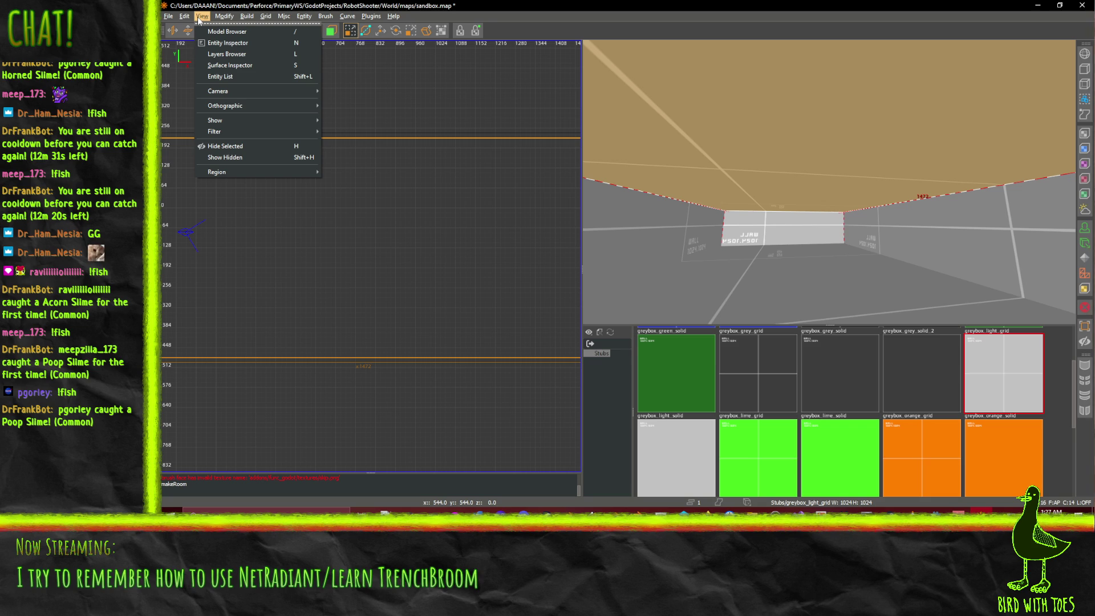
Step: In the XZ side view, raise the selected brushes to line the ceiling up with the box
{"action": "mouse_move", "coordinate": [244, 105]}
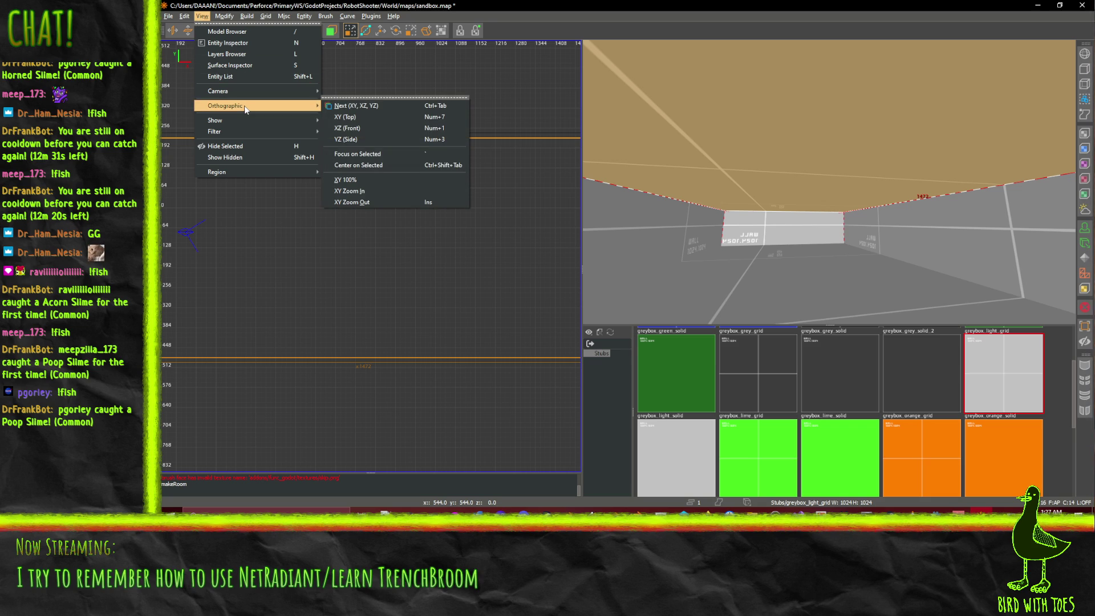
{"action": "left_click", "coordinate": [392, 139]}
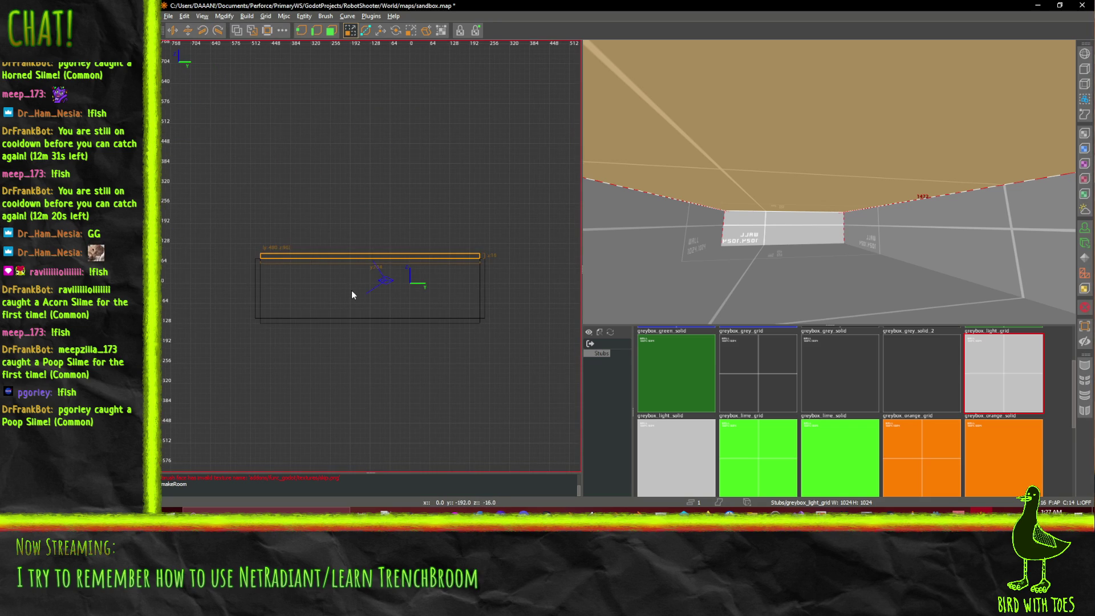
{"action": "scroll", "coordinate": [352, 292], "scroll_direction": "up", "scroll_amount": 2}
{"action": "scroll", "coordinate": [210, 338], "scroll_direction": "up", "scroll_amount": 2}
{"action": "scroll", "coordinate": [216, 342], "scroll_direction": "down", "scroll_amount": 1}
{"action": "scroll", "coordinate": [217, 341], "scroll_direction": "down", "scroll_amount": 1}
{"action": "key", "text": "f"}
{"action": "mouse_move", "coordinate": [272, 237]}
{"action": "left_mouse_down"}
{"action": "mouse_move", "coordinate": [292, 231]}
{"action": "mouse_move", "coordinate": [292, 210]}
{"action": "mouse_move", "coordinate": [292, 235]}
{"action": "left_mouse_up"}
{"action": "mouse_move", "coordinate": [241, 346]}
{"action": "left_mouse_down"}
{"action": "mouse_move", "coordinate": [241, 327]}
{"action": "mouse_move", "coordinate": [280, 339]}
{"action": "mouse_move", "coordinate": [279, 377]}
{"action": "mouse_move", "coordinate": [281, 325]}
{"action": "left_mouse_up"}
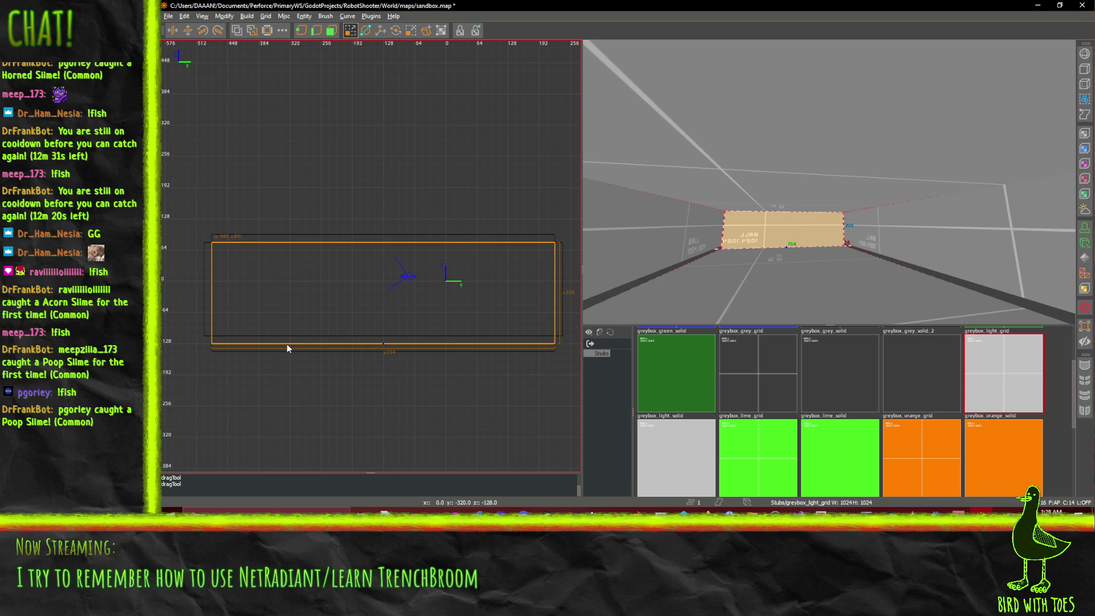
Step: Lower the room box one grid step and move the thin left wall to the room's right end
{"action": "left_click_drag", "start_coordinate": [301, 293], "coordinate": [302, 300]}
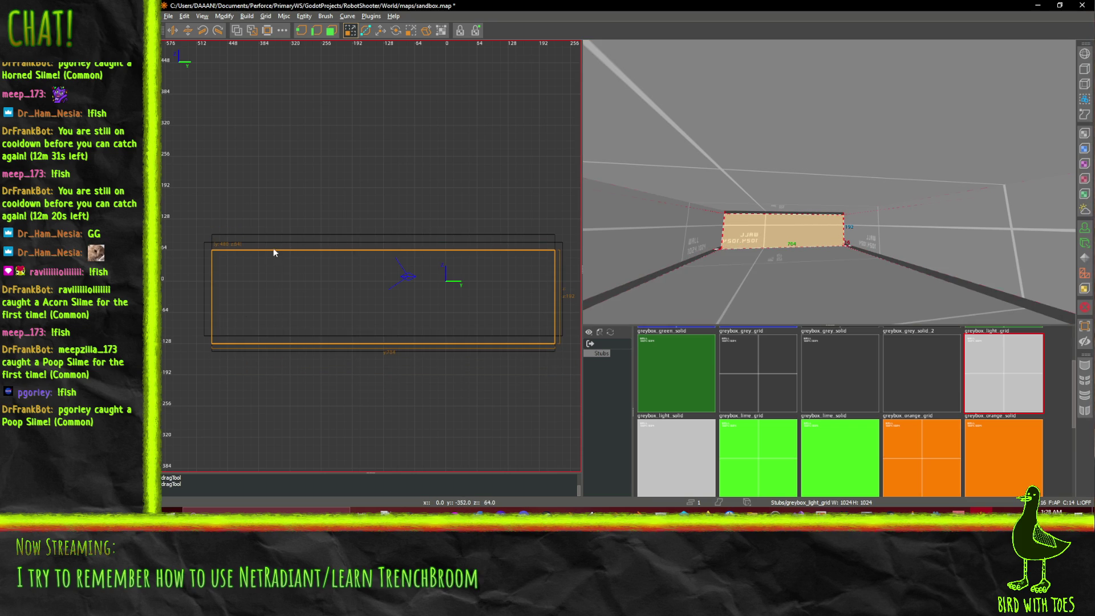
{"action": "left_click", "coordinate": [208, 281]}
{"action": "left_click_drag", "start_coordinate": [209, 291], "coordinate": [560, 293]}
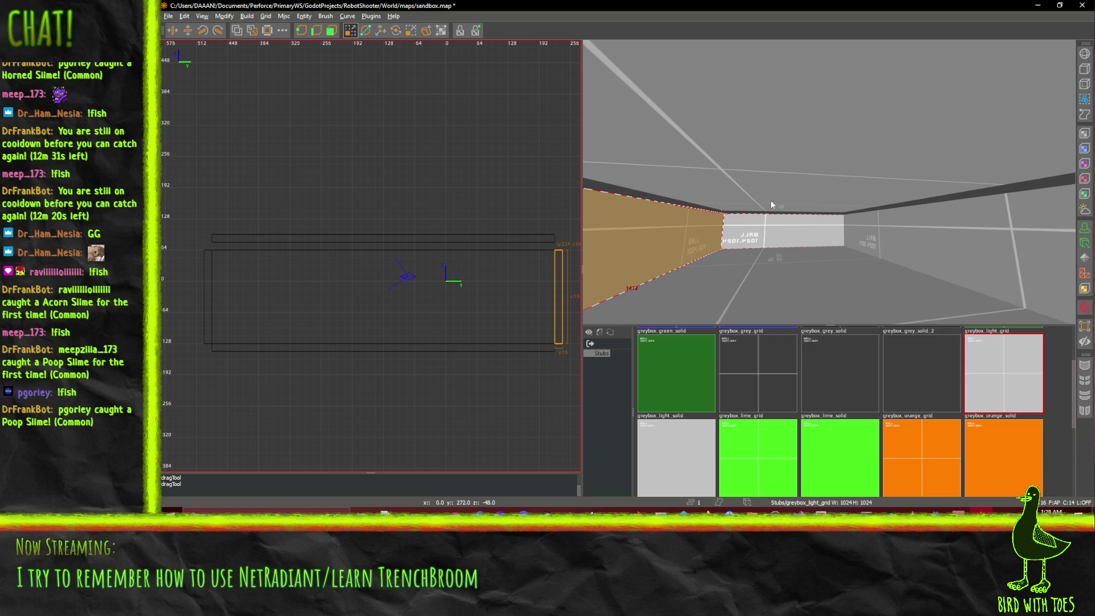
Step: Lower the floor box's top edge to z 48 and settle the ceiling brush onto it
{"action": "left_click", "coordinate": [272, 235]}
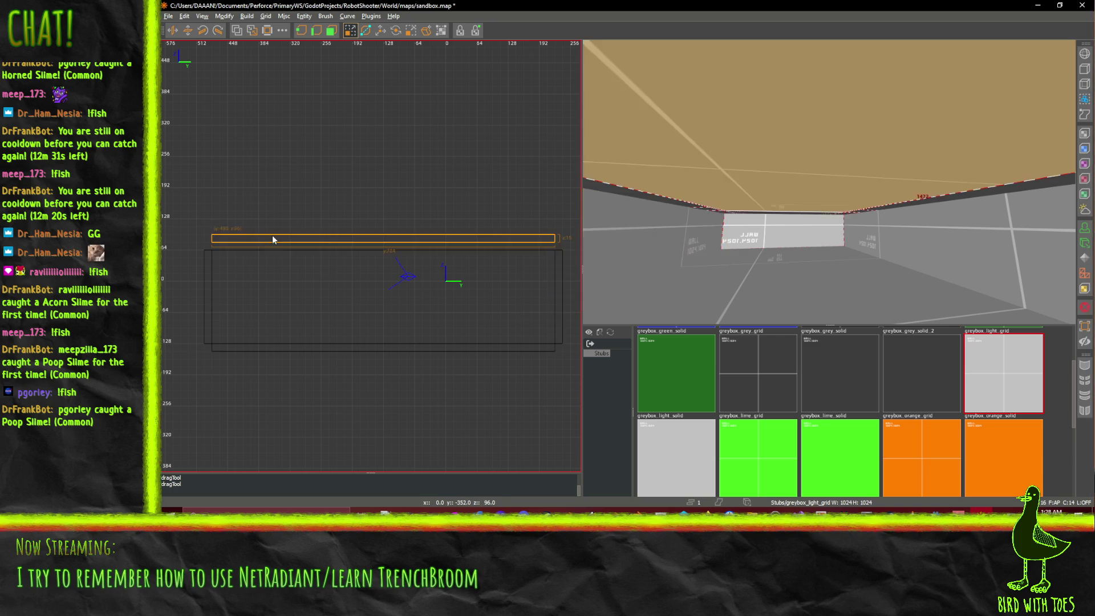
{"action": "left_click", "coordinate": [280, 269]}
{"action": "left_click", "coordinate": [324, 244]}
{"action": "left_click", "coordinate": [312, 251]}
{"action": "mouse_move", "coordinate": [313, 245]}
{"action": "left_mouse_down"}
{"action": "mouse_move", "coordinate": [318, 254]}
{"action": "mouse_move", "coordinate": [268, 258]}
{"action": "left_mouse_up"}
{"action": "left_click", "coordinate": [266, 239]}
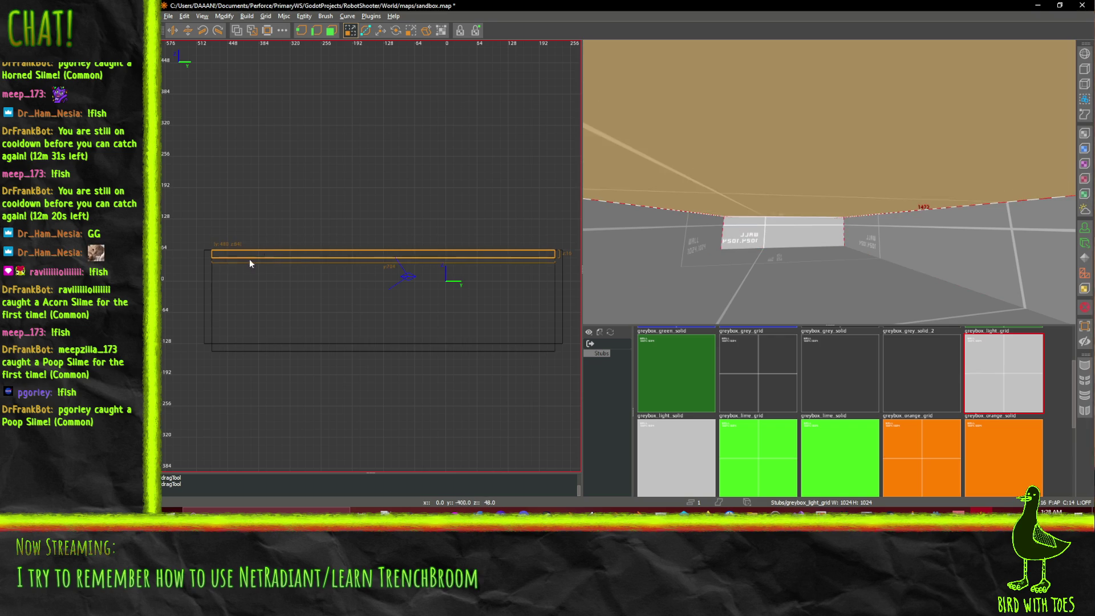
{"action": "left_click", "coordinate": [207, 254]}
Step: Check the room box, top brush, right wall and central back block by selecting each
{"action": "left_click", "coordinate": [340, 272]}
{"action": "left_click", "coordinate": [422, 252]}
{"action": "left_click", "coordinate": [562, 262]}
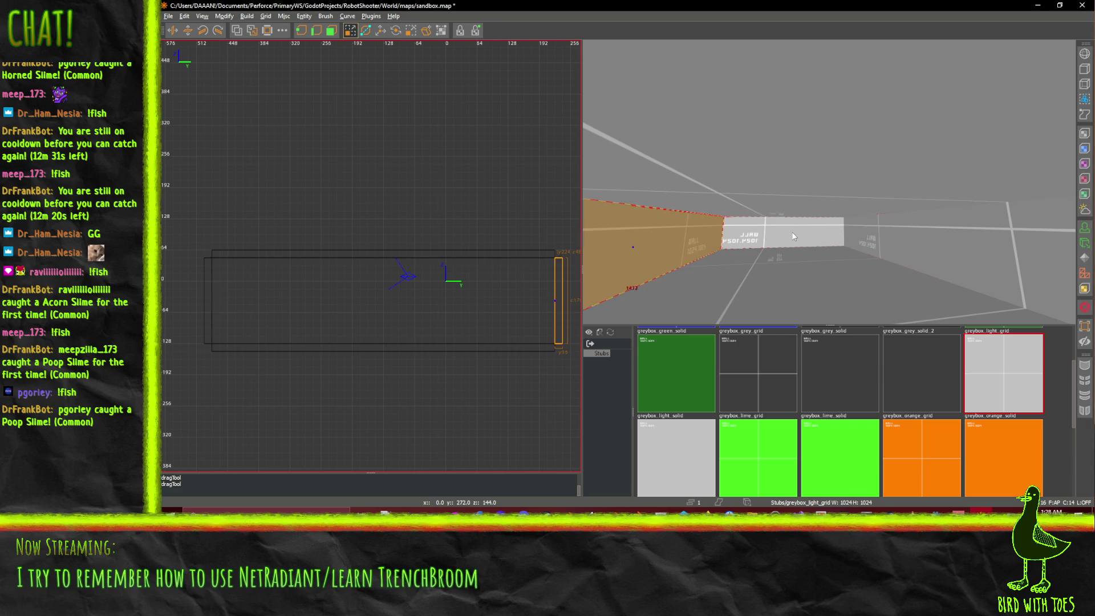
{"action": "left_click", "coordinate": [839, 230]}
{"action": "left_click", "coordinate": [959, 233]}
{"action": "left_click", "coordinate": [806, 241]}
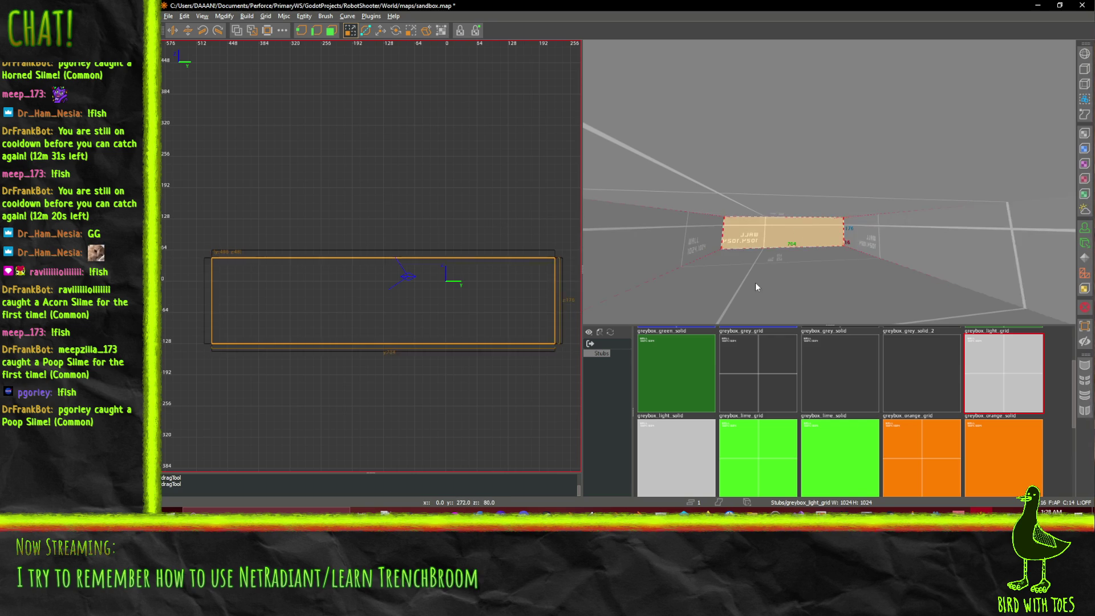
Step: Fly the 3D camera into the room and back out to view the whole enclosed box
{"action": "right_click", "coordinate": [858, 238]}
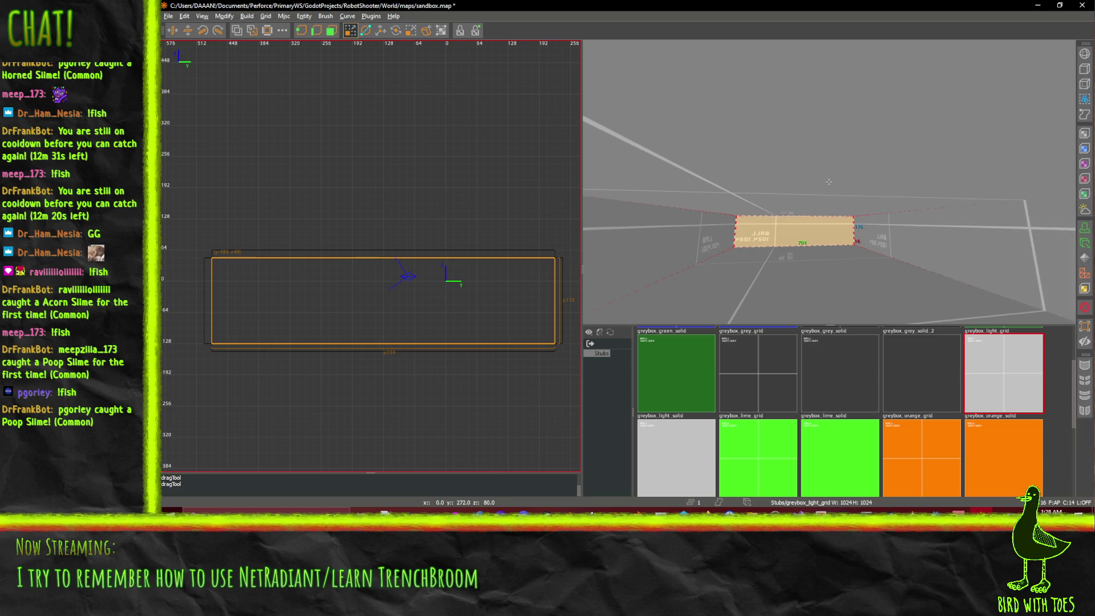
{"action": "key", "text": "Up"}
{"action": "right_click", "coordinate": [829, 181]}
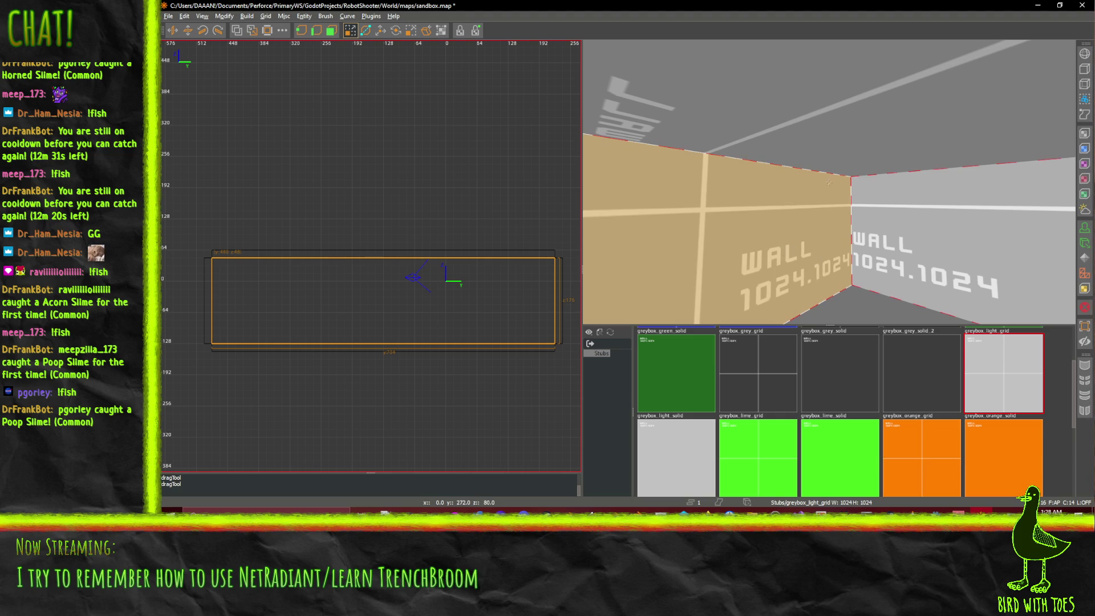
{"action": "right_click", "coordinate": [828, 181]}
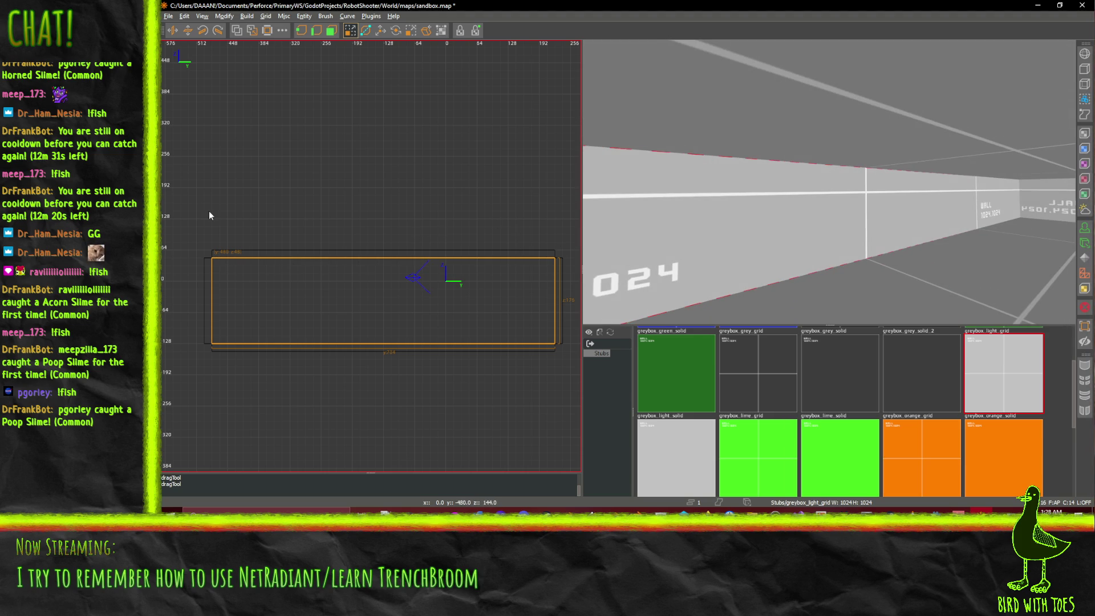
{"action": "right_click", "coordinate": [829, 182]}
{"action": "key", "text": "Down"}
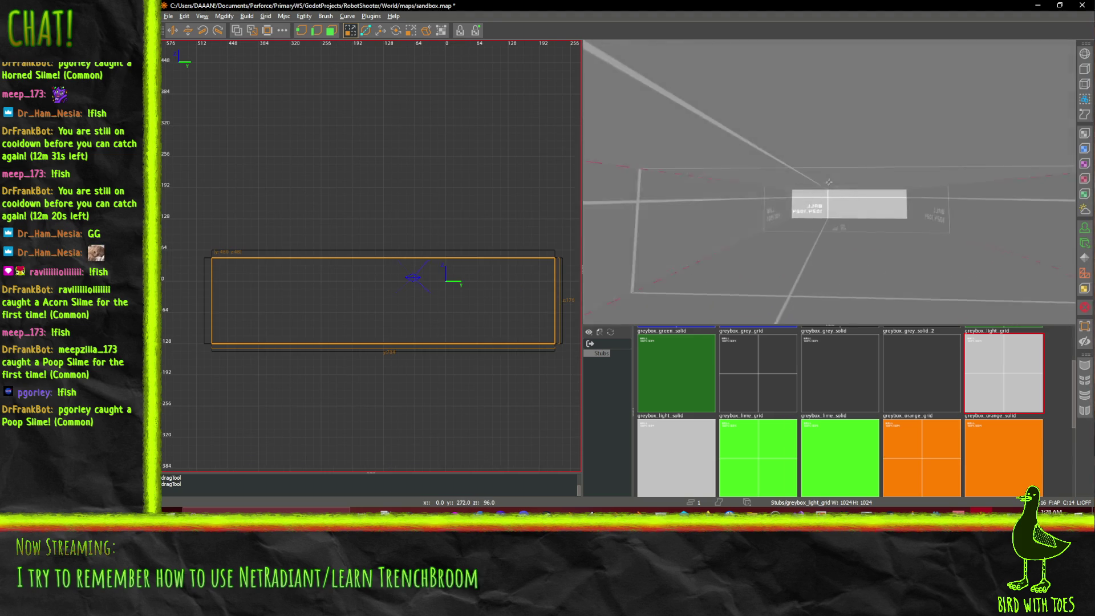
{"action": "key", "text": "Up"}
{"action": "right_click", "coordinate": [828, 181]}
{"action": "right_click", "coordinate": [705, 261]}
{"action": "key", "text": "Down"}
{"action": "right_click", "coordinate": [828, 181]}
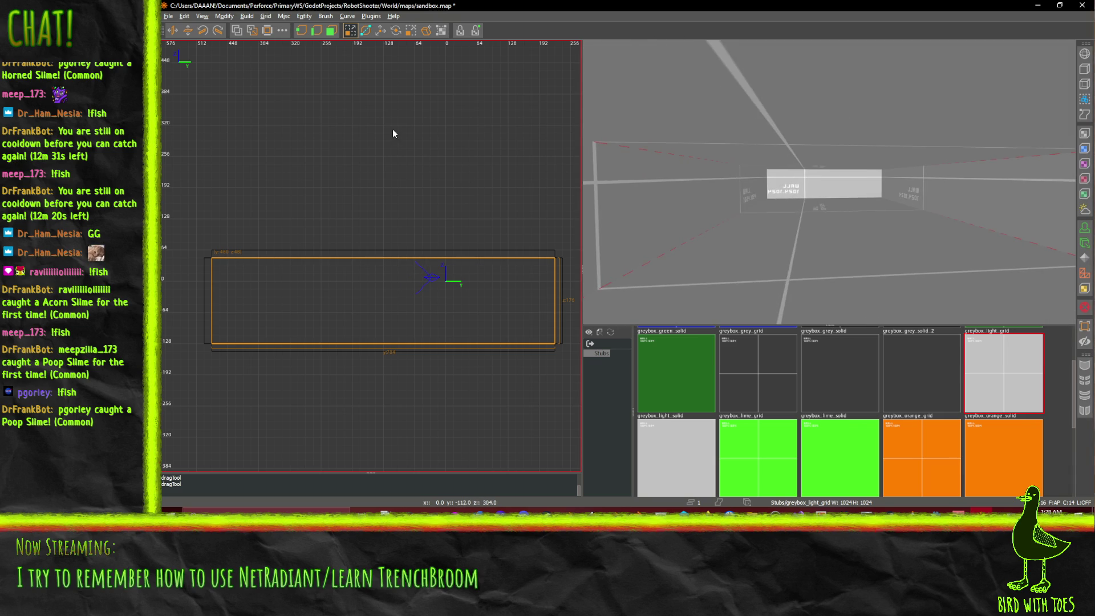
Step: Dismiss the entity menu without adding anything and open the View menu
{"action": "right_click", "coordinate": [255, 156]}
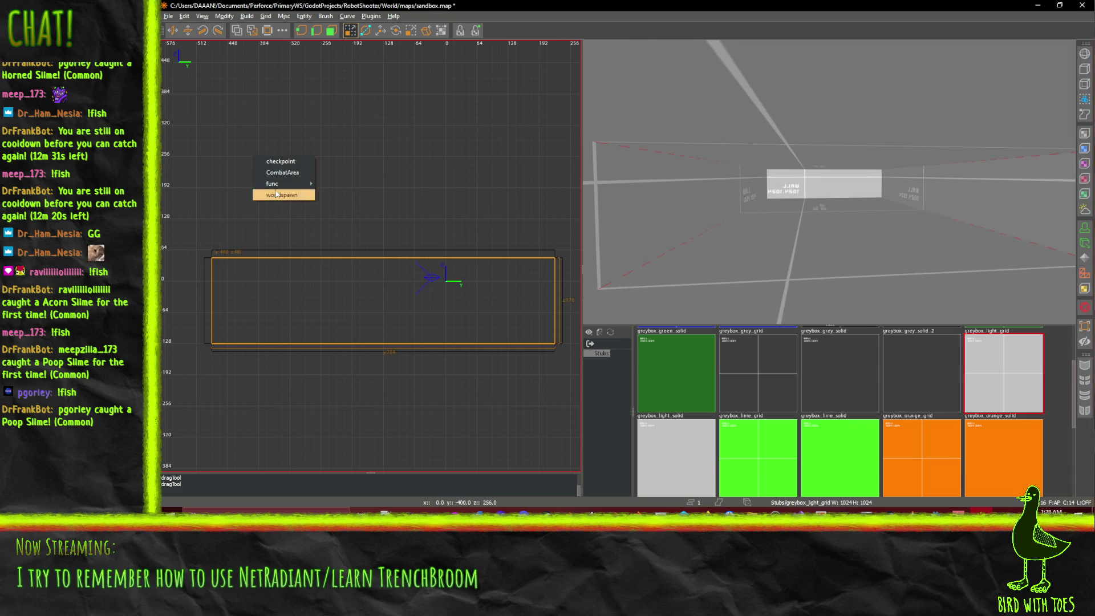
{"action": "left_click", "coordinate": [305, 5]}
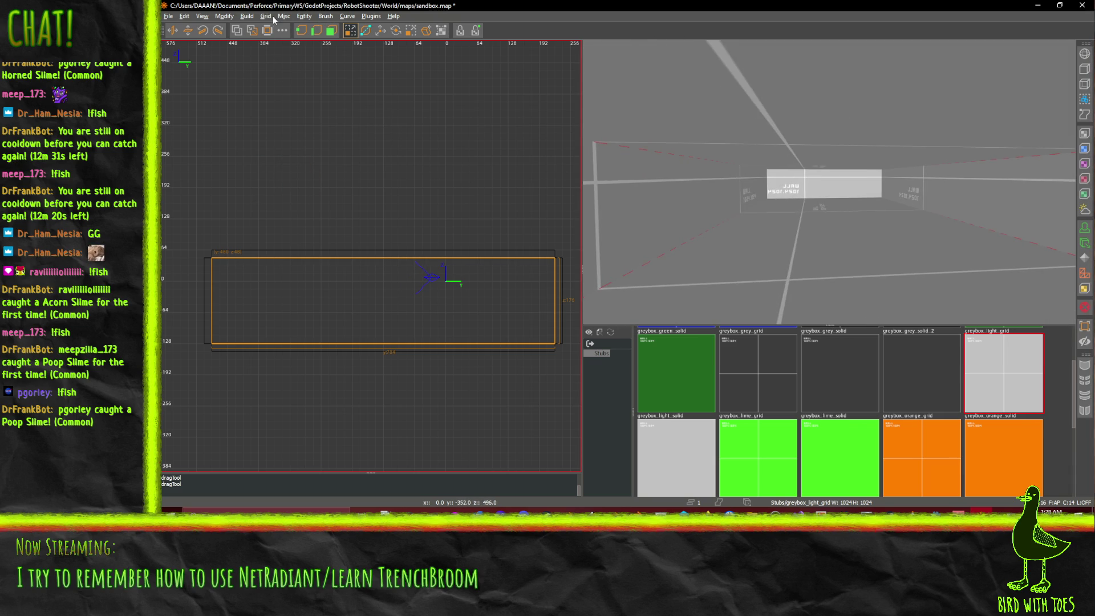
{"action": "left_click", "coordinate": [201, 17]}
{"action": "mouse_move", "coordinate": [271, 96]}
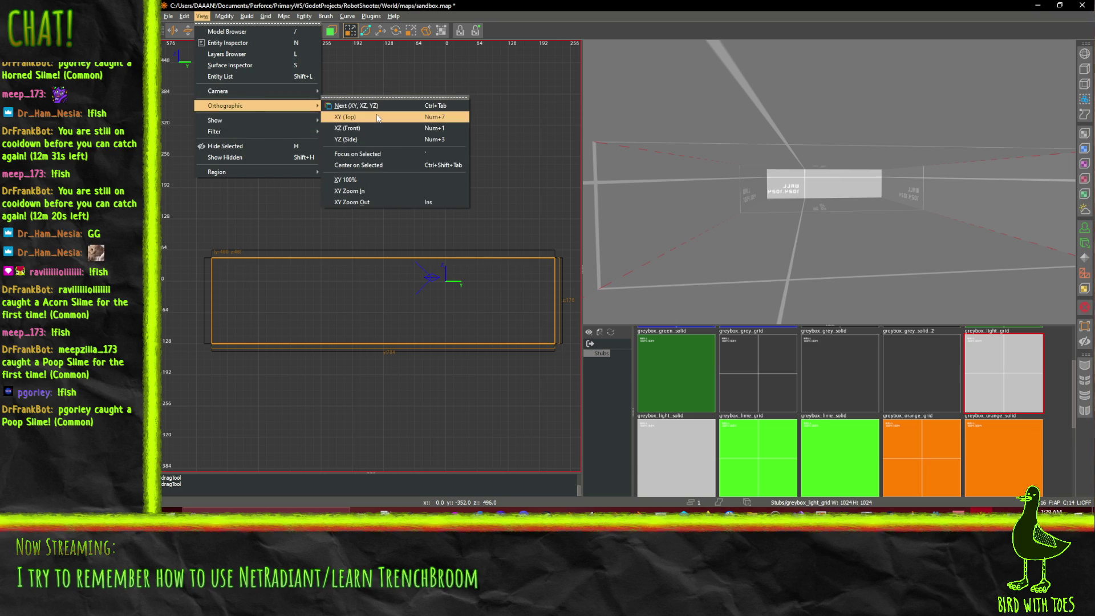
Step: Switch the 2D view to XY Top and frame the whole room
{"action": "left_click", "coordinate": [377, 118]}
{"action": "scroll", "coordinate": [473, 236], "scroll_direction": "down", "scroll_amount": 3}
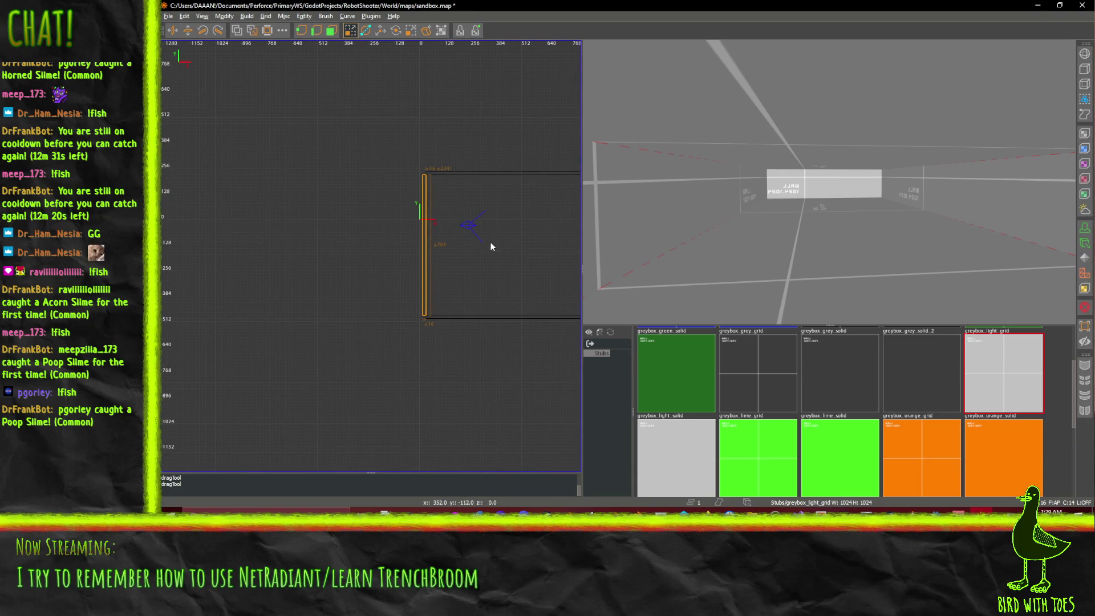
{"action": "left_click_drag", "start_coordinate": [491, 246], "coordinate": [469, 275]}
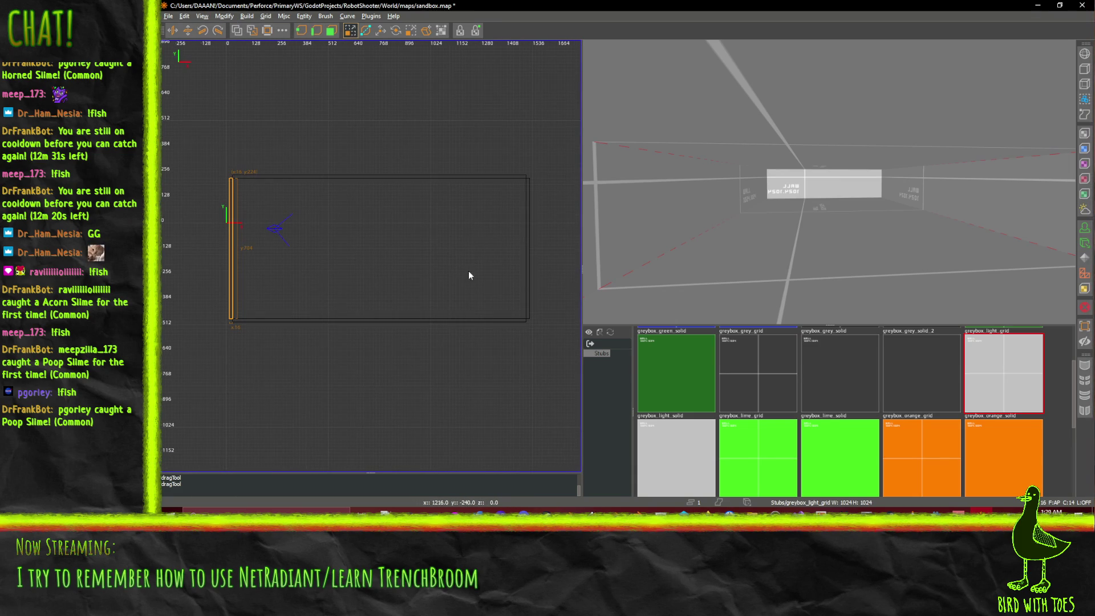
{"action": "scroll", "coordinate": [311, 261], "scroll_direction": "up", "scroll_amount": 1}
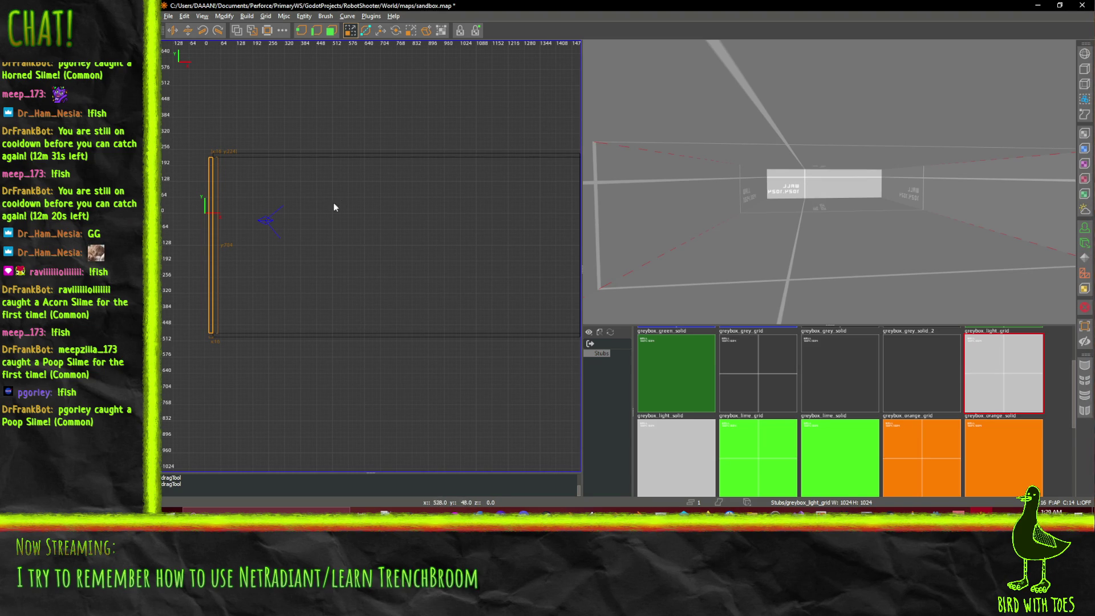
{"action": "left_click_drag", "start_coordinate": [455, 240], "coordinate": [458, 241]}
{"action": "left_click_drag", "start_coordinate": [244, 353], "coordinate": [248, 354]}
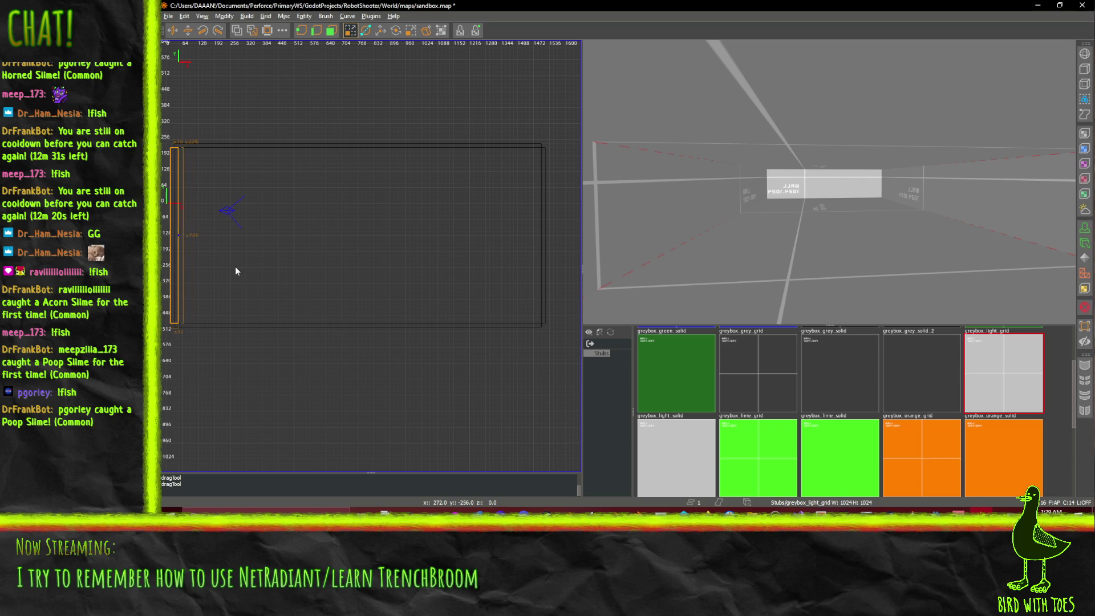
Step: Deselect the thin wall brush and choose the greybox_grey_grid texture
{"action": "key", "text": "Escape"}
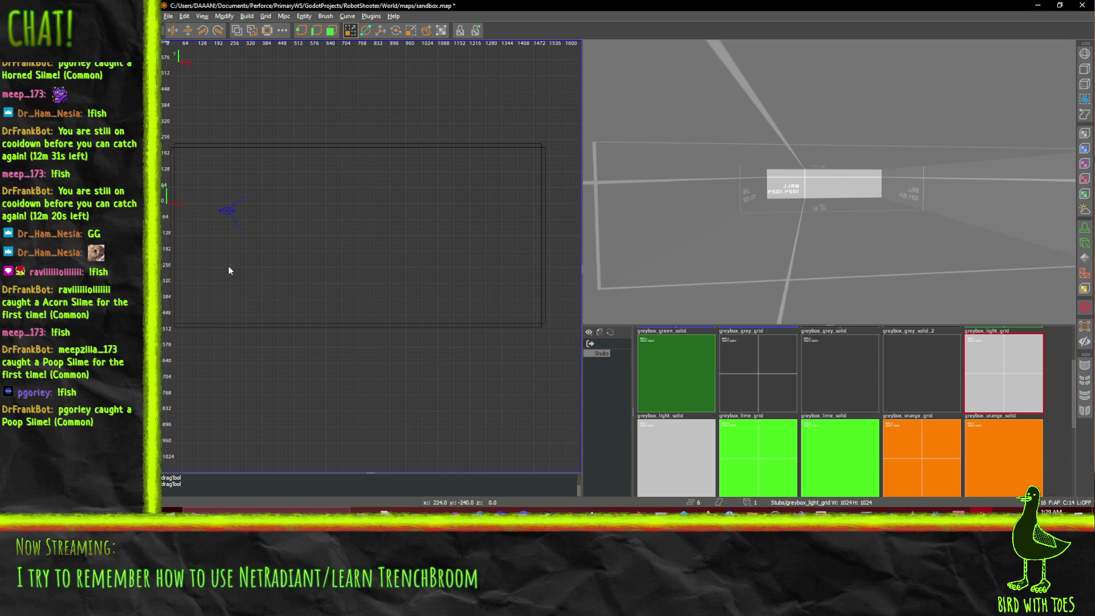
{"action": "scroll", "coordinate": [921, 427], "scroll_direction": "down", "scroll_amount": 2}
{"action": "scroll", "coordinate": [921, 427], "scroll_direction": "up", "scroll_amount": 1}
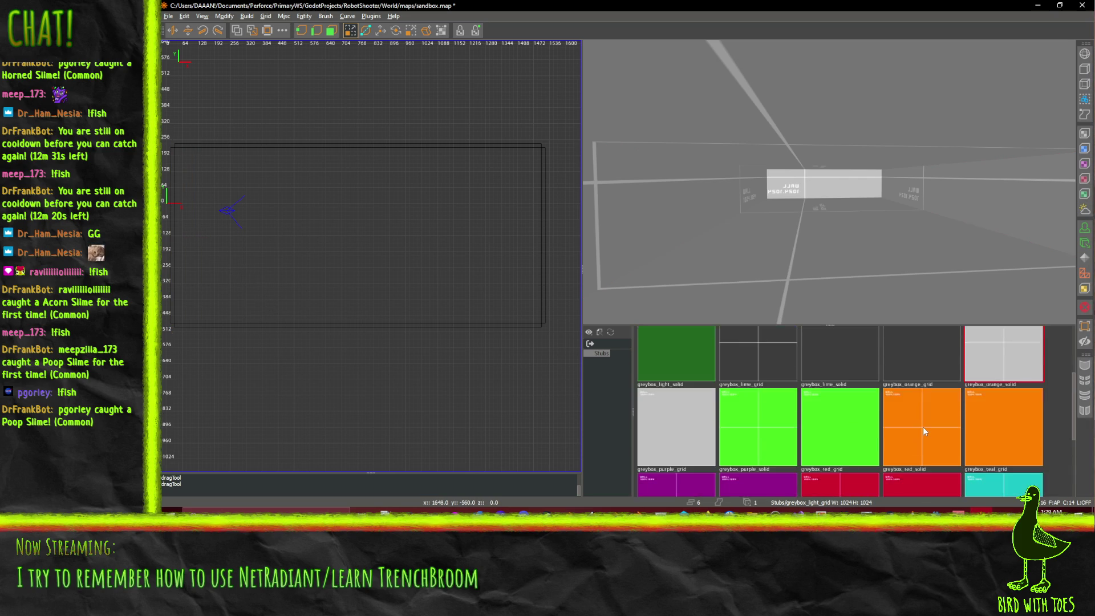
{"action": "scroll", "coordinate": [925, 426], "scroll_direction": "down", "scroll_amount": 1}
{"action": "scroll", "coordinate": [925, 426], "scroll_direction": "up", "scroll_amount": 2}
{"action": "left_click", "coordinate": [735, 402]}
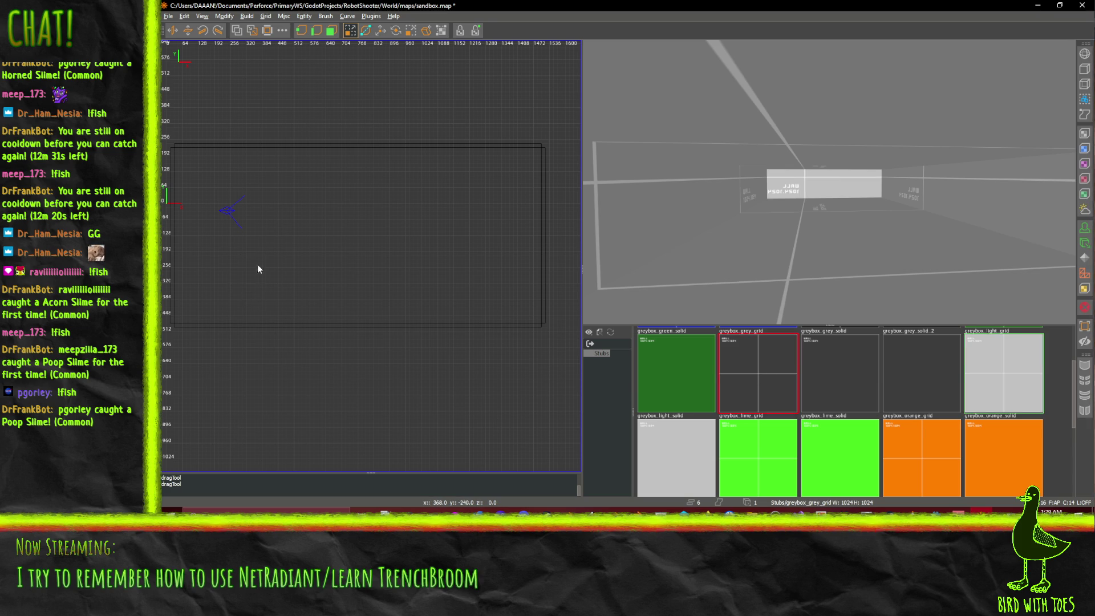
Step: Draw a block brush in the room and resize it to 288 by 320
{"action": "mouse_move", "coordinate": [245, 265]}
{"action": "left_mouse_down"}
{"action": "mouse_move", "coordinate": [274, 254]}
{"action": "mouse_move", "coordinate": [272, 202]}
{"action": "mouse_move", "coordinate": [316, 205]}
{"action": "mouse_move", "coordinate": [314, 189]}
{"action": "mouse_move", "coordinate": [291, 216]}
{"action": "left_mouse_up"}
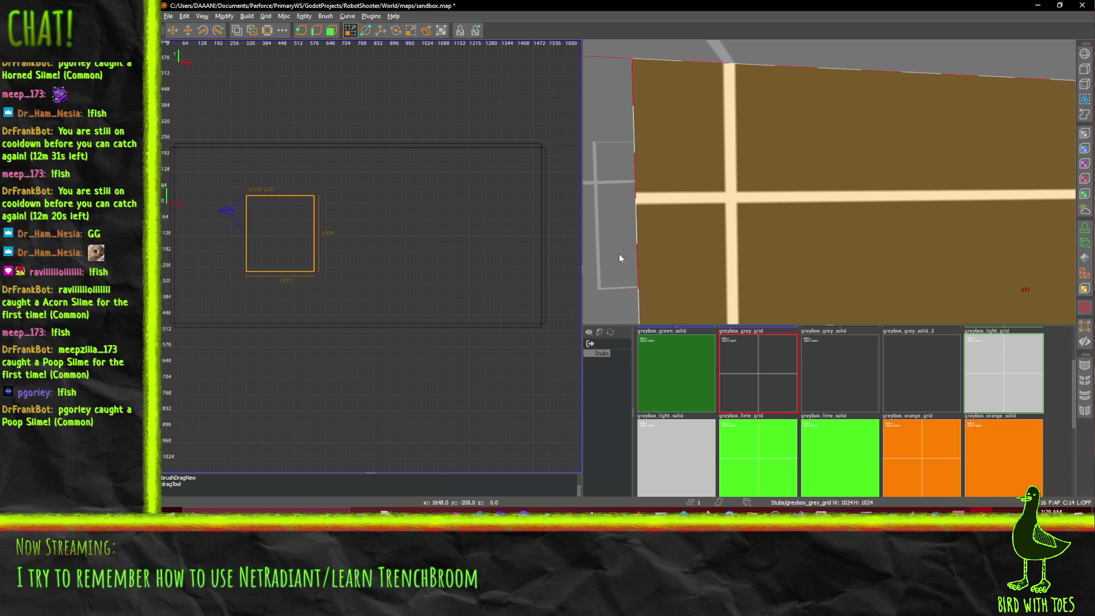
{"action": "scroll", "coordinate": [261, 251], "scroll_direction": "up", "scroll_amount": 4}
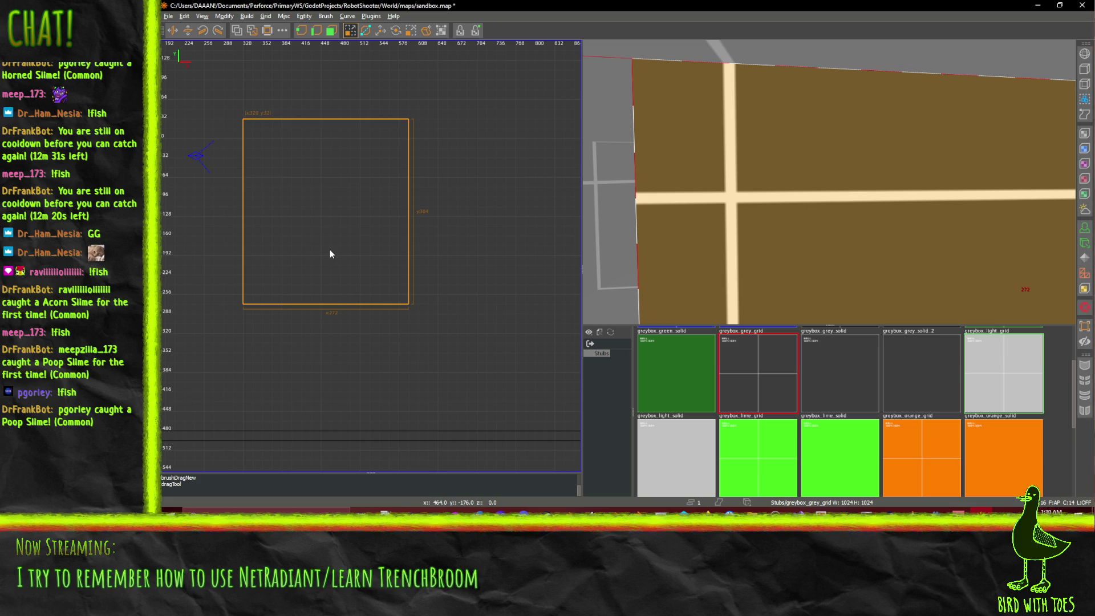
{"action": "left_click_drag", "start_coordinate": [329, 249], "coordinate": [331, 233]}
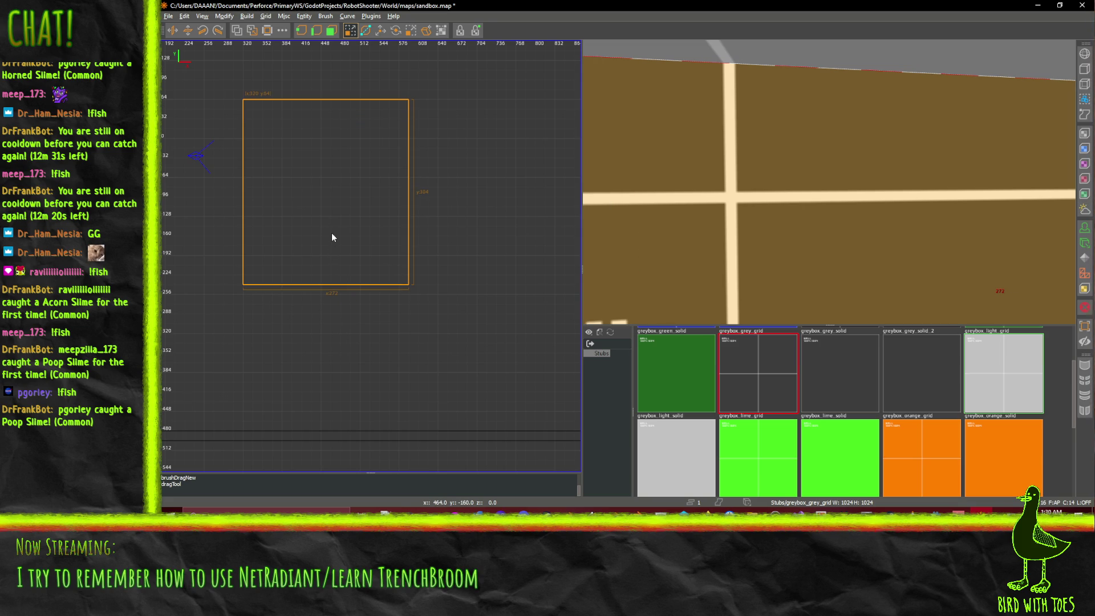
{"action": "left_click_drag", "start_coordinate": [312, 313], "coordinate": [313, 323]}
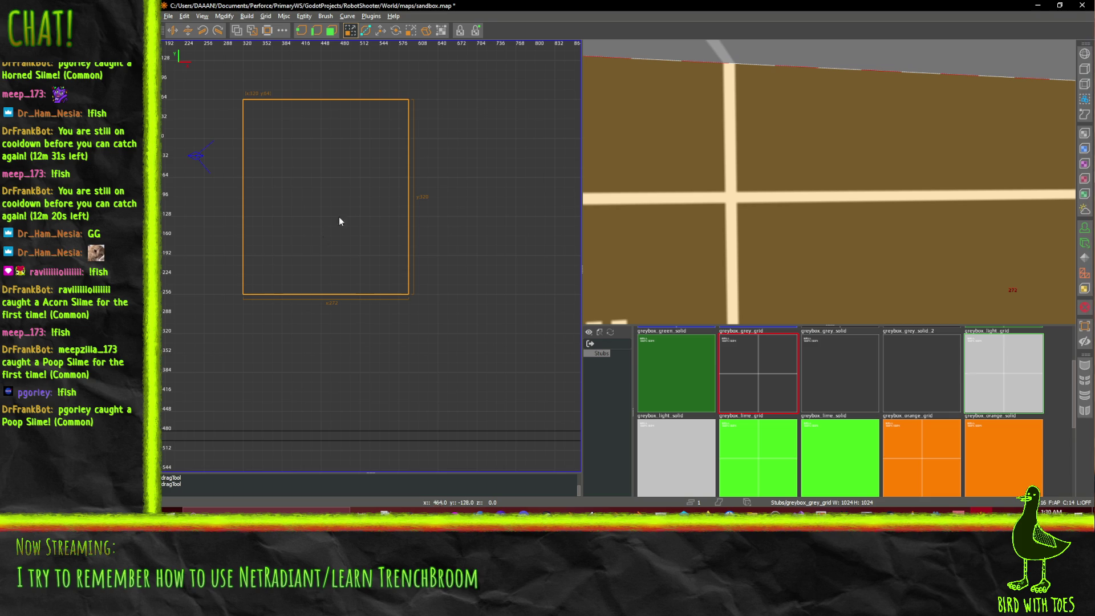
{"action": "left_click_drag", "start_coordinate": [443, 264], "coordinate": [454, 268]}
{"action": "scroll", "coordinate": [286, 224], "scroll_direction": "down", "scroll_amount": 2}
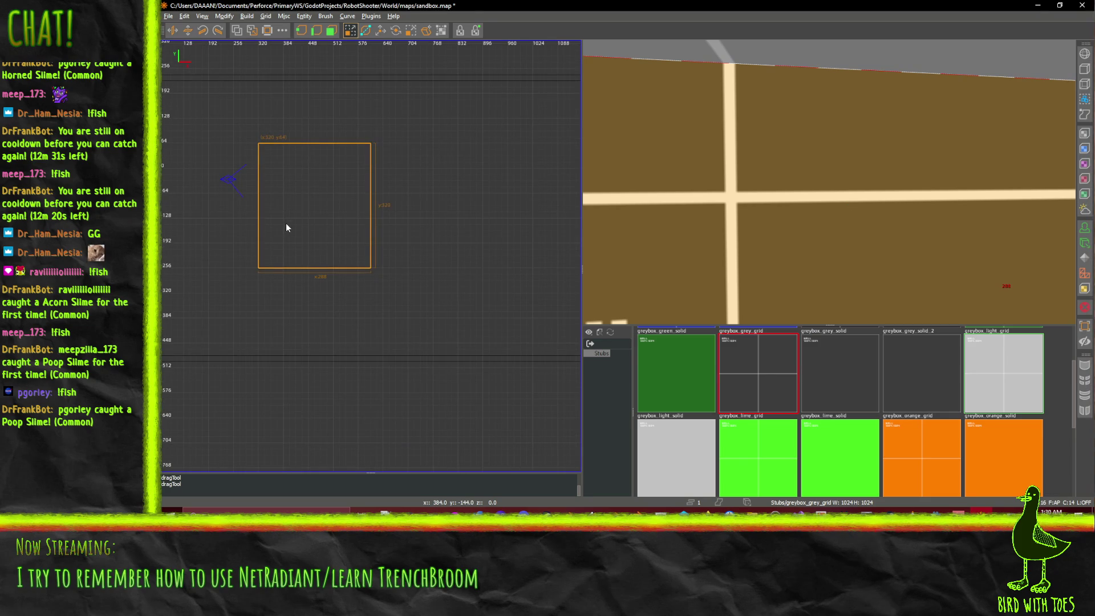
{"action": "left_click_drag", "start_coordinate": [301, 215], "coordinate": [305, 229]}
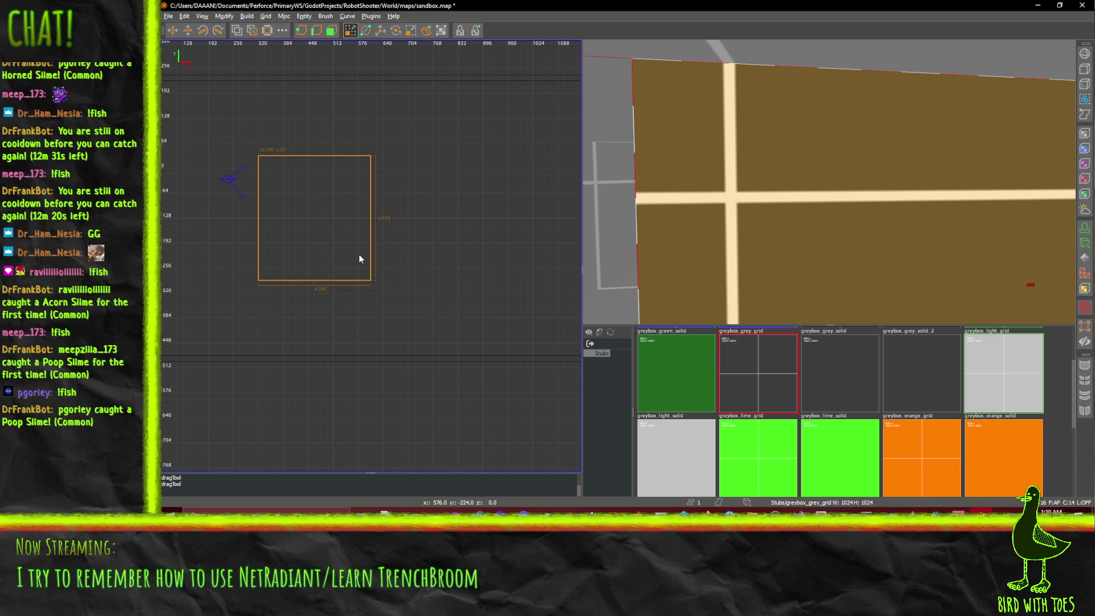
Step: Shrink the block to 272 by 304, then undo back to the larger size
{"action": "scroll", "coordinate": [358, 254], "scroll_direction": "down", "scroll_amount": 4}
{"action": "scroll", "coordinate": [456, 229], "scroll_direction": "up", "scroll_amount": 2}
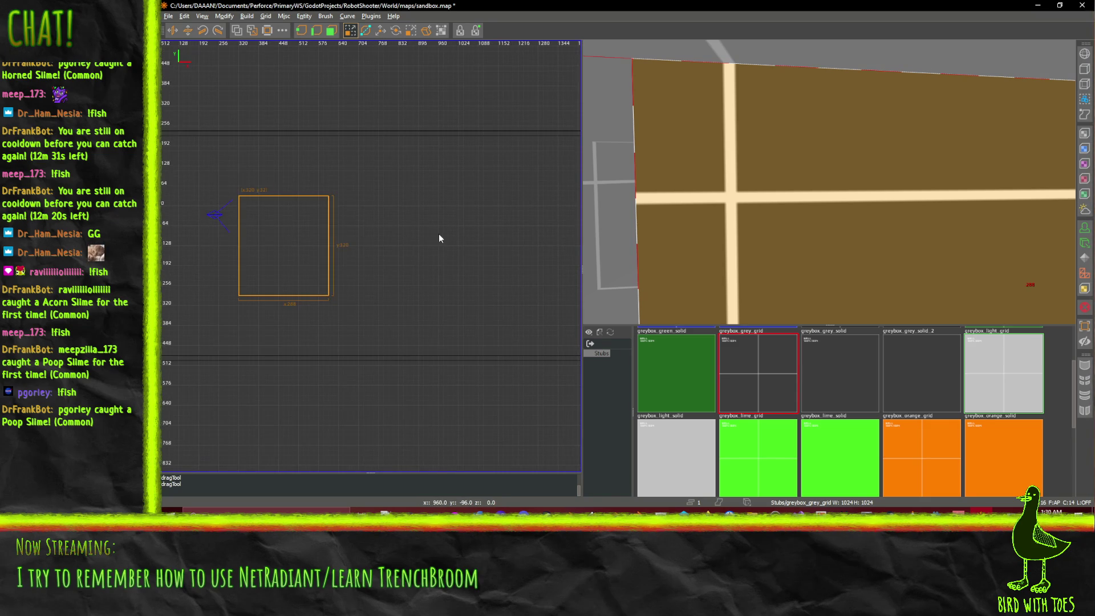
{"action": "mouse_move", "coordinate": [235, 195]}
{"action": "left_mouse_down"}
{"action": "mouse_move", "coordinate": [247, 206]}
{"action": "mouse_move", "coordinate": [242, 199]}
{"action": "left_mouse_up"}
{"action": "key", "text": "ctrl+z"}
Step: Clear the selection, draw a fresh 288 by 320 brush, and place it right of the square block
{"action": "left_click", "coordinate": [246, 194]}
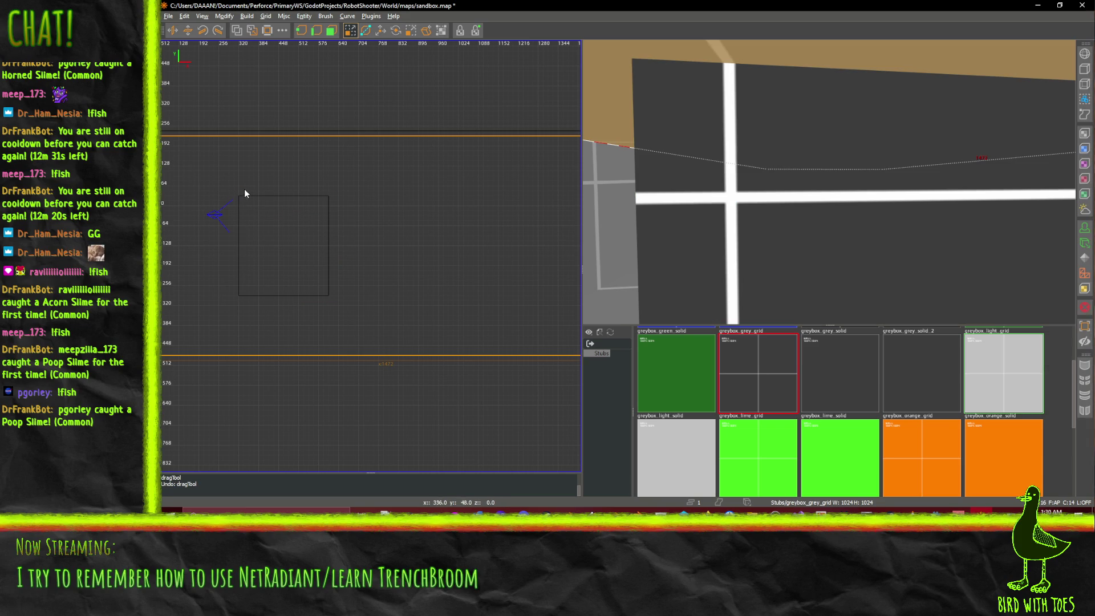
{"action": "key", "text": "Escape"}
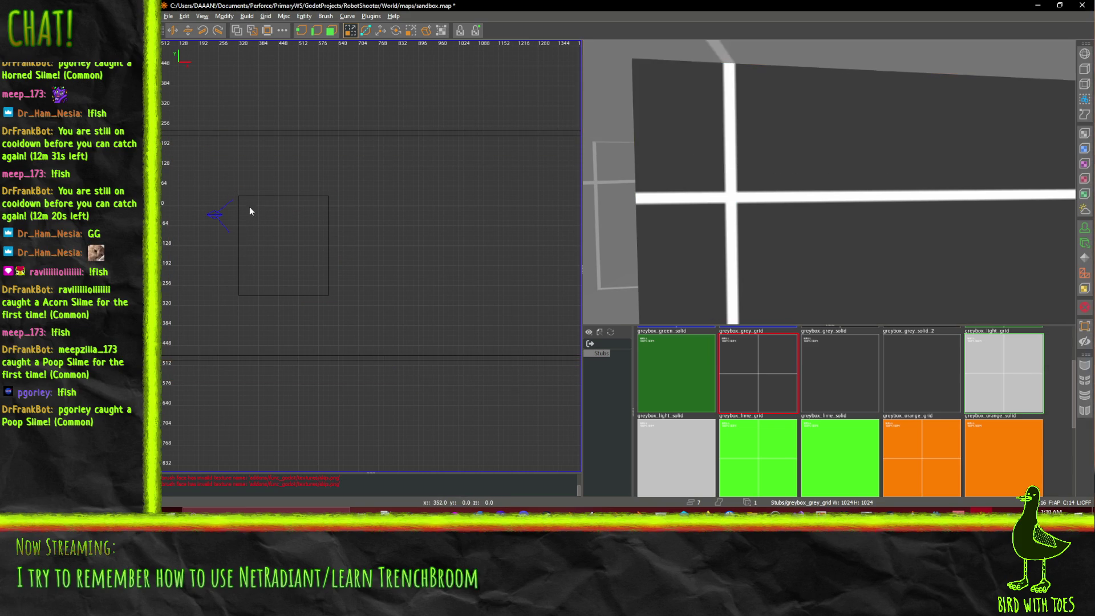
{"action": "left_click_drag", "start_coordinate": [237, 199], "coordinate": [328, 295]}
{"action": "left_click_drag", "start_coordinate": [293, 257], "coordinate": [493, 262]}
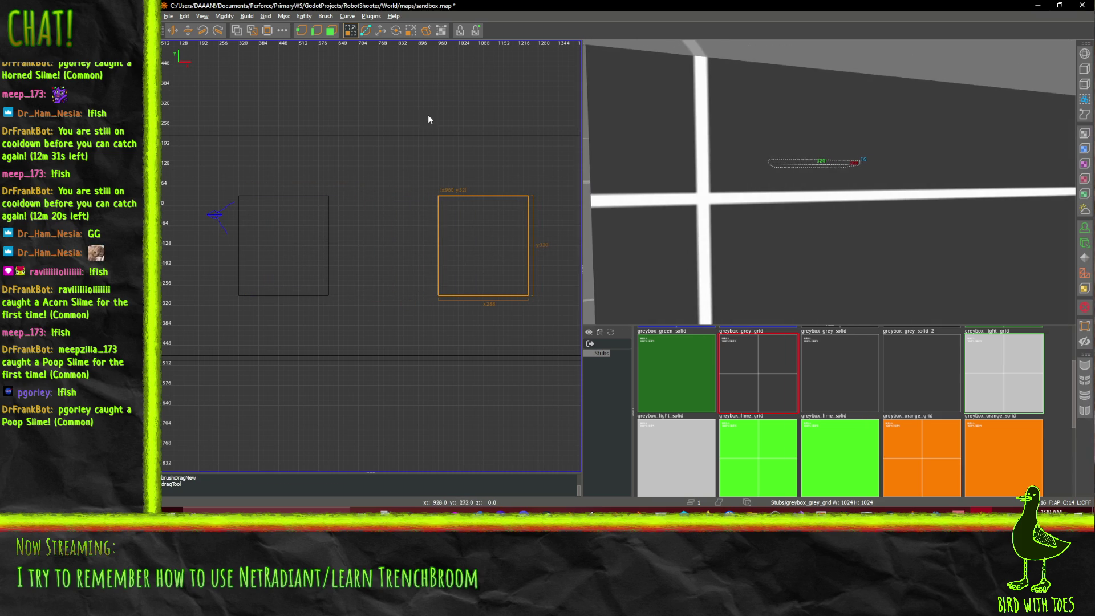
{"action": "scroll", "coordinate": [481, 104], "scroll_direction": "down", "scroll_amount": 3}
{"action": "scroll", "coordinate": [481, 111], "scroll_direction": "up", "scroll_amount": 1}
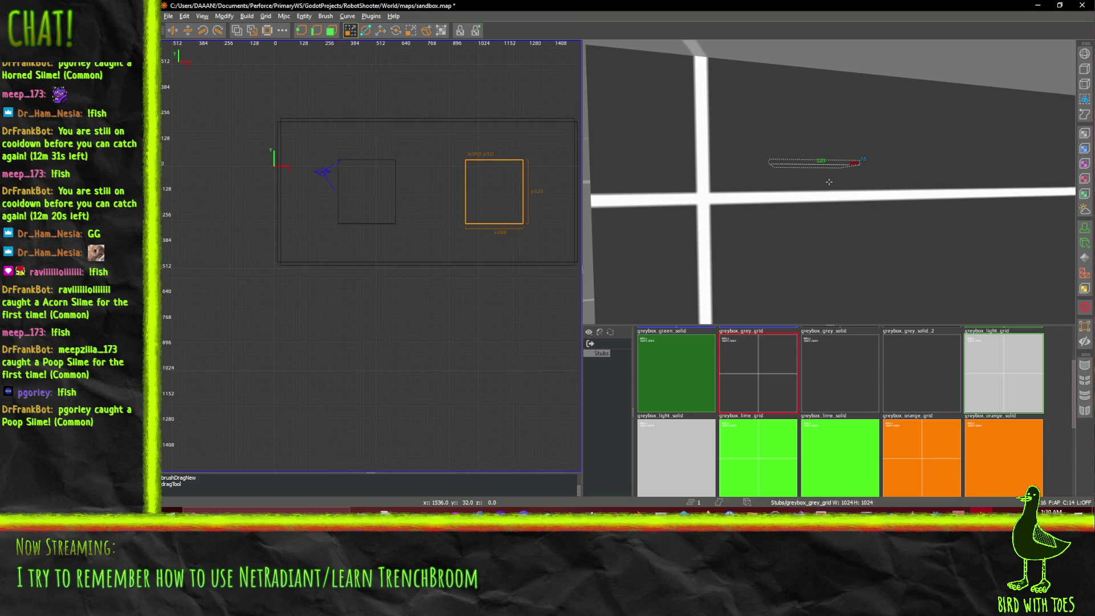
Step: Lower the new greybox_grey_grid brush 176 units using the Translate tool's vertical arrow
{"action": "key", "text": "Down"}
{"action": "right_click", "coordinate": [849, 165]}
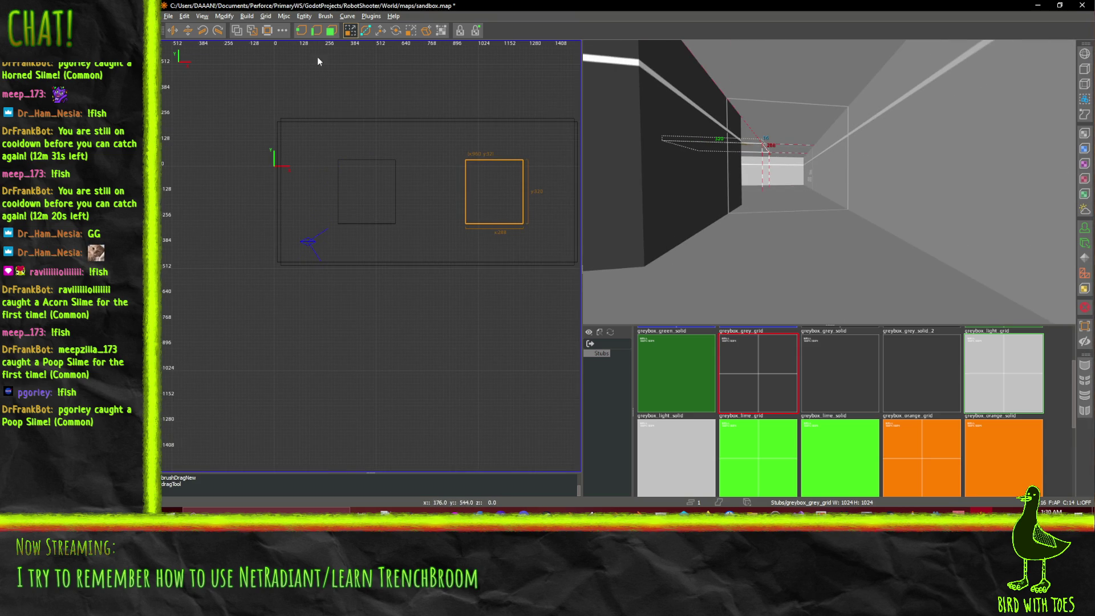
{"action": "left_click", "coordinate": [331, 31]}
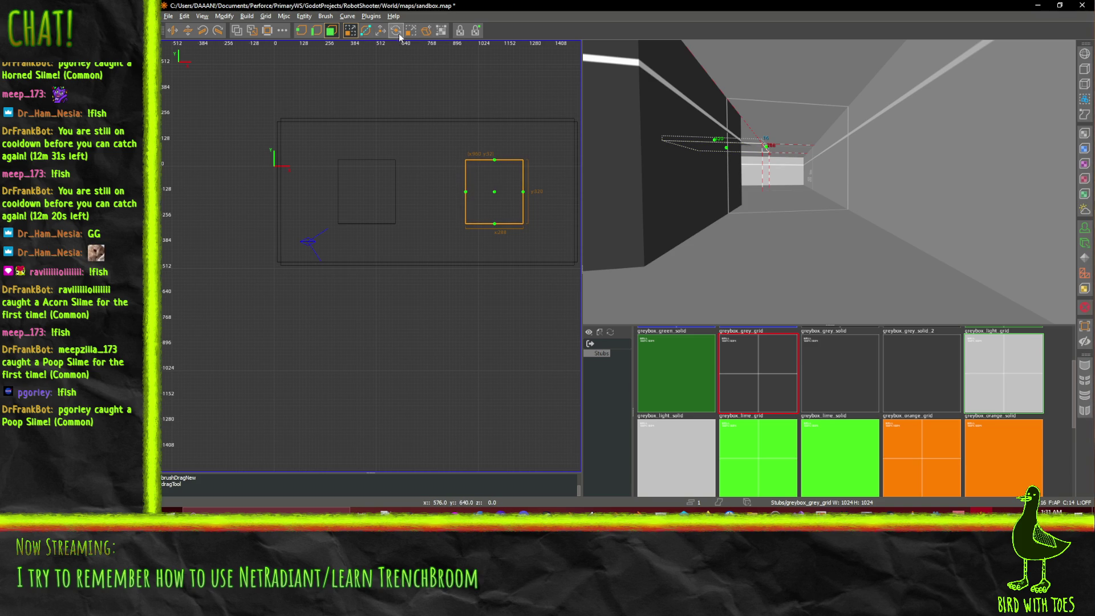
{"action": "left_click", "coordinate": [381, 30]}
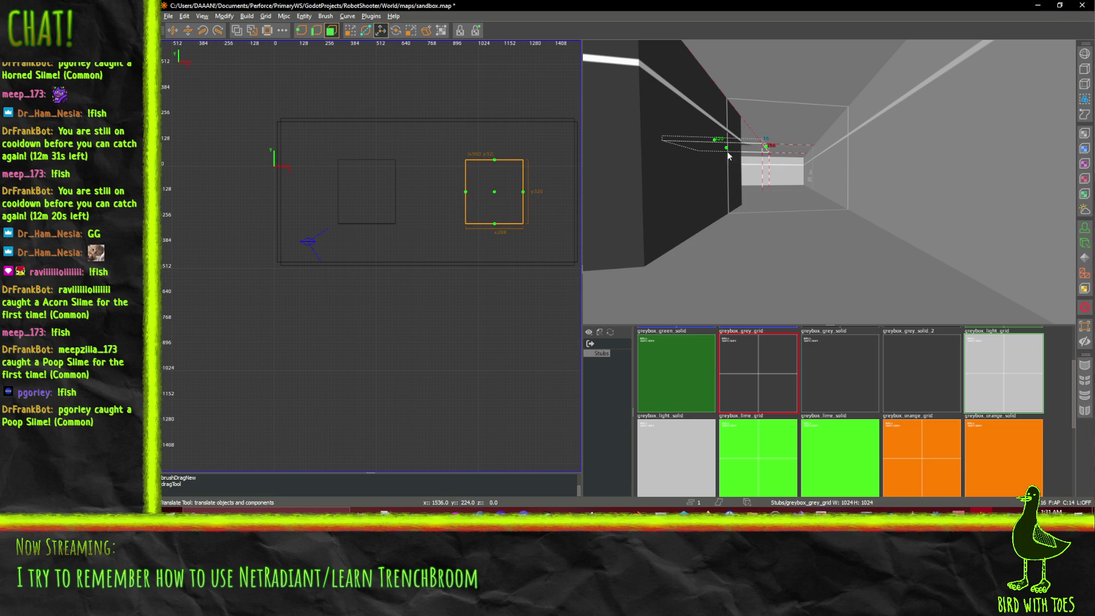
{"action": "left_click_drag", "start_coordinate": [726, 151], "coordinate": [727, 166]}
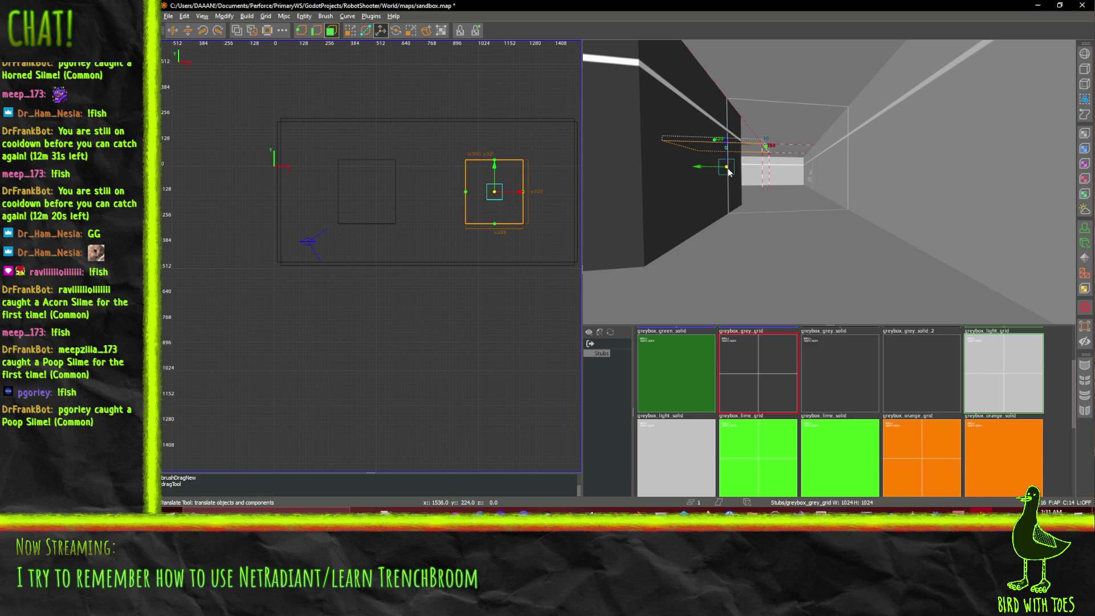
{"action": "key", "text": "ctrl+z"}
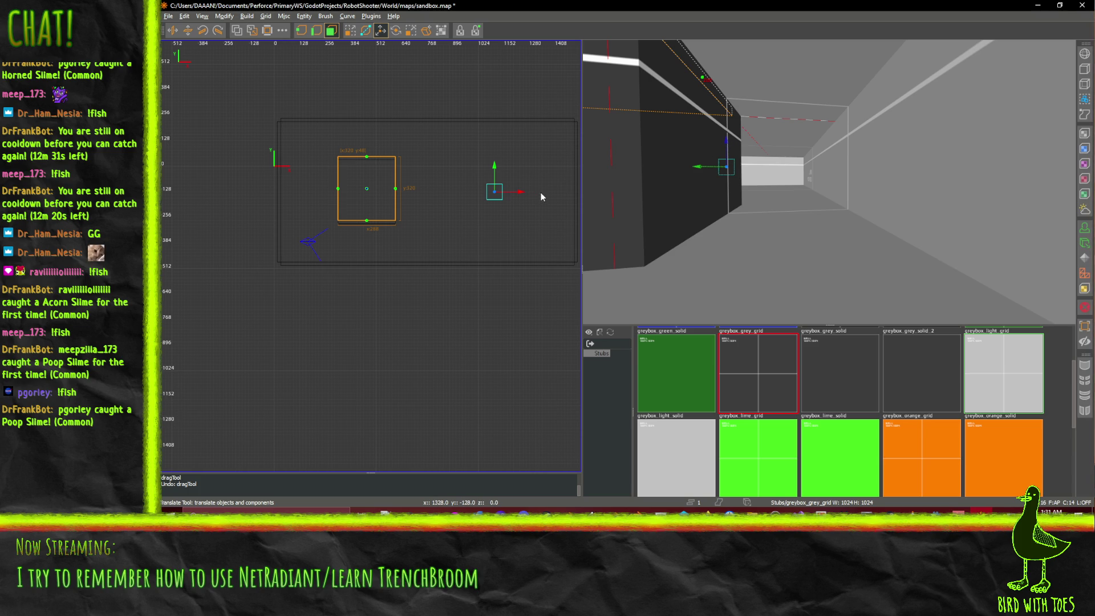
{"action": "key", "text": "ctrl+shift+z"}
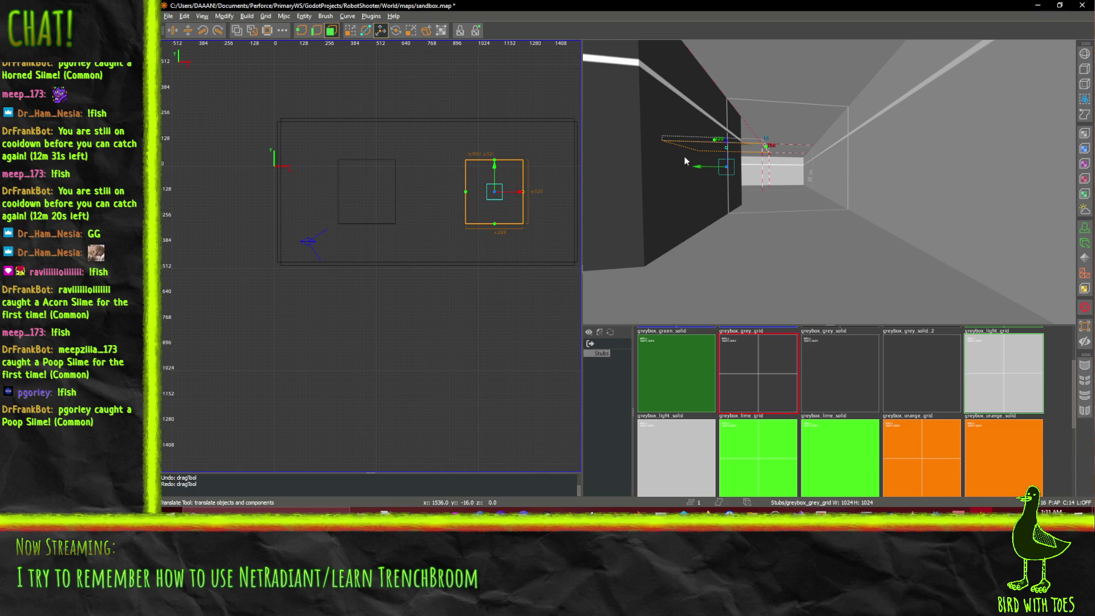
{"action": "left_click_drag", "start_coordinate": [727, 146], "coordinate": [729, 187]}
{"action": "key", "text": "Up"}
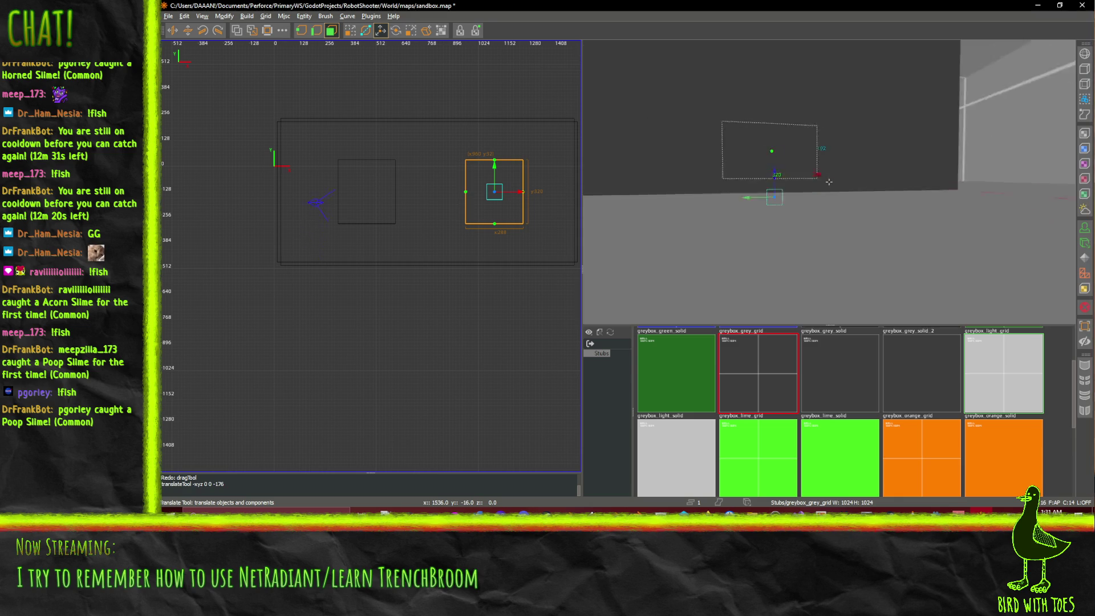
{"action": "key", "text": "Right"}
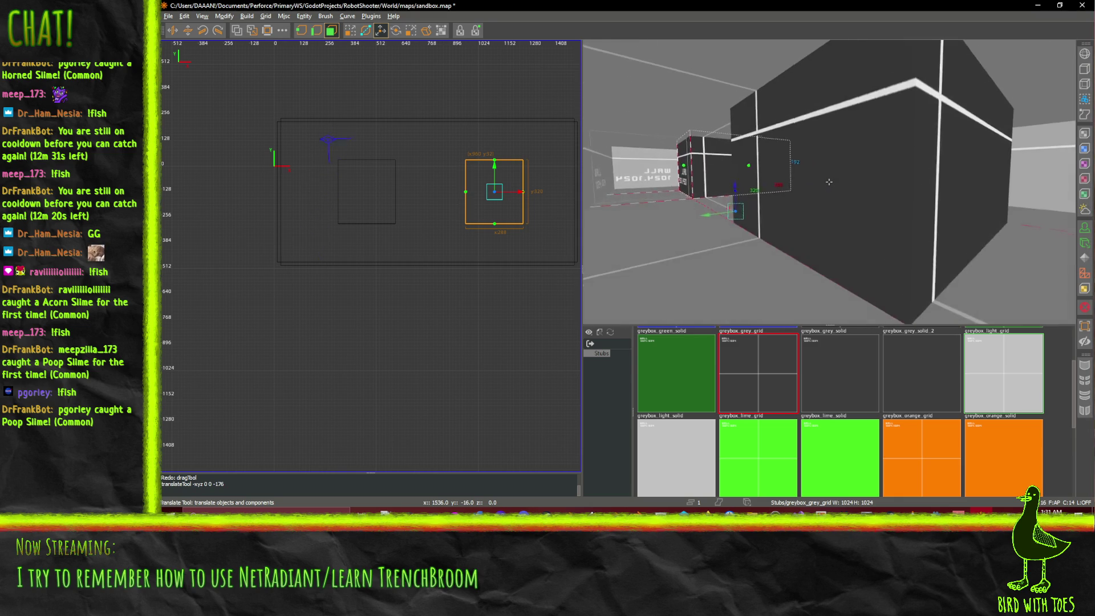
{"action": "key", "text": "Up"}
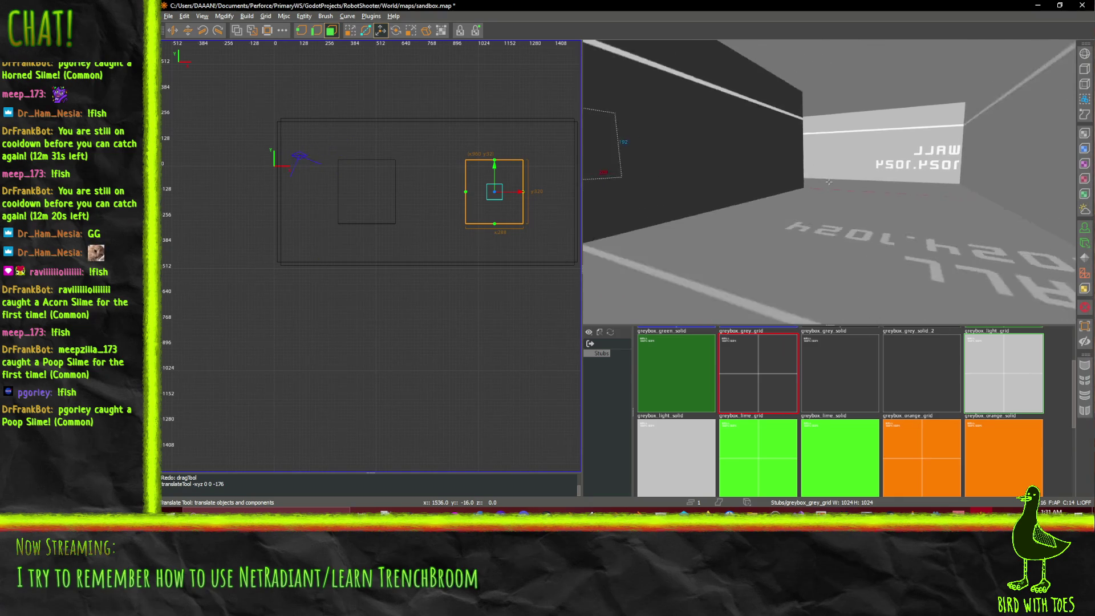
{"action": "key", "text": "Down"}
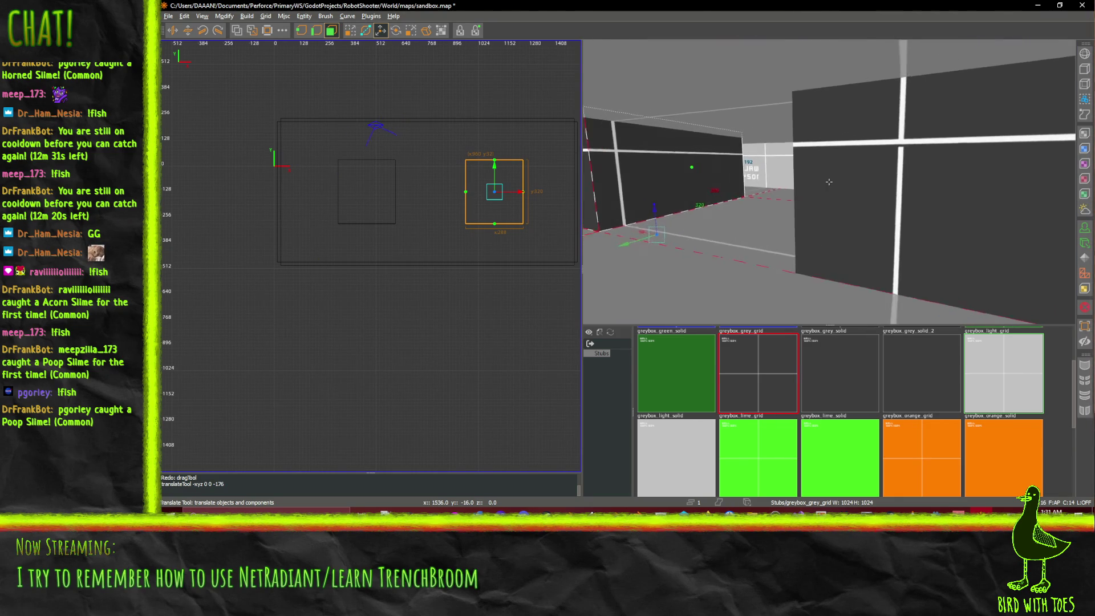
{"action": "key", "text": "Right"}
{"action": "key", "text": "Up"}
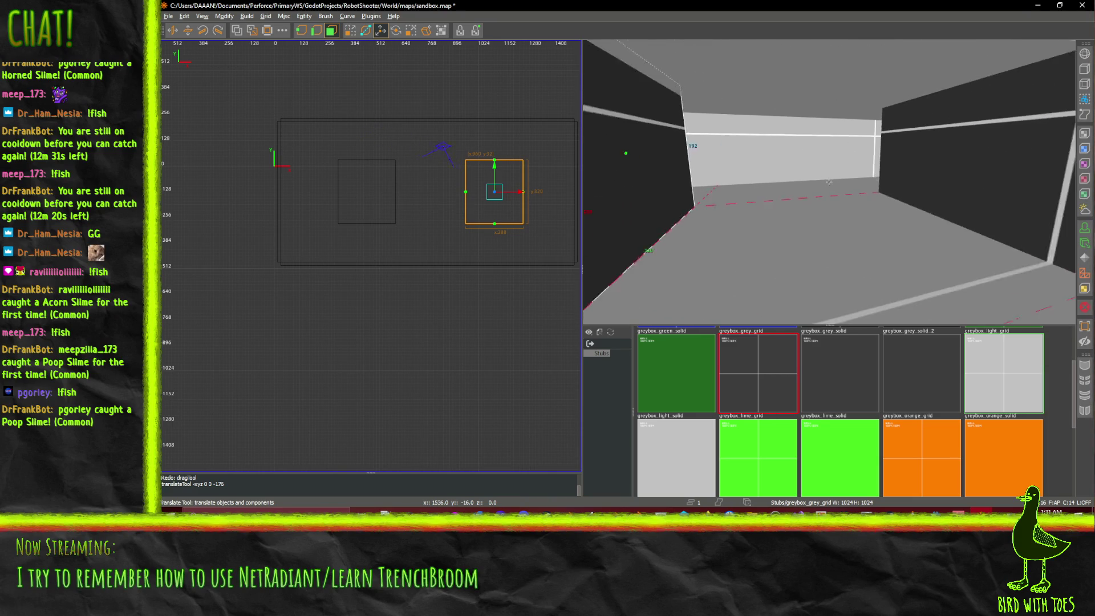
{"action": "key", "text": "Up"}
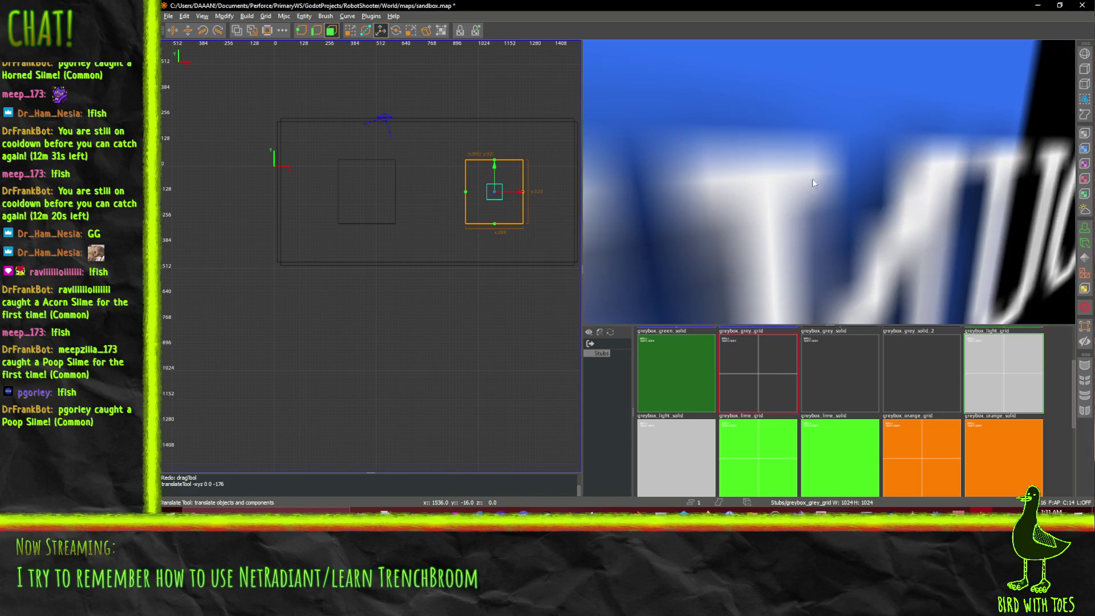
{"action": "key", "text": "Up"}
{"action": "right_click", "coordinate": [764, 189]}
{"action": "key", "text": "Down"}
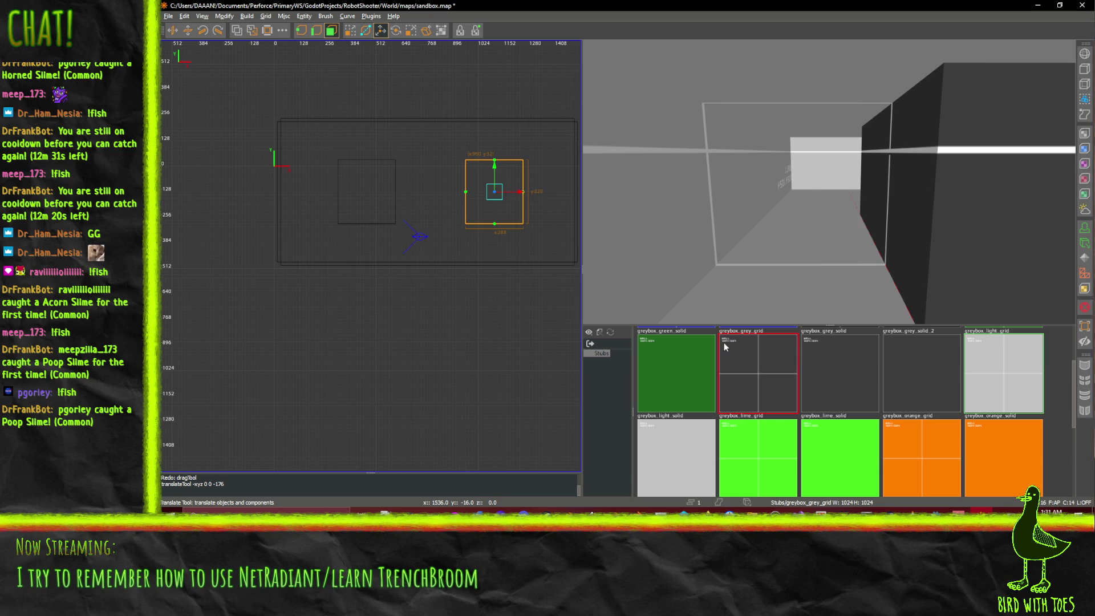
{"action": "scroll", "coordinate": [342, 182], "scroll_direction": "up", "scroll_amount": 3}
{"action": "scroll", "coordinate": [342, 188], "scroll_direction": "down", "scroll_amount": 1}
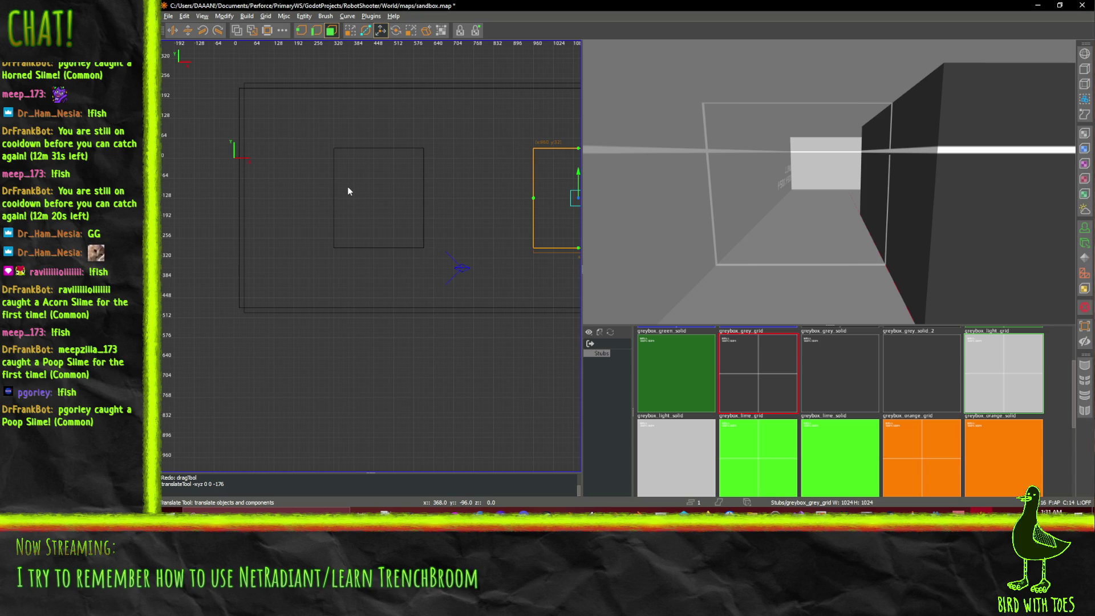
{"action": "right_click", "coordinate": [828, 182]}
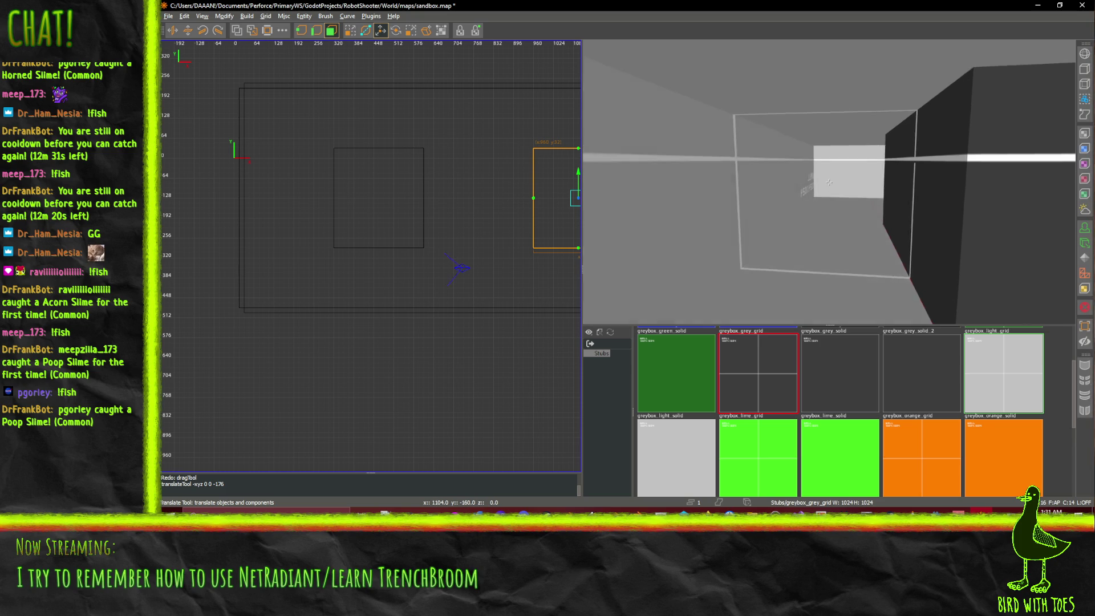
{"action": "right_click", "coordinate": [941, 201]}
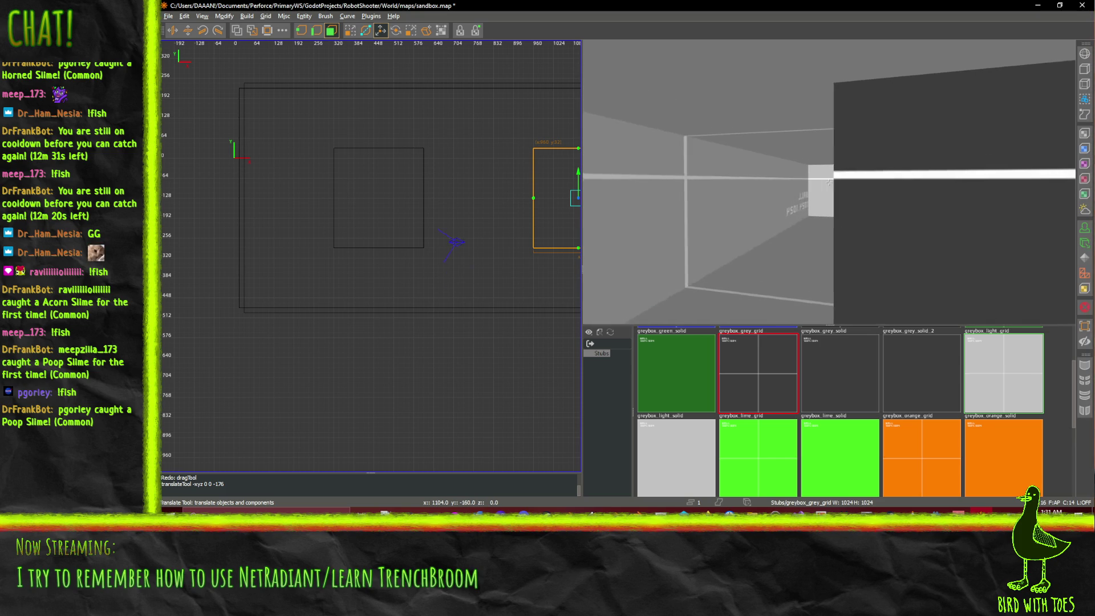
{"action": "key", "text": "Up"}
{"action": "key", "text": "Left"}
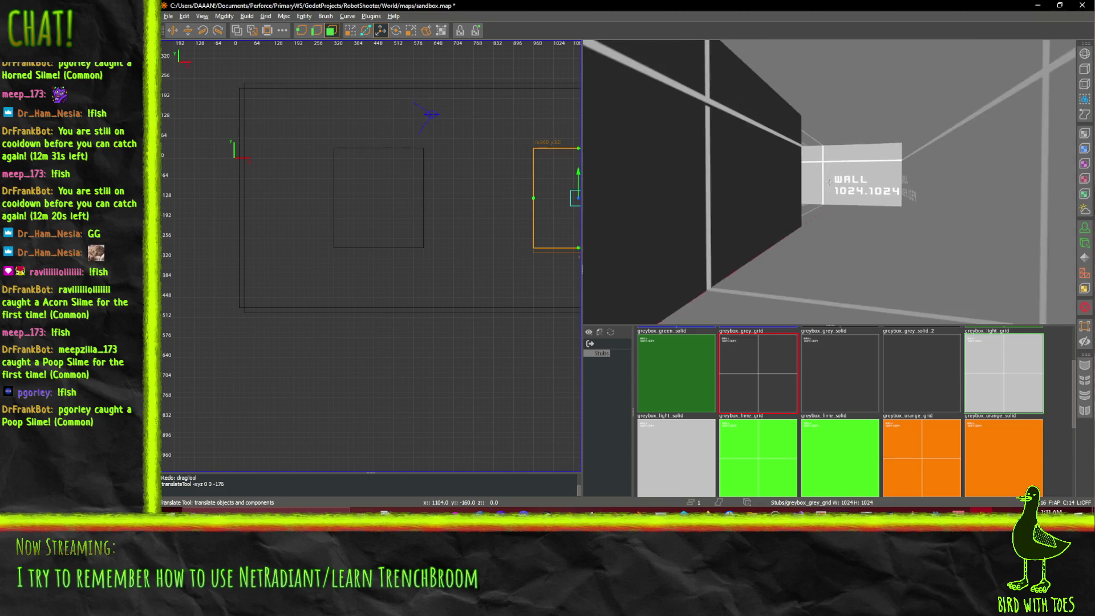
{"action": "key", "text": "Down"}
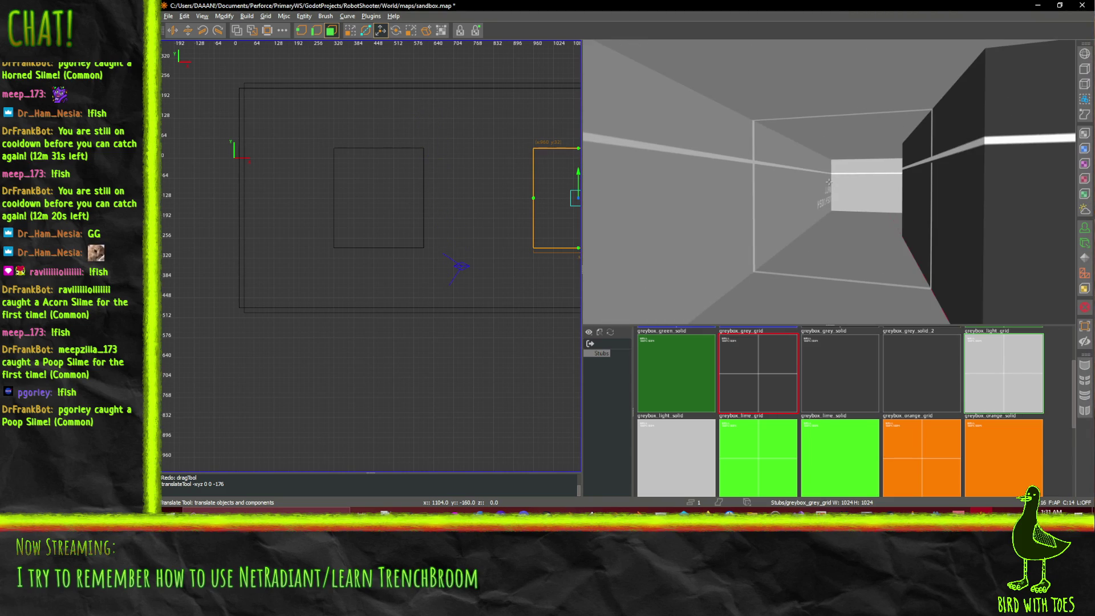
{"action": "key", "text": "Right"}
{"action": "right_click", "coordinate": [828, 182]}
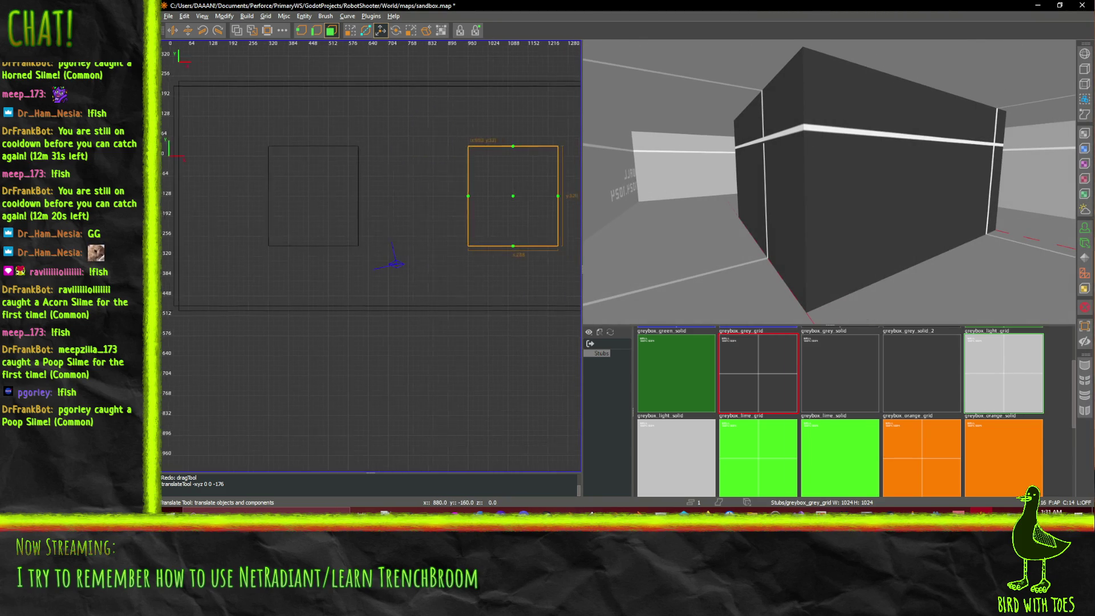
{"action": "scroll", "coordinate": [508, 207], "scroll_direction": "up", "scroll_amount": 1}
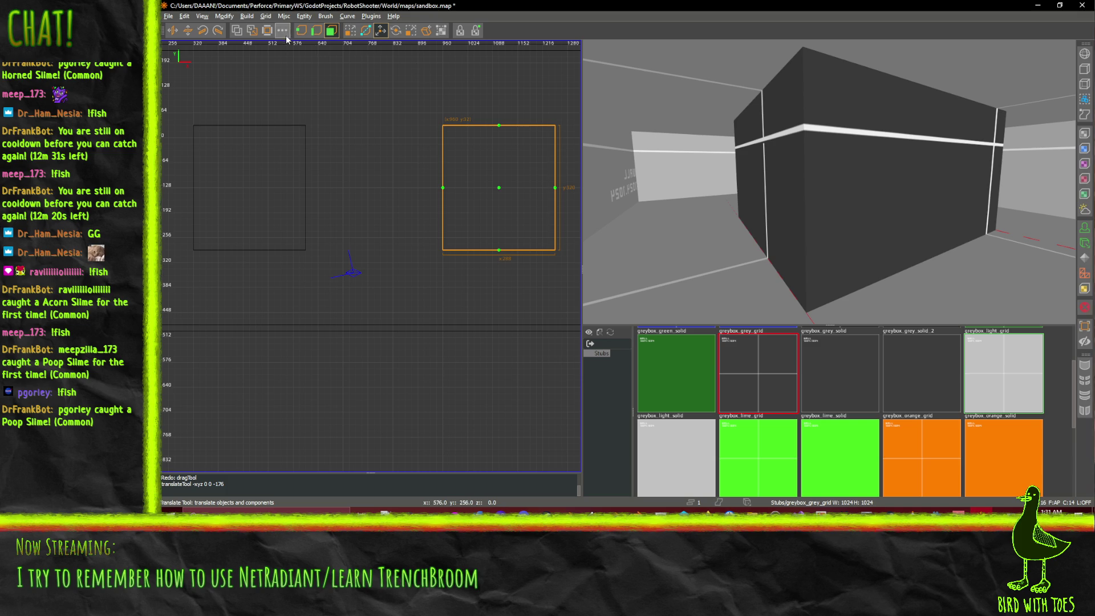
Step: Resize the new brush vertically, raising its bottom to 288 and making it 256 tall
{"action": "left_click", "coordinate": [331, 31]}
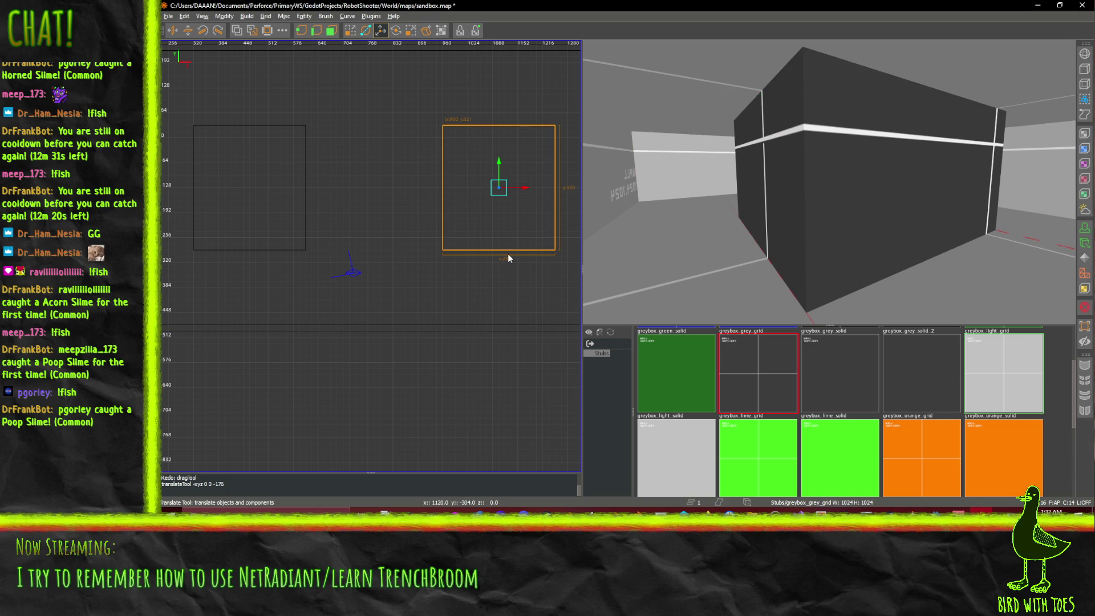
{"action": "left_click", "coordinate": [350, 30]}
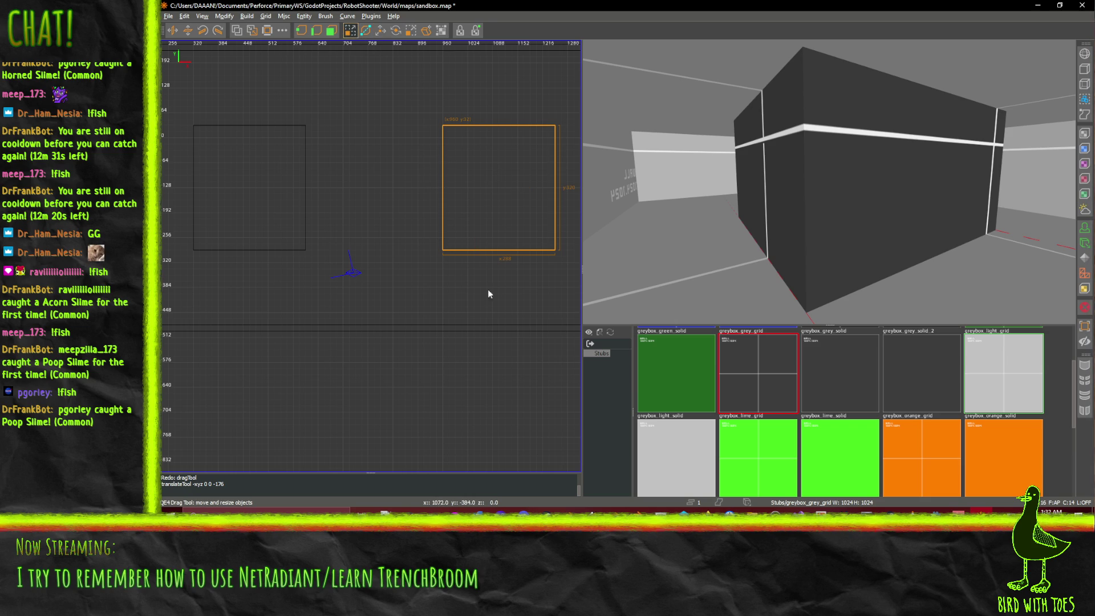
{"action": "left_click_drag", "start_coordinate": [497, 292], "coordinate": [499, 287]}
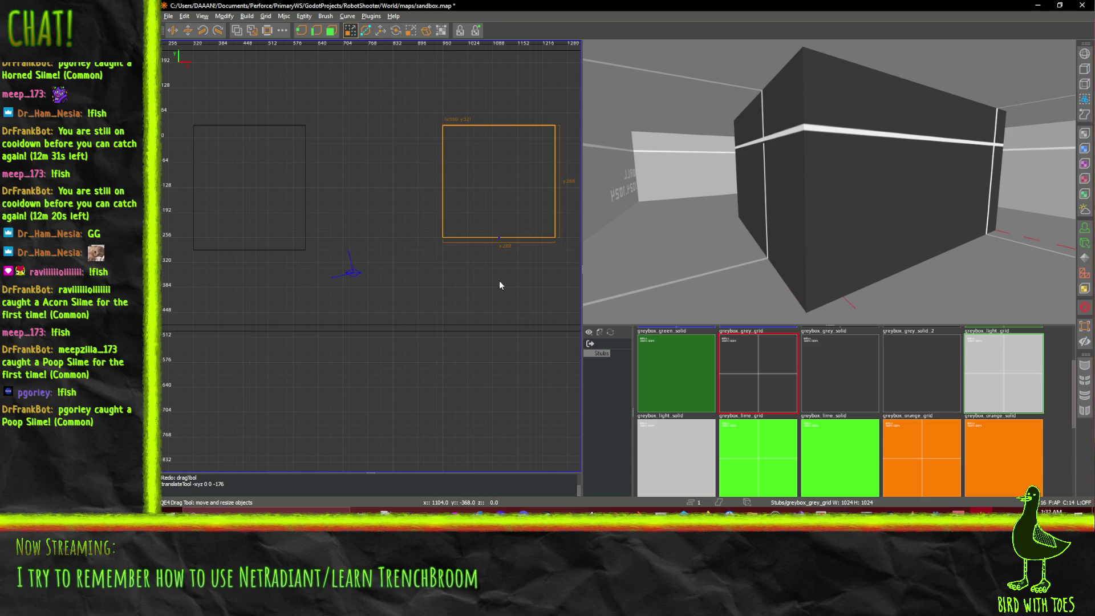
{"action": "left_click_drag", "start_coordinate": [498, 105], "coordinate": [498, 105]}
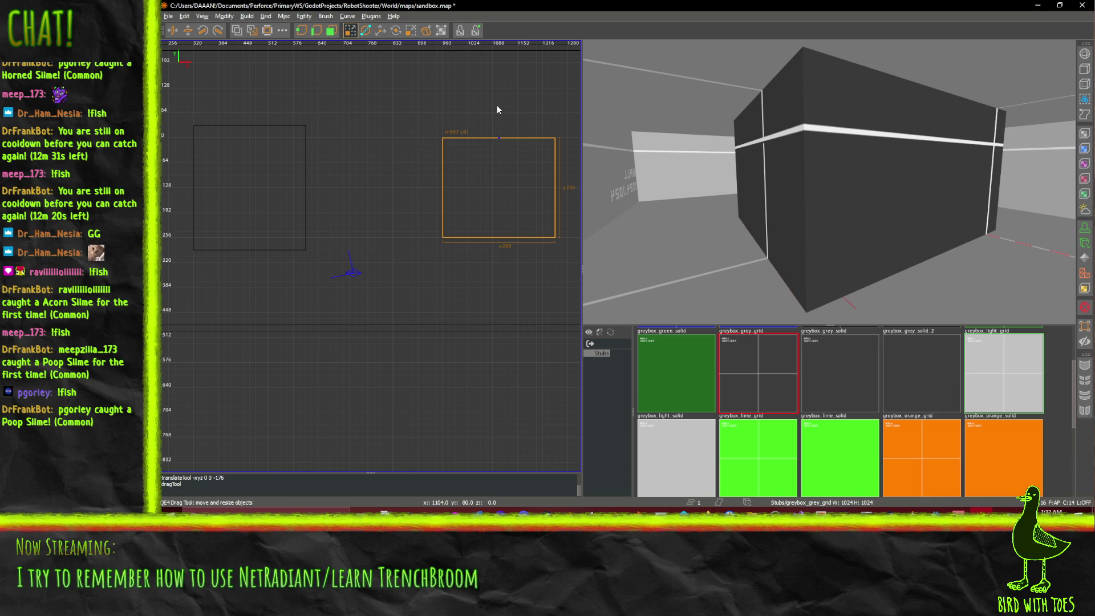
Step: Raise the left square block's bottom edge and lower its top edge to height 256
{"action": "left_click", "coordinate": [260, 272], "text": "shift"}
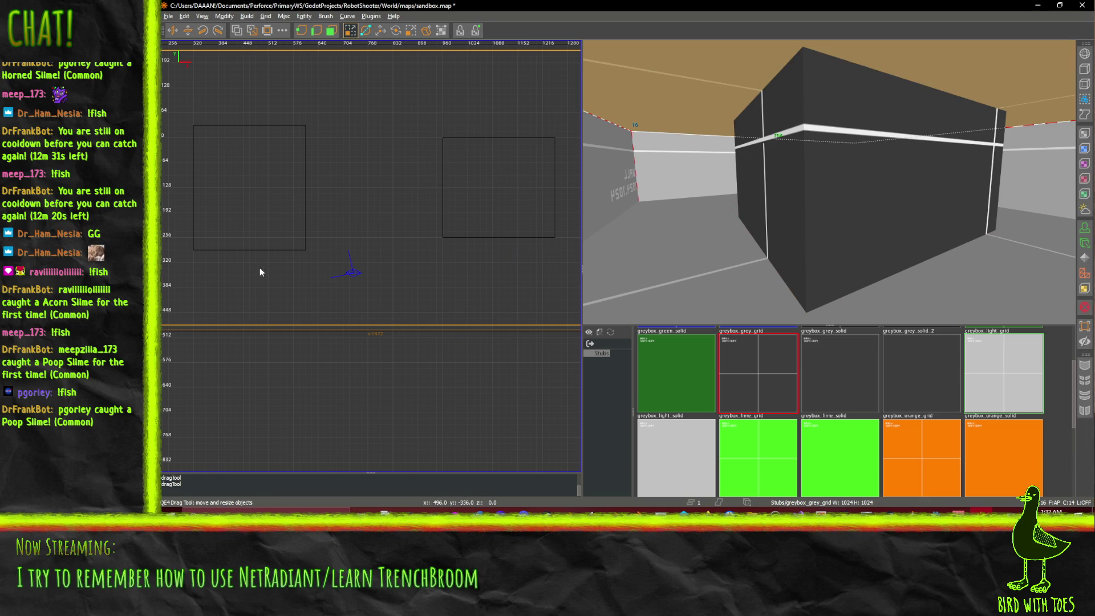
{"action": "left_click", "coordinate": [273, 135], "text": "shift"}
{"action": "left_click_drag", "start_coordinate": [230, 311], "coordinate": [230, 293]}
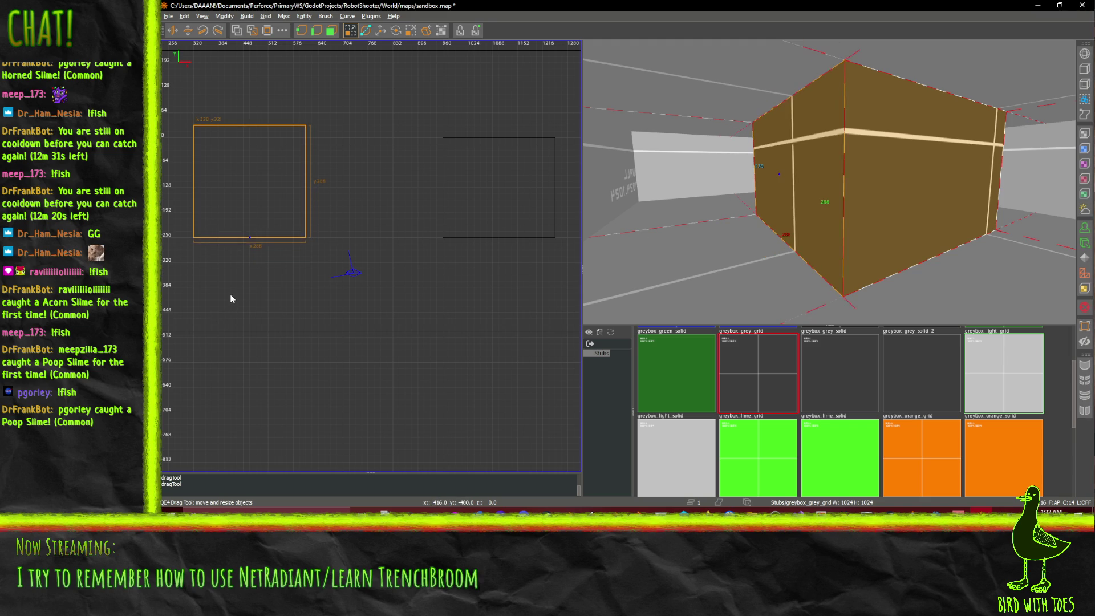
{"action": "left_click_drag", "start_coordinate": [283, 112], "coordinate": [286, 100]}
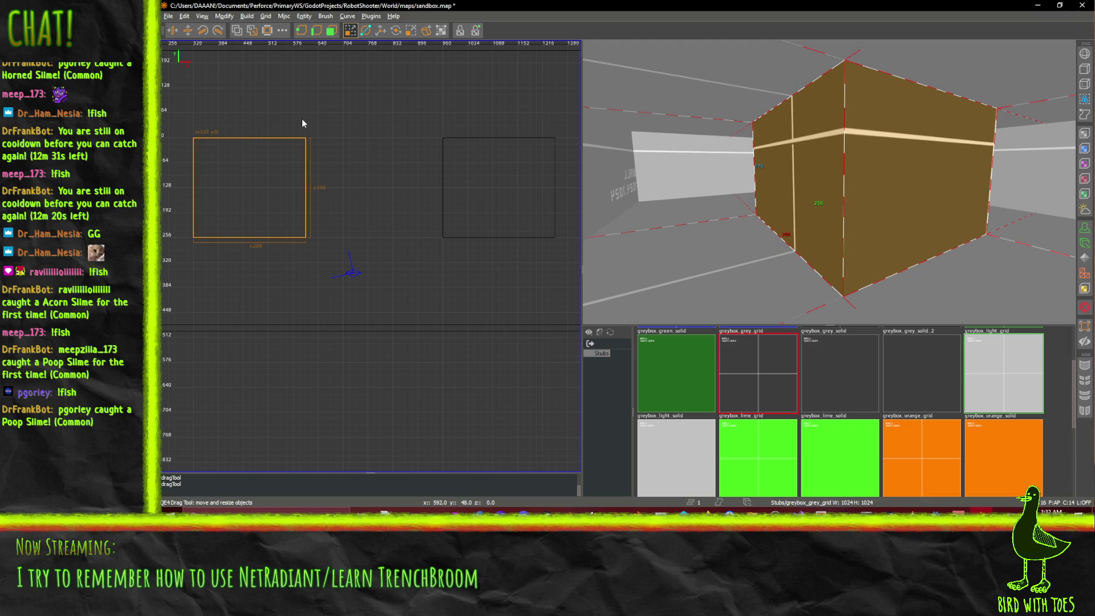
Step: Look down the corridor and through the room in 3D to check the blocks
{"action": "middle_click", "coordinate": [368, 194]}
{"action": "middle_click", "coordinate": [276, 165]}
{"action": "middle_click", "coordinate": [251, 167]}
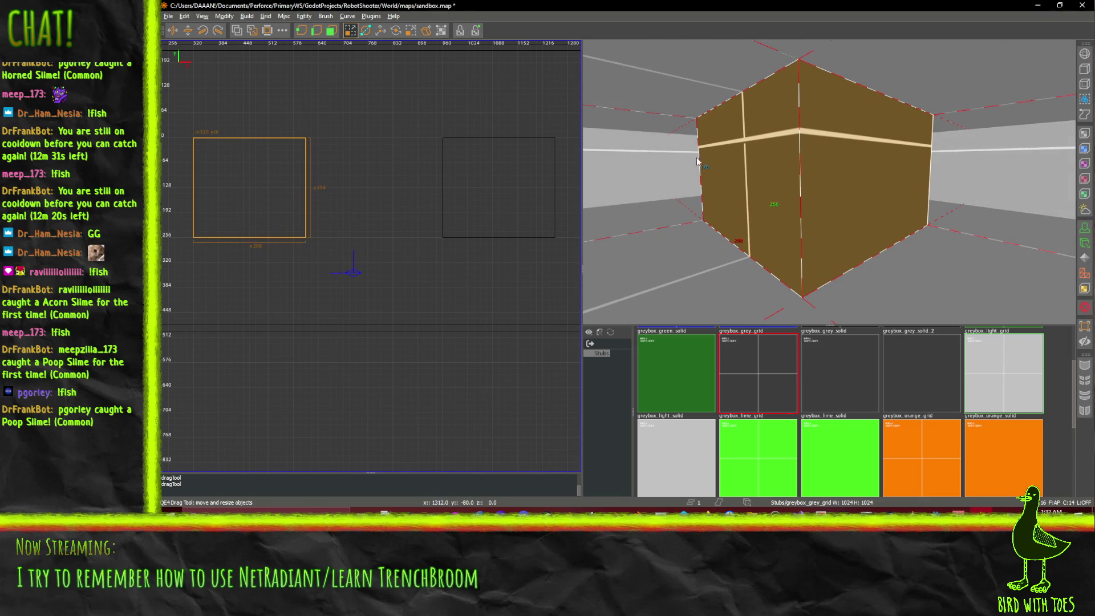
{"action": "right_click", "coordinate": [888, 160]}
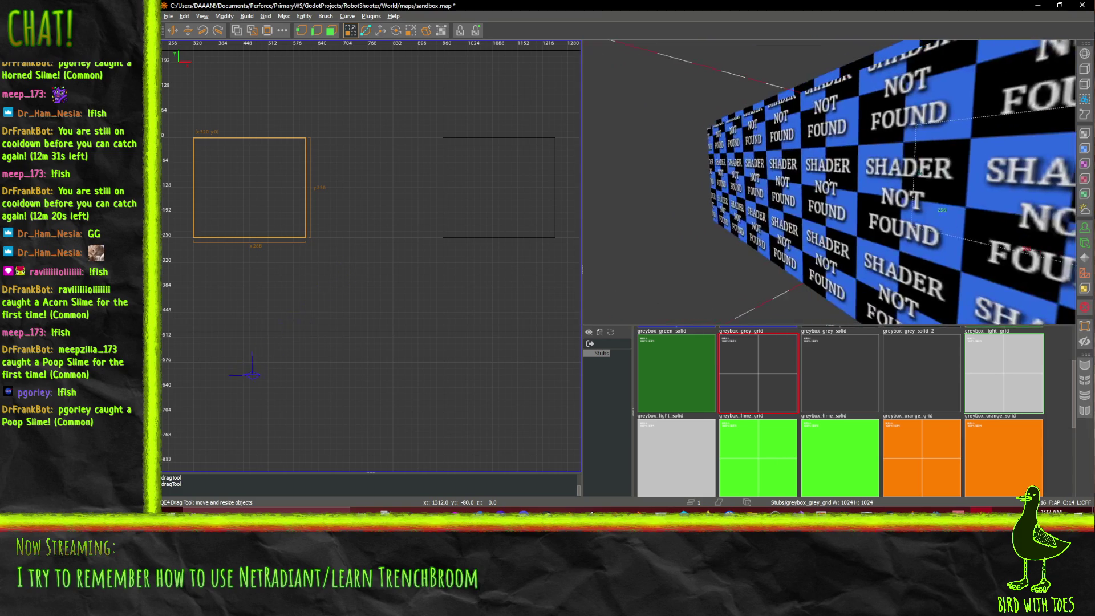
{"action": "key", "text": "s"}
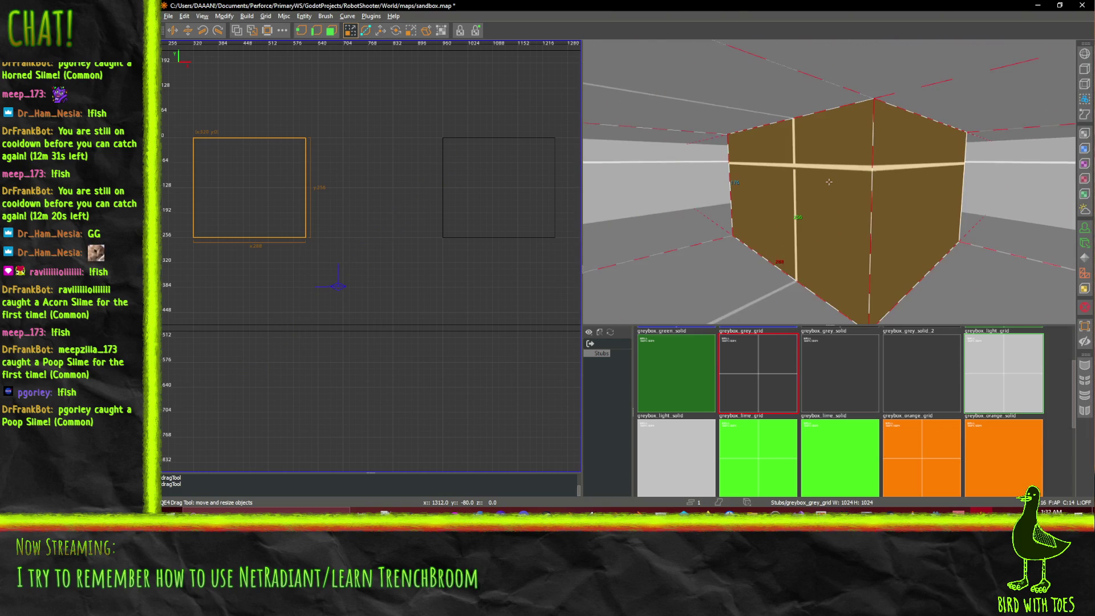
{"action": "right_click", "coordinate": [915, 198]}
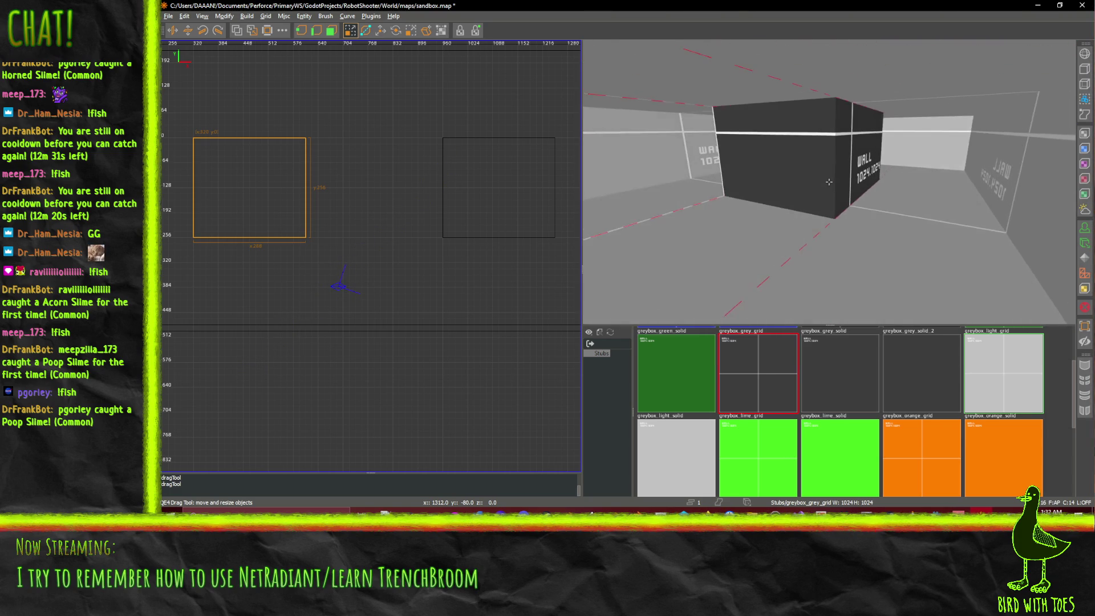
{"action": "key", "text": "w"}
{"action": "right_click", "coordinate": [789, 188]}
Step: Slide the left block right toward the room's middle, undoing an accidental width change
{"action": "left_click_drag", "start_coordinate": [258, 200], "coordinate": [320, 200]}
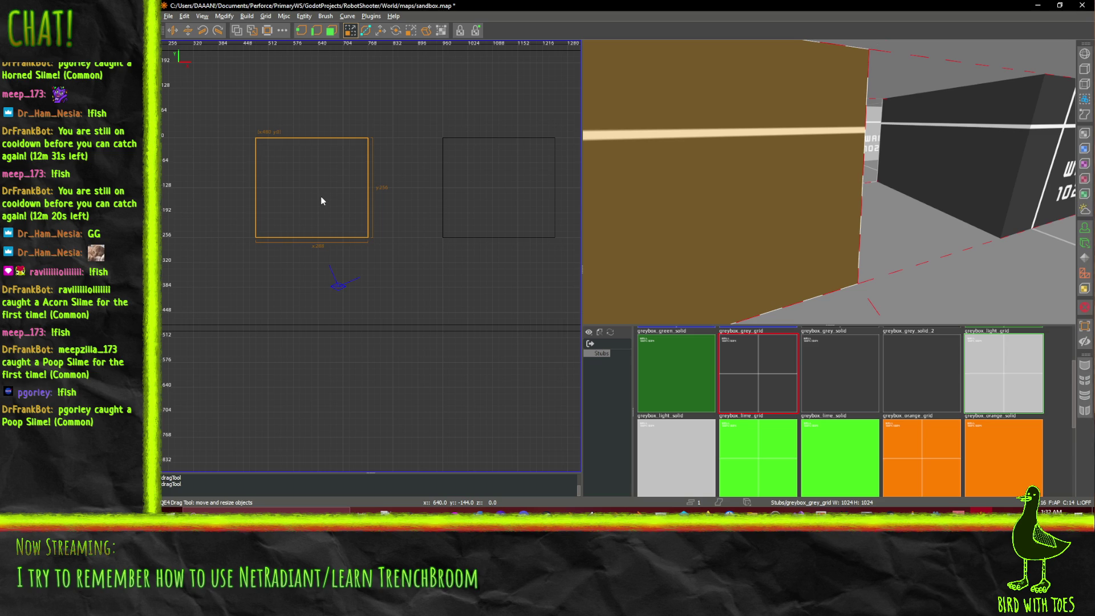
{"action": "left_click_drag", "start_coordinate": [320, 196], "coordinate": [307, 193]}
{"action": "mouse_move", "coordinate": [498, 202]}
{"action": "left_mouse_down"}
{"action": "mouse_move", "coordinate": [480, 201]}
{"action": "mouse_move", "coordinate": [495, 199]}
{"action": "left_mouse_up"}
{"action": "key", "text": "ctrl+z"}
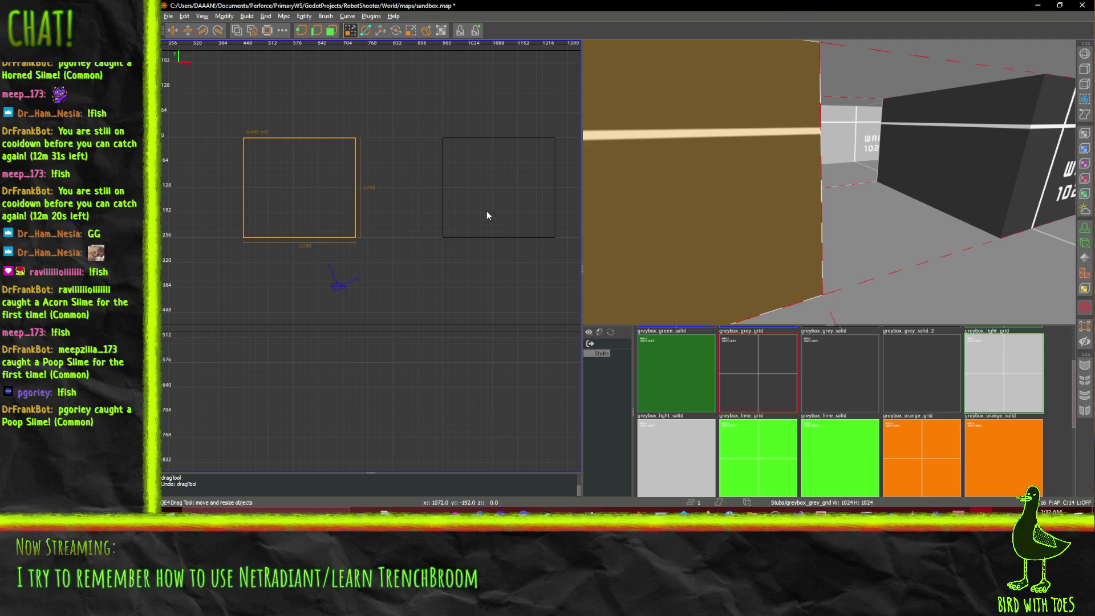
{"action": "left_click", "coordinate": [486, 205]}
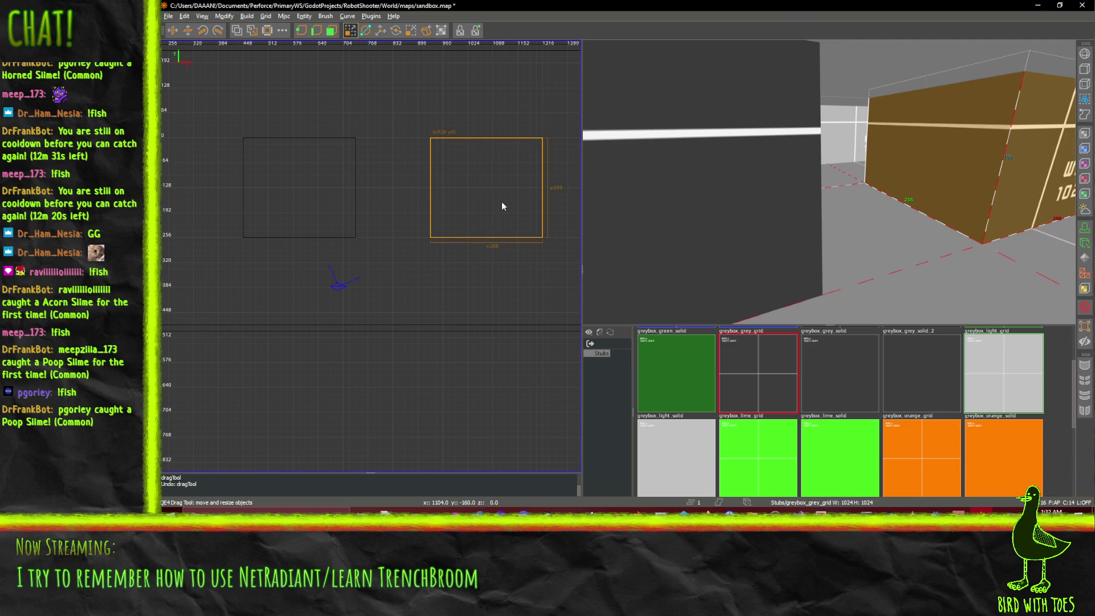
Step: Free-look around the room in the 3D camera, nearing and backing off the dark wall
{"action": "right_click", "coordinate": [942, 217]}
{"action": "right_click", "coordinate": [830, 185]}
{"action": "right_click", "coordinate": [829, 185]}
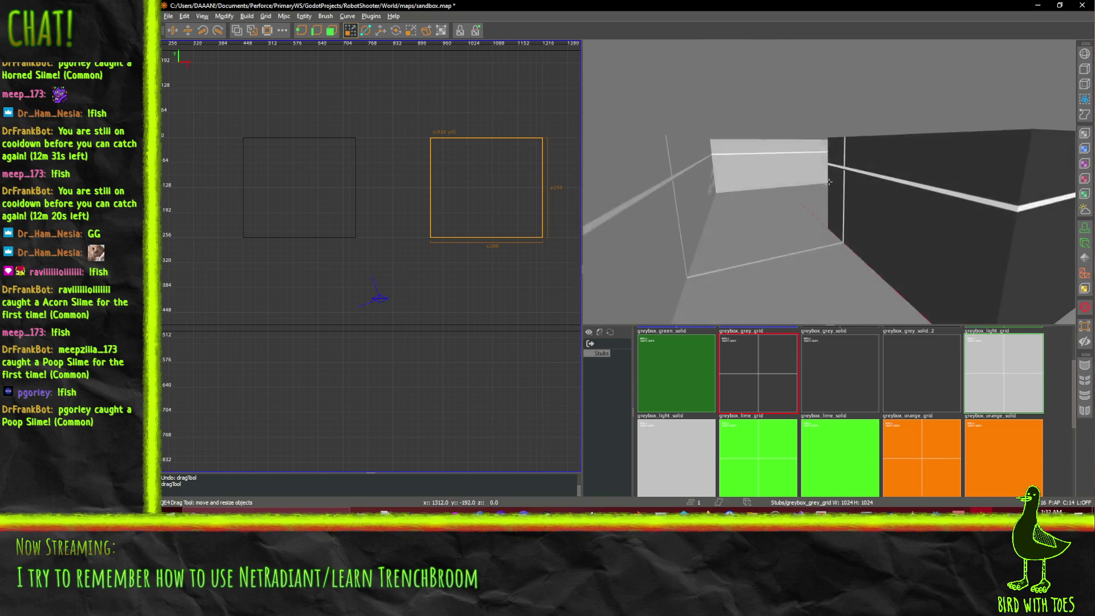
{"action": "key", "text": "Up"}
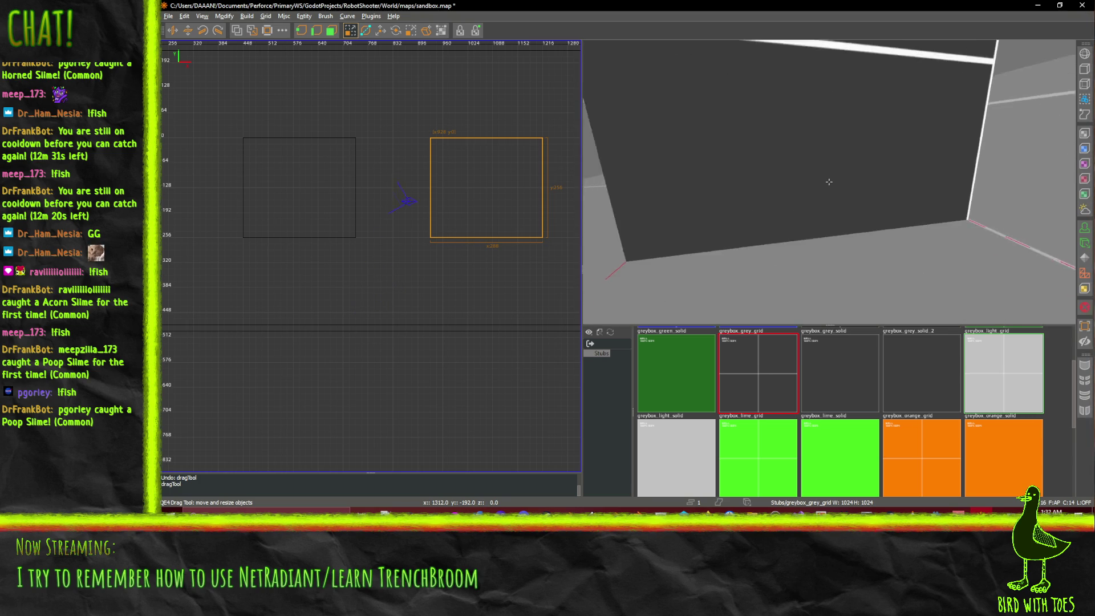
{"action": "key", "text": "Down"}
{"action": "right_click", "coordinate": [833, 184]}
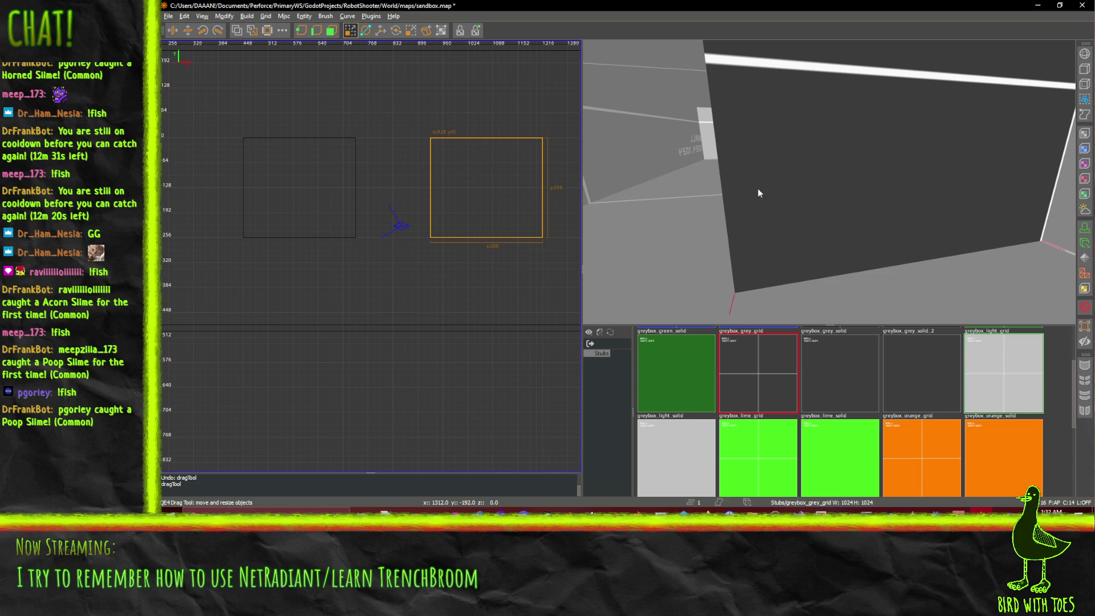
{"action": "right_click", "coordinate": [959, 180]}
{"action": "right_click", "coordinate": [829, 183]}
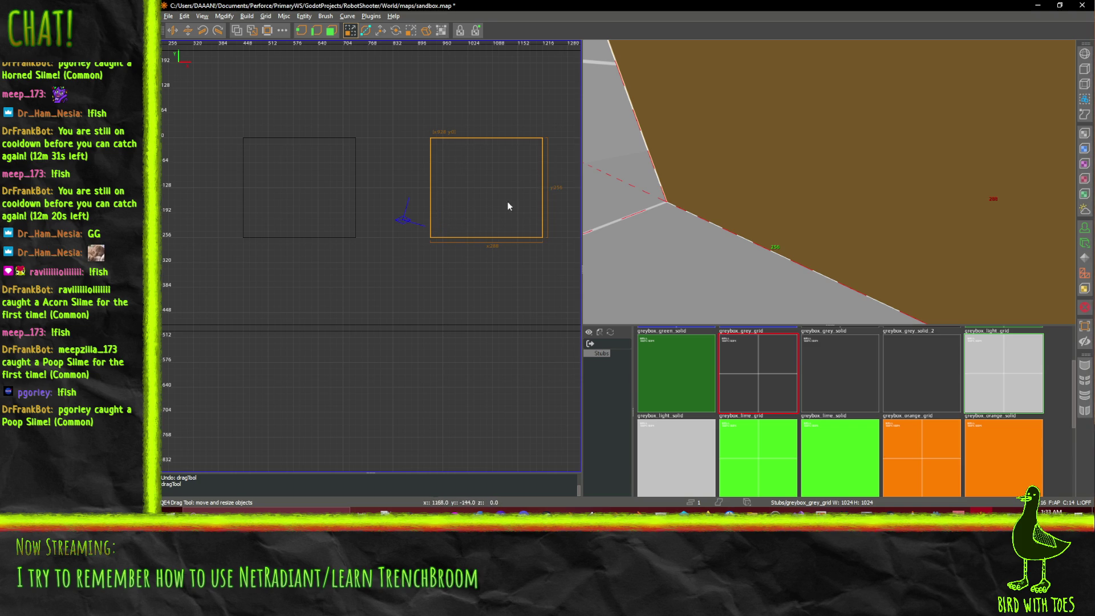
Step: Narrow the right block brush by dragging its right edge left in the top view
{"action": "scroll", "coordinate": [531, 215], "scroll_direction": "down", "scroll_amount": 2}
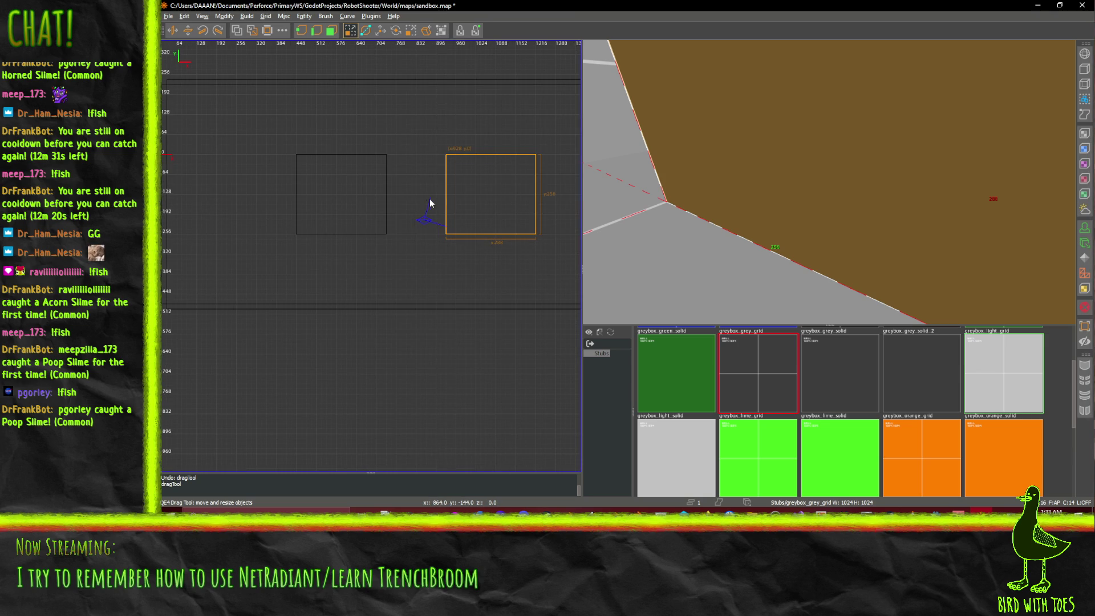
{"action": "left_click_drag", "start_coordinate": [560, 204], "coordinate": [539, 204]}
{"action": "scroll", "coordinate": [539, 204], "scroll_direction": "down", "scroll_amount": 3}
{"action": "middle_click", "coordinate": [521, 203]}
{"action": "left_click_drag", "start_coordinate": [528, 204], "coordinate": [408, 200]}
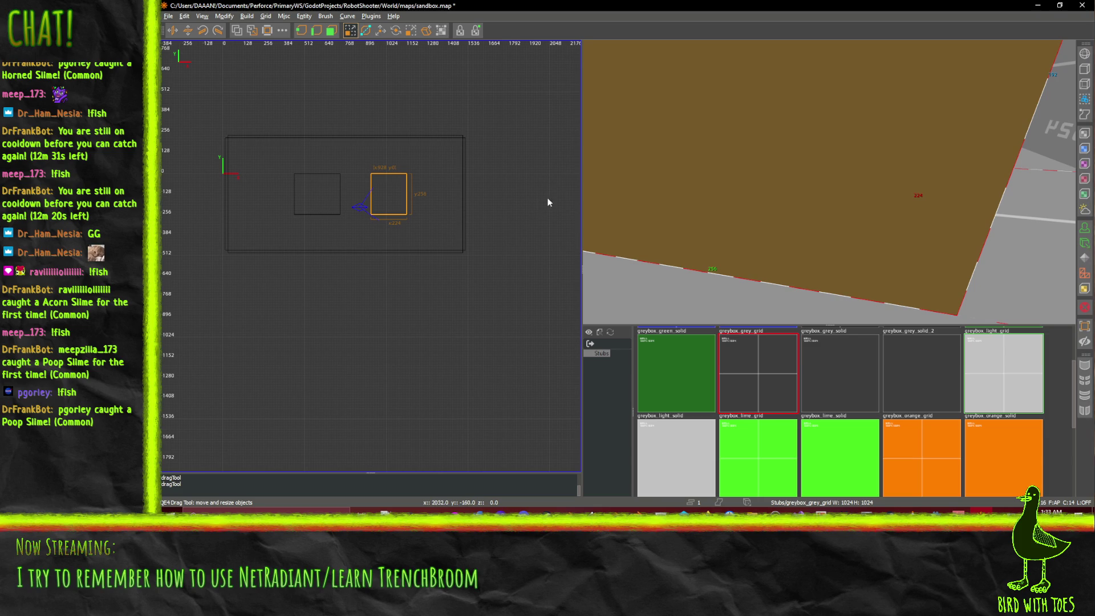
Step: Fly the 3D camera into the grey room and down the corridor
{"action": "right_click", "coordinate": [828, 182]}
{"action": "key", "text": "Up"}
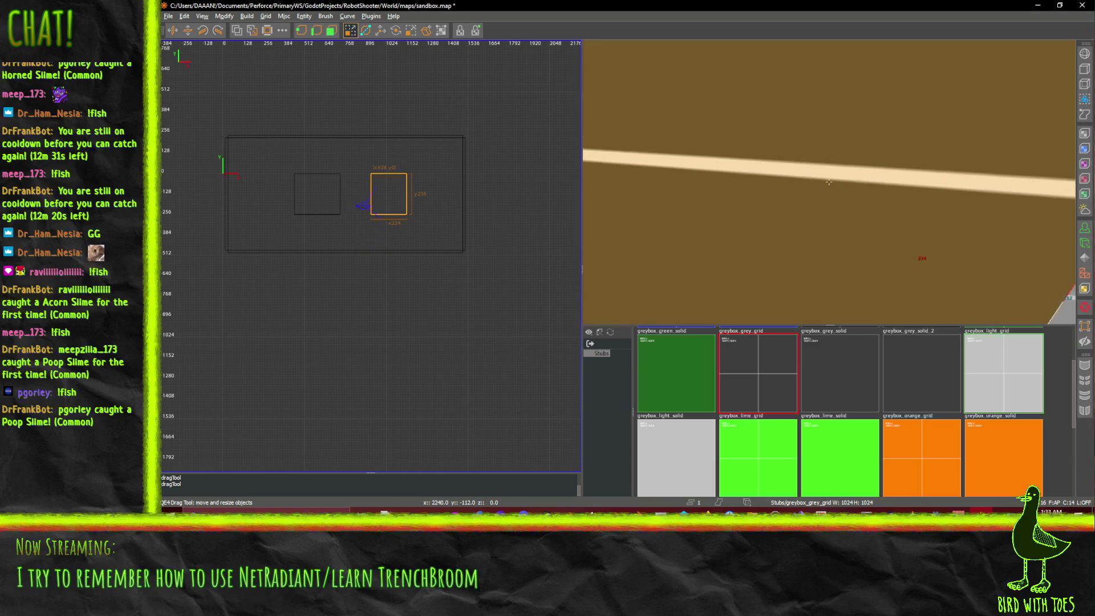
{"action": "right_click", "coordinate": [828, 181]}
{"action": "right_click", "coordinate": [823, 190]}
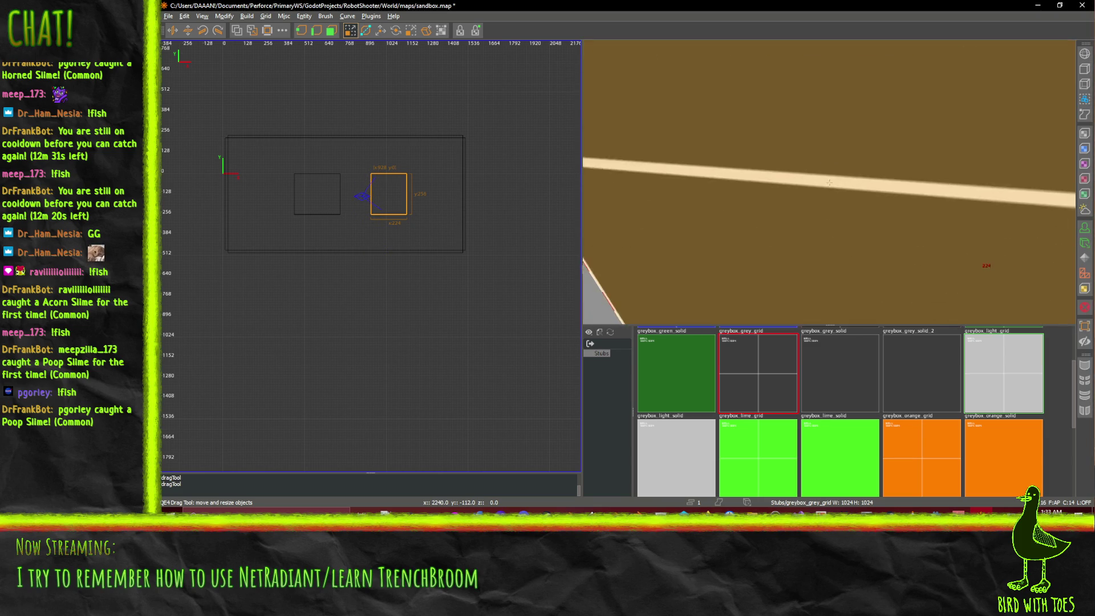
{"action": "key", "text": "Up"}
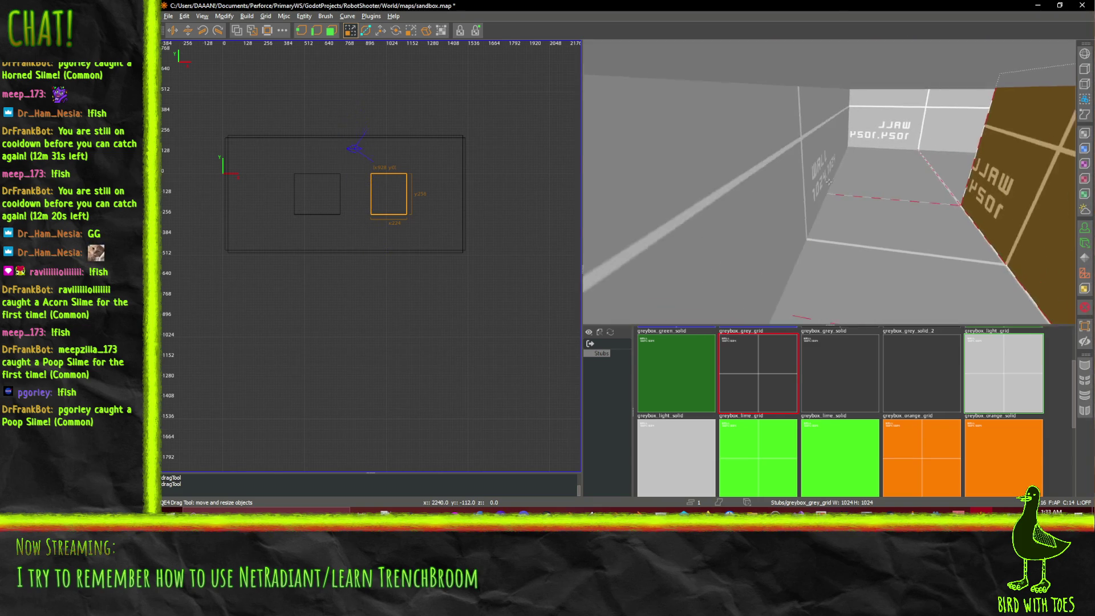
{"action": "key", "text": "Up"}
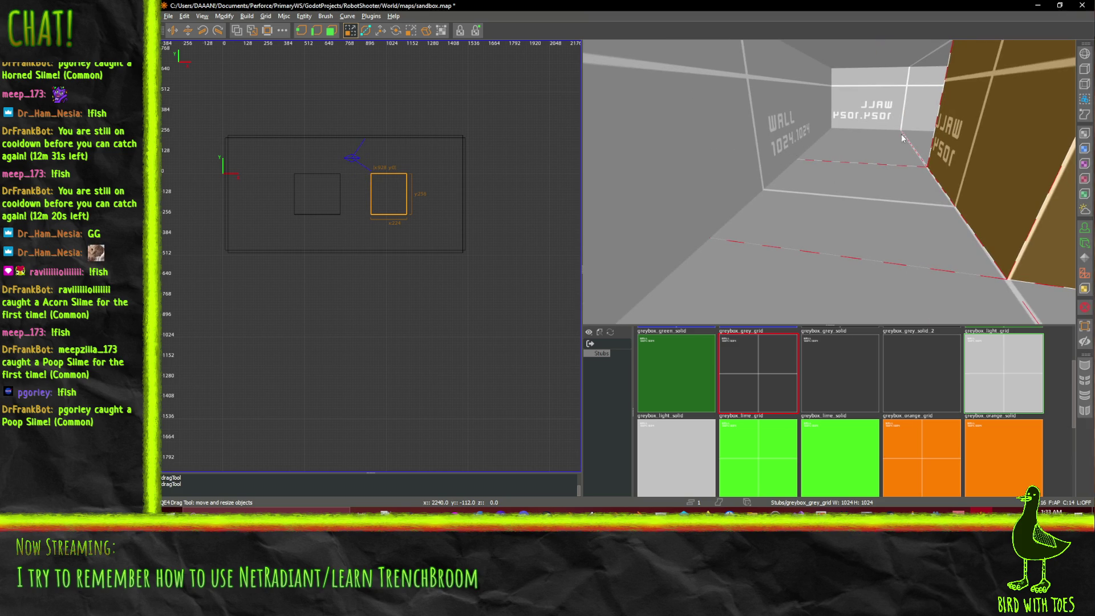
Step: Look over the far wall, the small box and both block brushes from several angles
{"action": "right_click", "coordinate": [820, 166]}
{"action": "key", "text": "Right"}
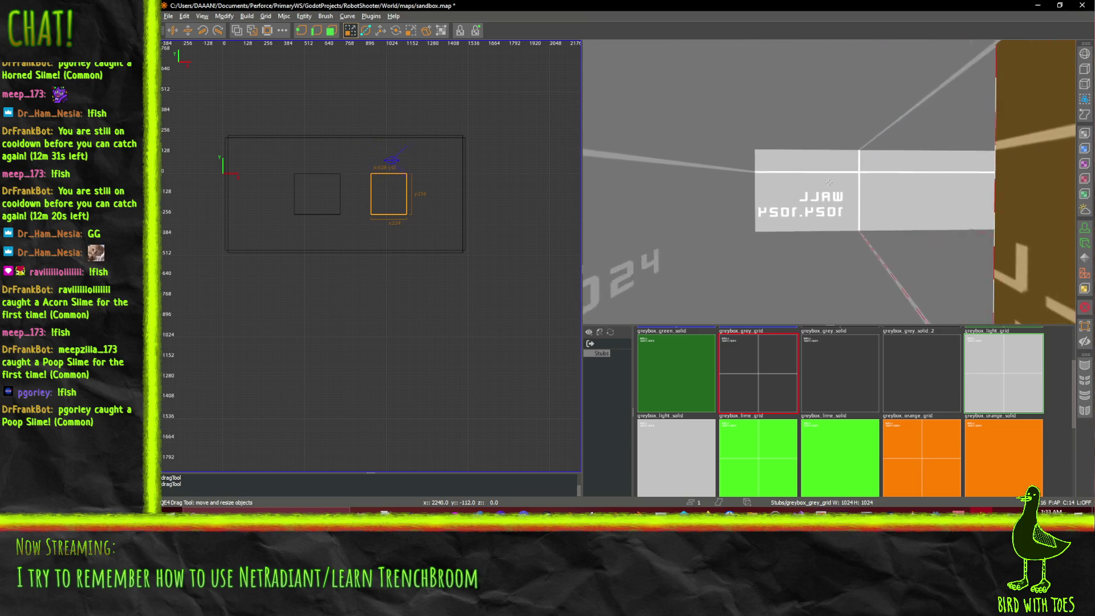
{"action": "key", "text": "Left"}
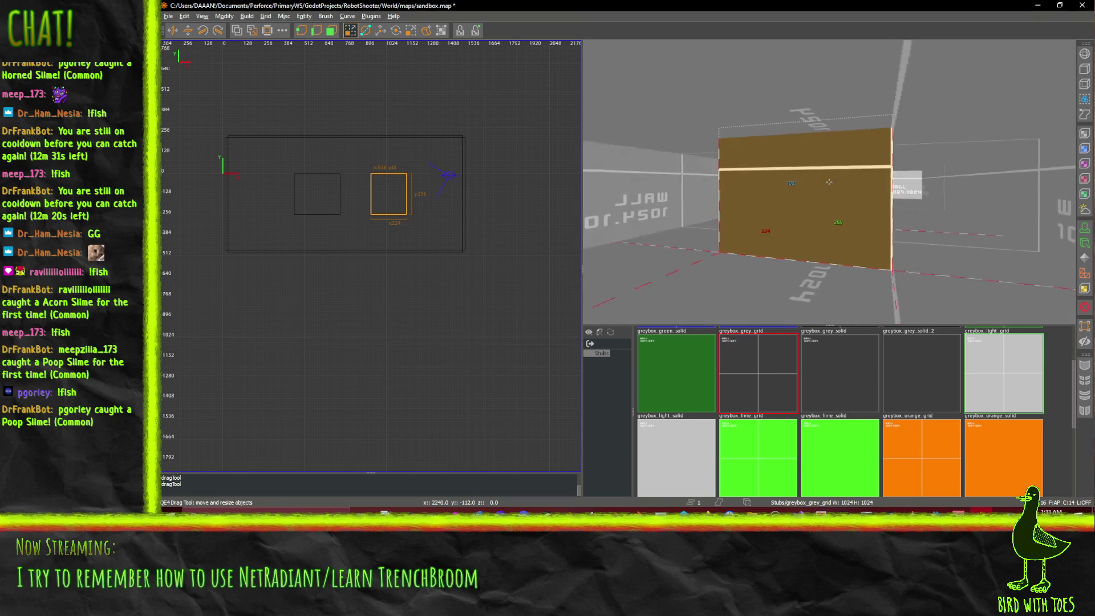
{"action": "key", "text": "Up"}
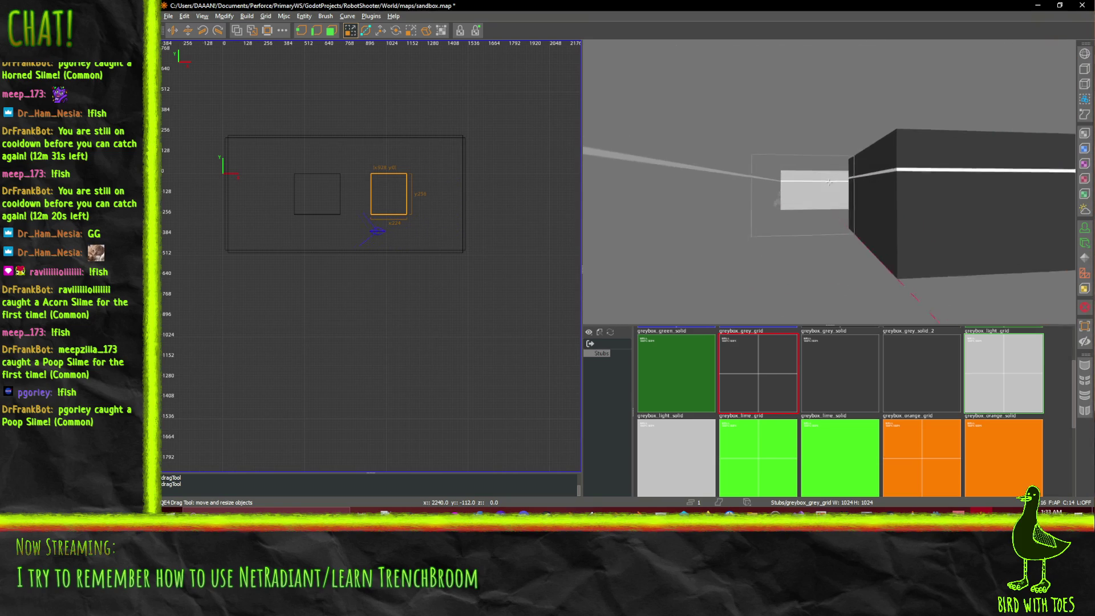
{"action": "key", "text": "Up"}
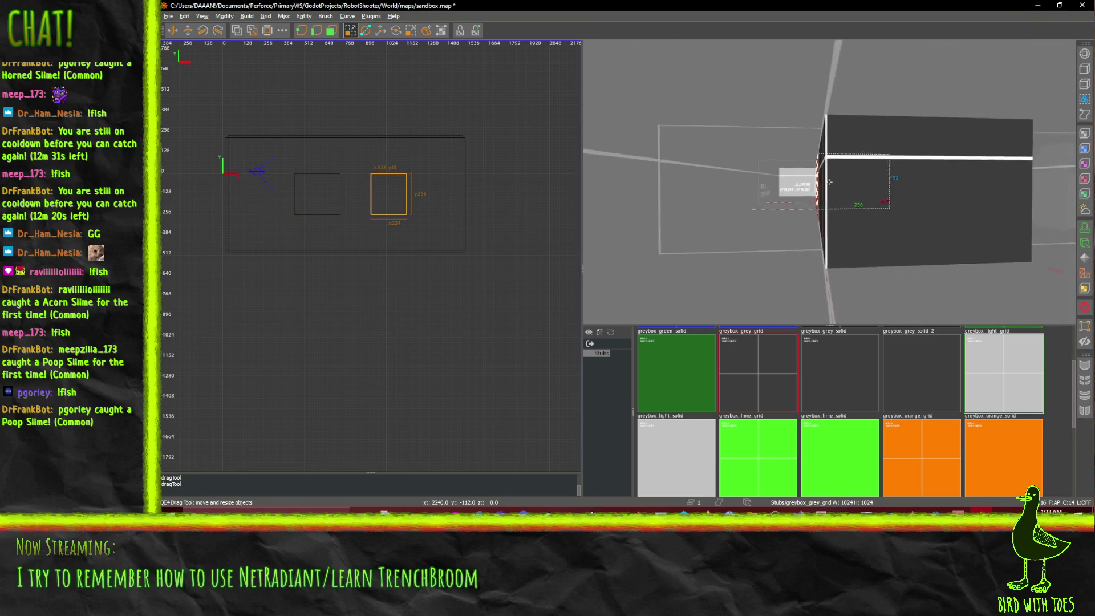
{"action": "key", "text": "Down"}
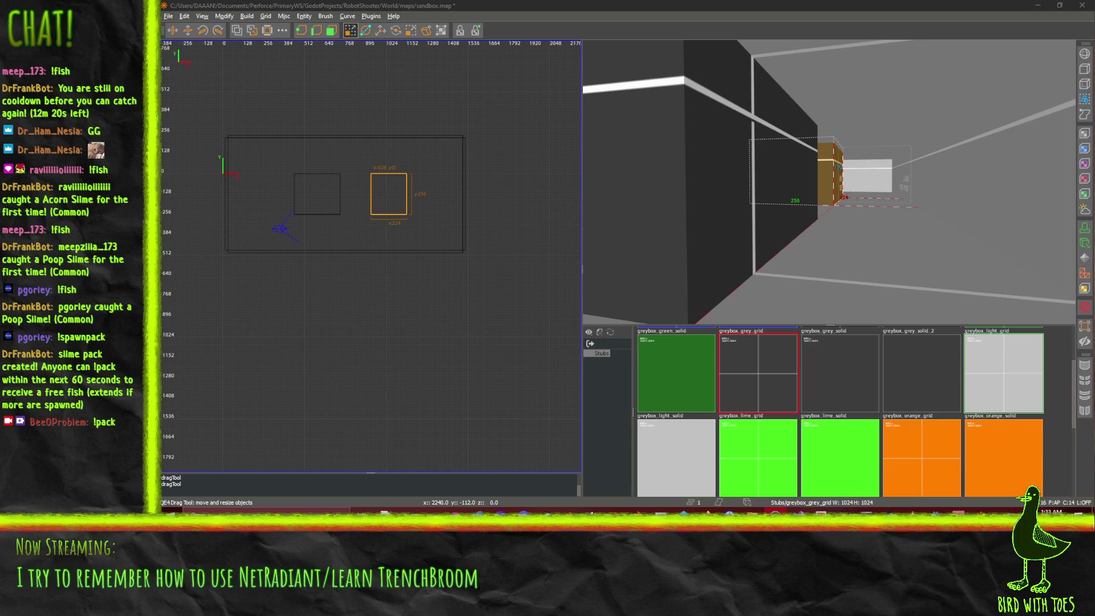
{"action": "left_click", "coordinate": [578, 49]}
Step: Save sandbox.map with Ctrl+S, then briefly show the desktop and return to the editor
{"action": "key", "text": "ctrl+s"}
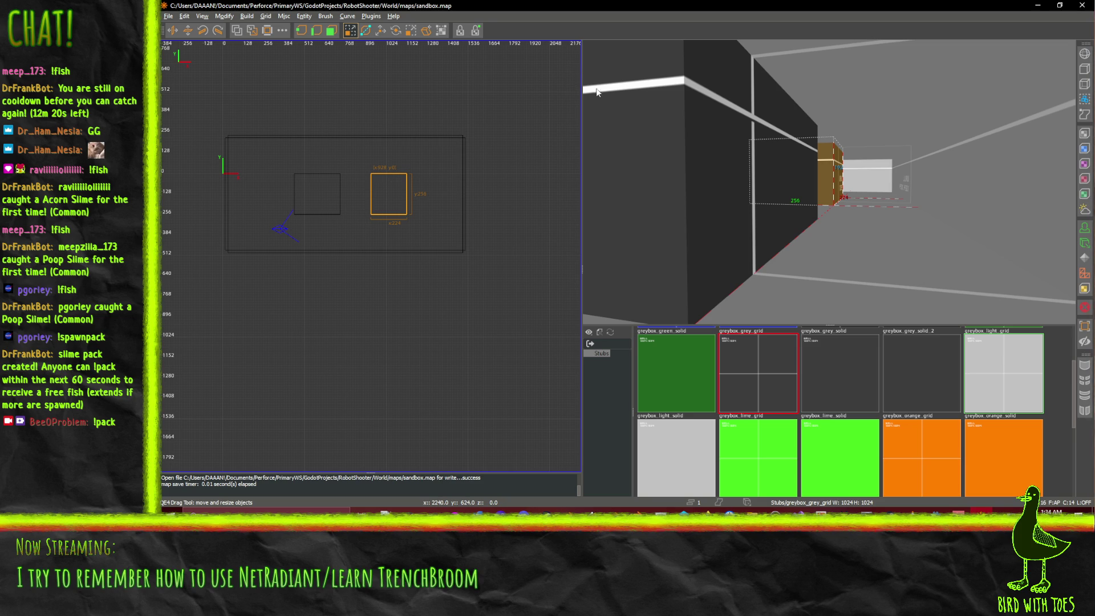
{"action": "scroll", "coordinate": [744, 453], "scroll_direction": "down", "scroll_amount": 5}
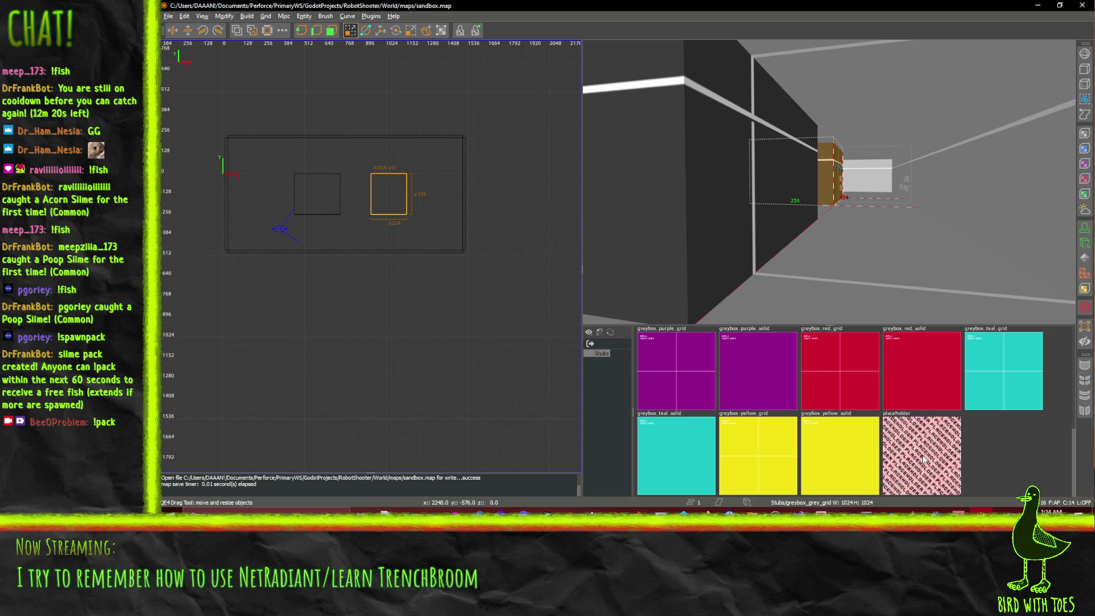
{"action": "scroll", "coordinate": [922, 458], "scroll_direction": "up", "scroll_amount": 6}
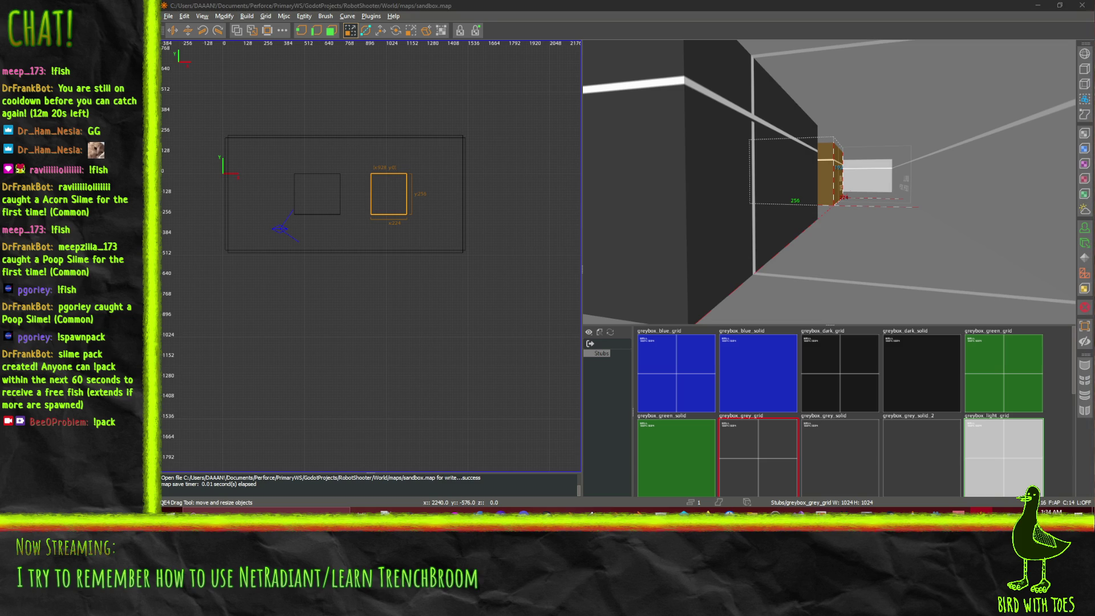
{"action": "key", "text": "super+d"}
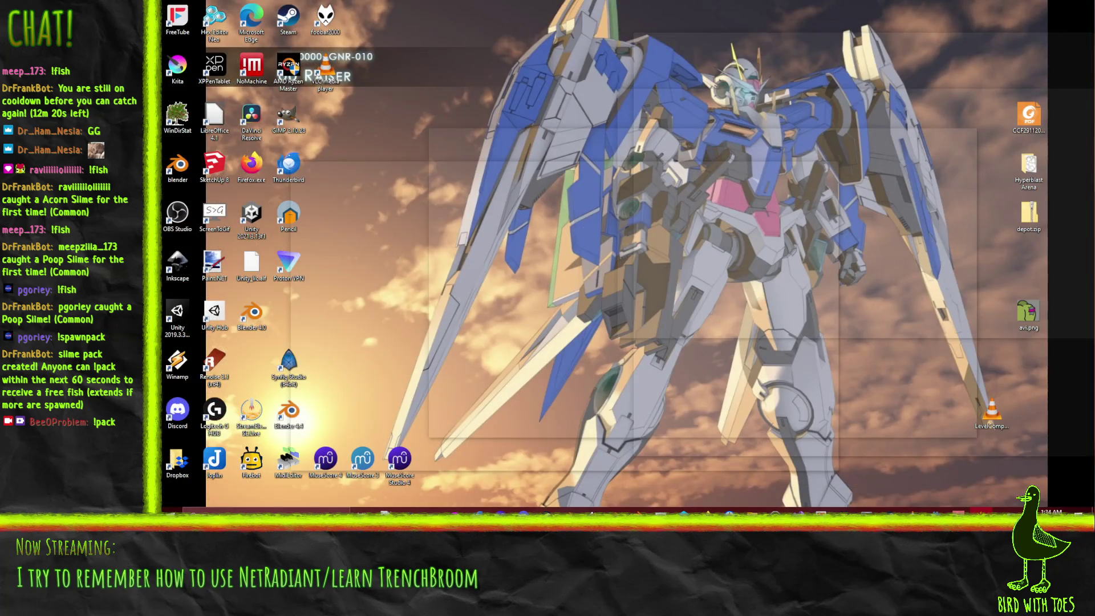
{"action": "key", "text": "super+d"}
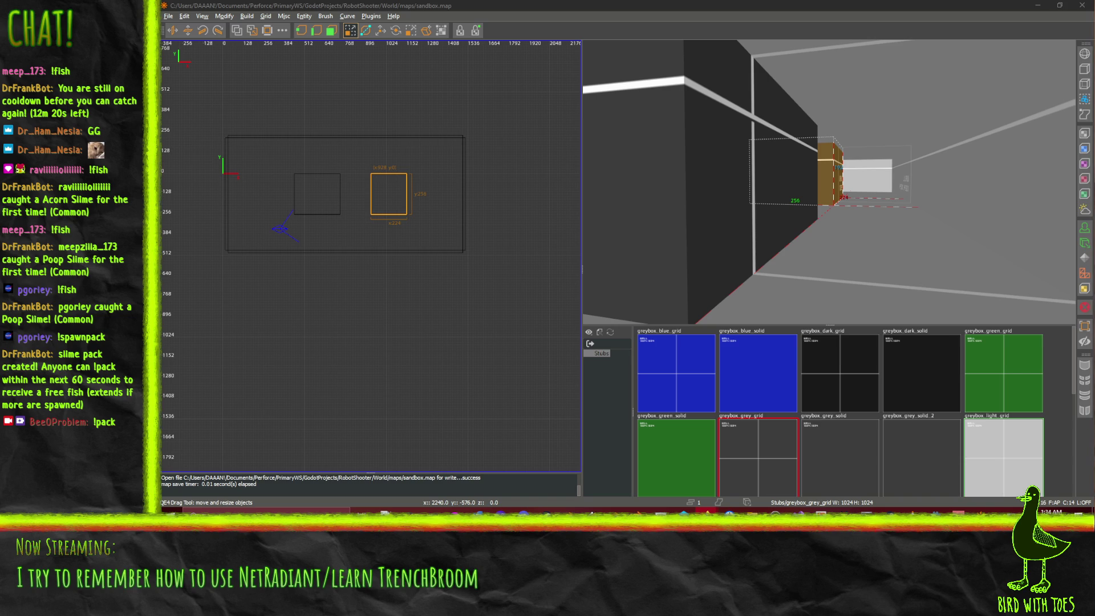